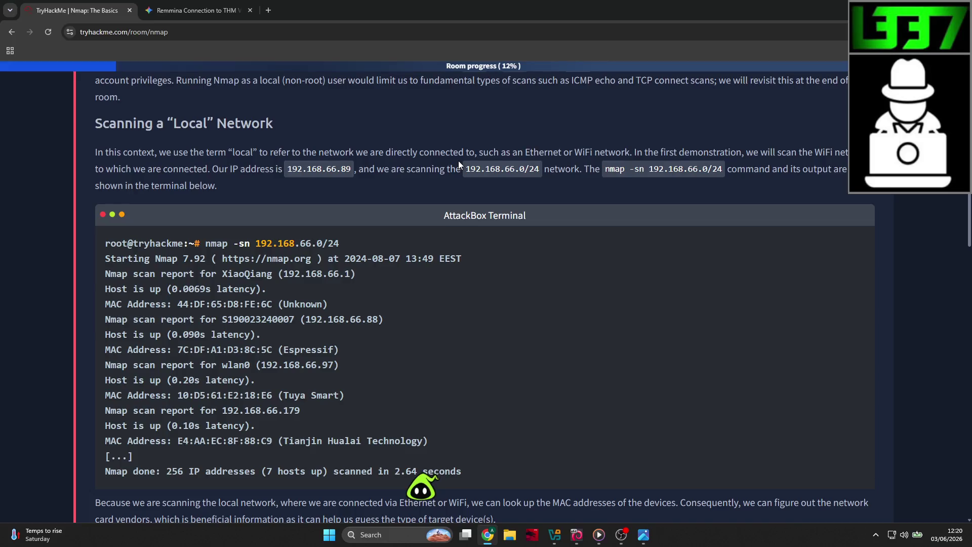
List the Kali virtual machine's network interfaces with ifconfig.
{"action": "left_click", "coordinate": [177, 168]}
{"action": "scroll", "coordinate": [309, 186], "scroll_direction": "down", "scroll_amount": 1}
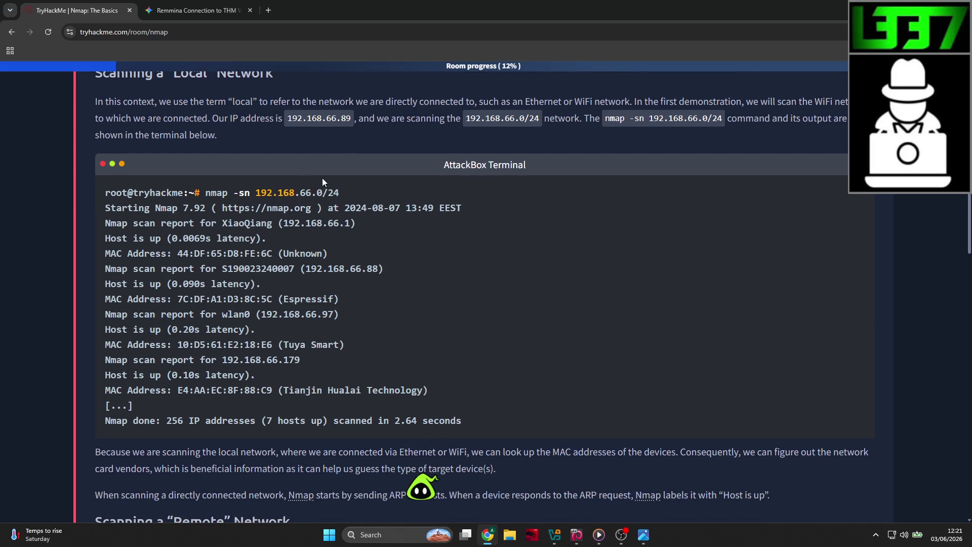
{"action": "scroll", "coordinate": [329, 178], "scroll_direction": "up", "scroll_amount": 1}
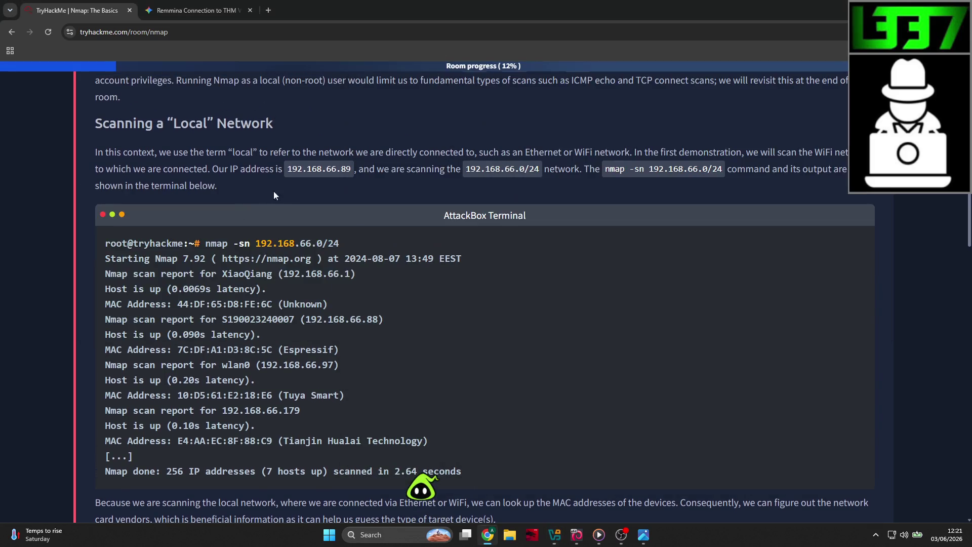
{"action": "key", "text": "alt+Tab"}
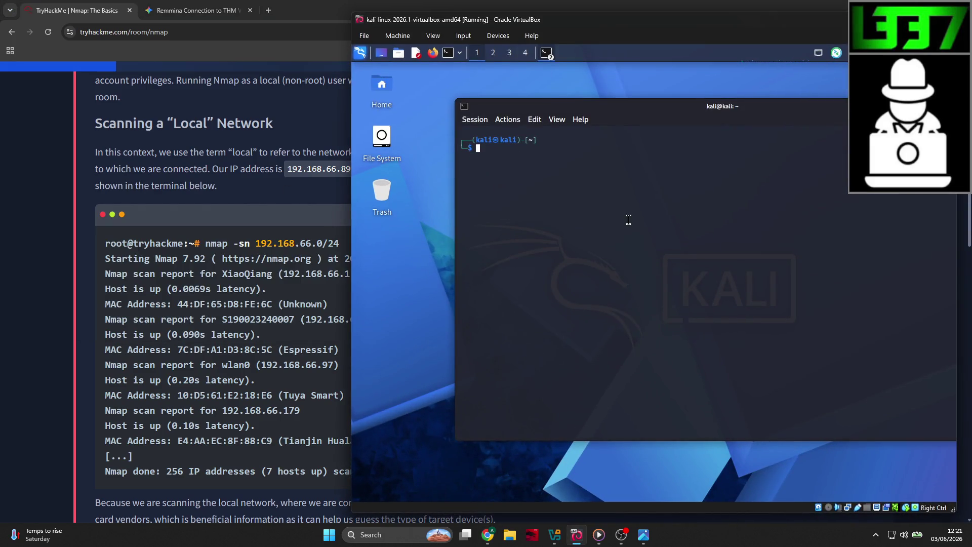
{"action": "type", "text": "nmap -sn"}
{"action": "key", "text": "BackSpace"}
{"action": "key", "text": "BackSpace"}
{"action": "key", "text": "BackSpace"}
{"action": "type", "text": "ifconfig"}
{"action": "key", "text": "Return"}
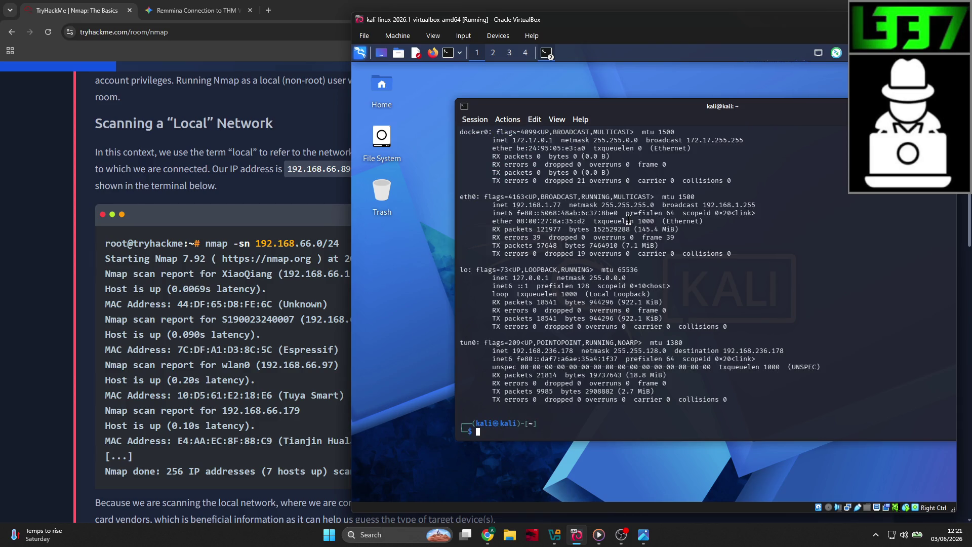
Ping-scan 192.168.1.0/24 with nmap -sn, finding 5 hosts up.
{"action": "type", "text": "nmap -sn 192.1"}
{"action": "type", "text": "68.1."}
{"action": "key", "text": "BackSpace"}
{"action": "type", "text": ".0/24"}
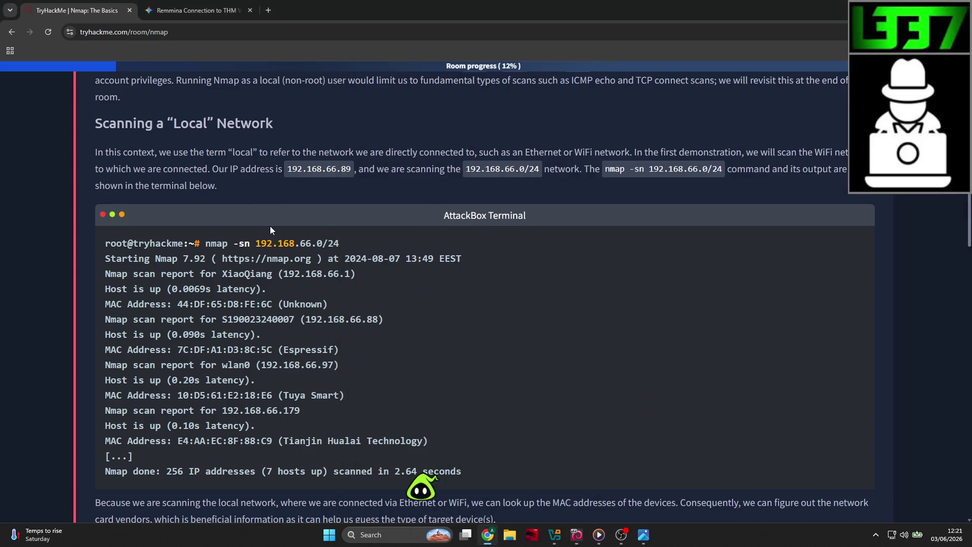
{"action": "key", "text": "Return"}
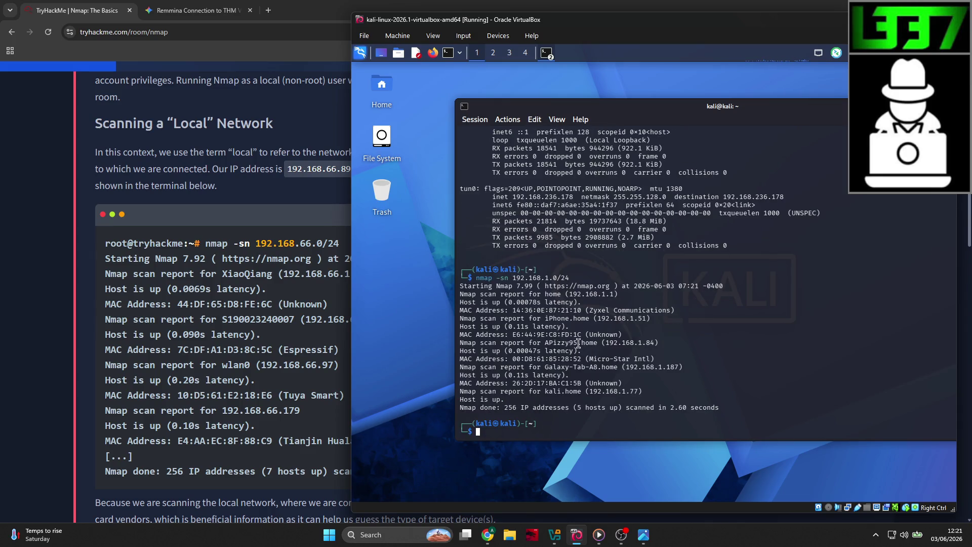
Highlight the first host result and the Micro-Star MAC and Galaxy-Tab-A8 lines.
{"action": "left_click_drag", "start_coordinate": [489, 302], "coordinate": [684, 310]}
{"action": "left_click", "coordinate": [538, 302]}
{"action": "left_click", "coordinate": [625, 332]}
{"action": "left_click_drag", "start_coordinate": [653, 354], "coordinate": [583, 361]}
{"action": "left_click", "coordinate": [594, 365]}
{"action": "left_click_drag", "start_coordinate": [699, 366], "coordinate": [459, 359]}
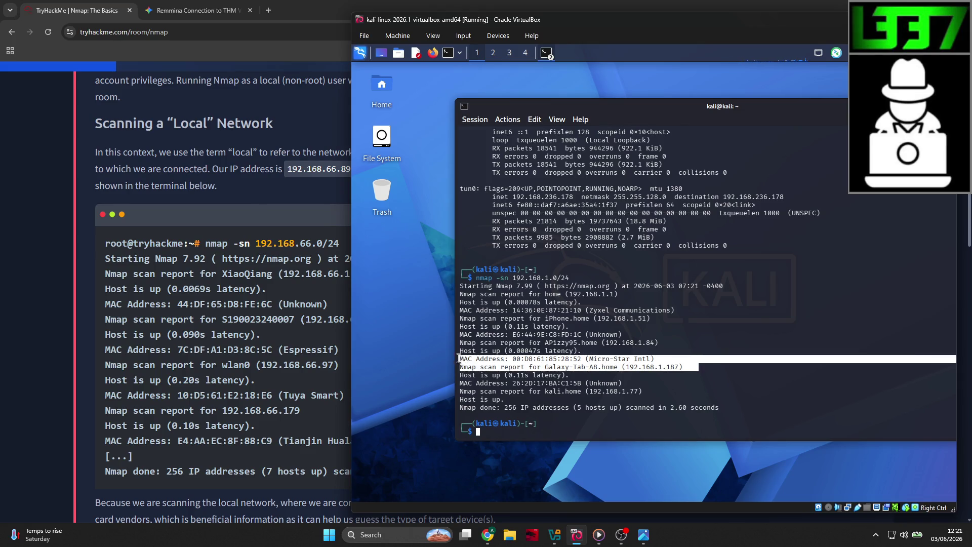
{"action": "left_click", "coordinate": [541, 315]}
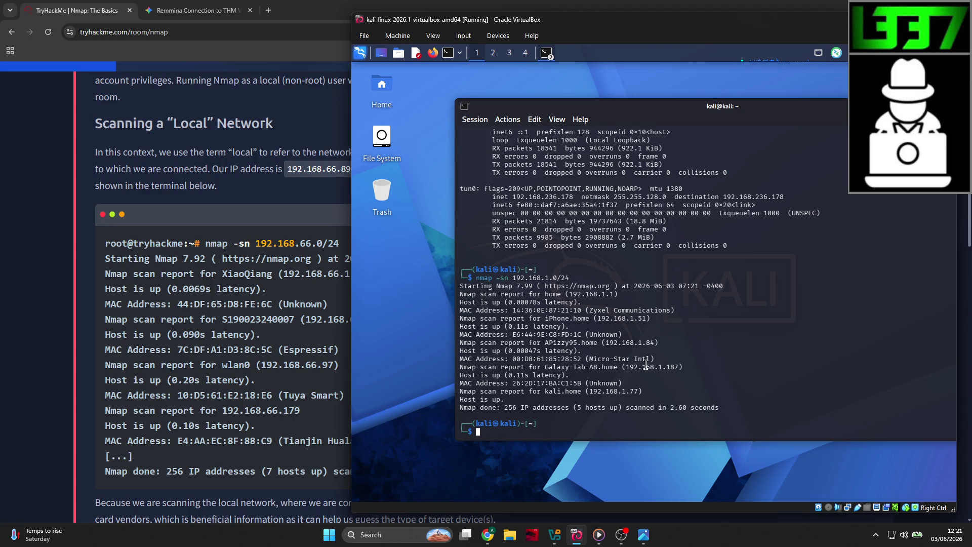
Highlight the Galaxy-Tab-A8, APizzy95.home and iPhone.home results, then return to the lesson.
{"action": "left_click_drag", "start_coordinate": [574, 375], "coordinate": [514, 367]}
{"action": "left_click", "coordinate": [512, 368]}
{"action": "mouse_move", "coordinate": [459, 376]}
{"action": "left_mouse_down"}
{"action": "mouse_move", "coordinate": [487, 392]}
{"action": "mouse_move", "coordinate": [656, 383]}
{"action": "mouse_move", "coordinate": [460, 367]}
{"action": "left_mouse_up"}
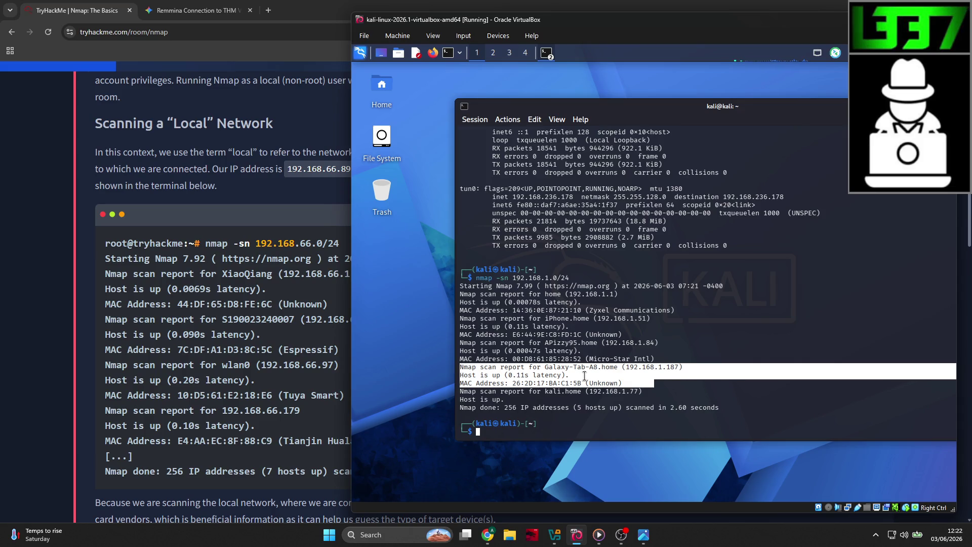
{"action": "left_click", "coordinate": [666, 359]}
{"action": "left_click_drag", "start_coordinate": [666, 359], "coordinate": [454, 344]}
{"action": "left_click", "coordinate": [534, 323]}
{"action": "left_click_drag", "start_coordinate": [642, 334], "coordinate": [462, 319]}
{"action": "left_click", "coordinate": [486, 319]}
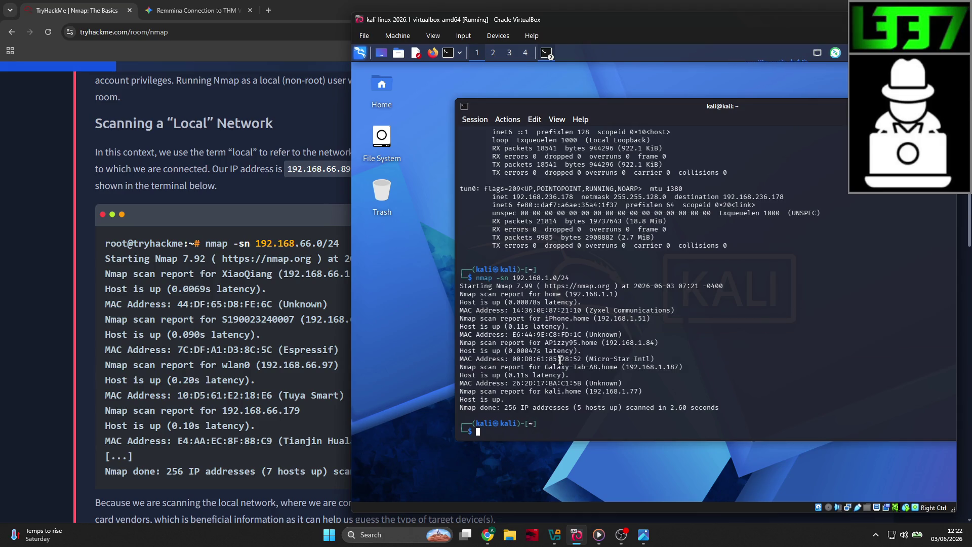
{"action": "left_click", "coordinate": [6, 260]}
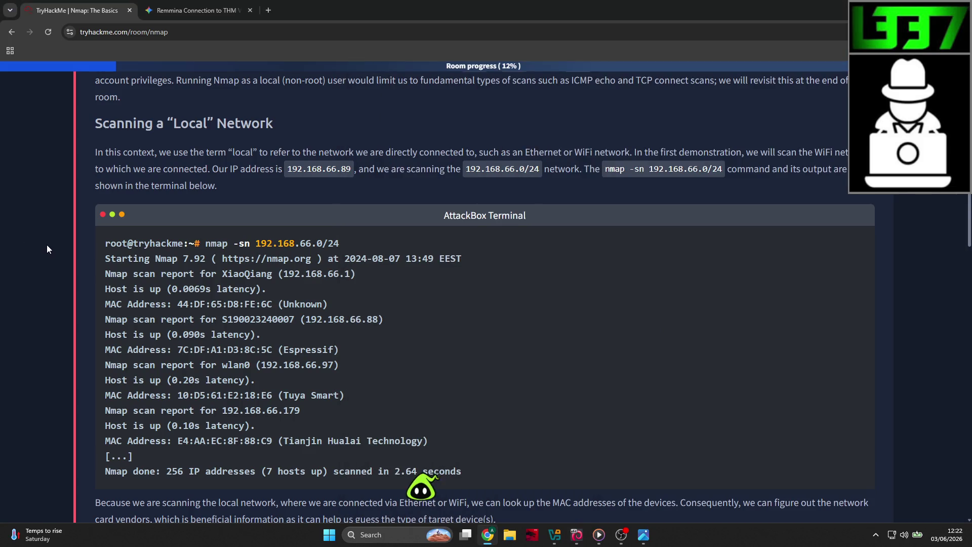
Review TryHackMe's 7-hosts-up AttackBox example scan, then return to the Kali terminal.
{"action": "scroll", "coordinate": [51, 245], "scroll_direction": "down", "scroll_amount": 2}
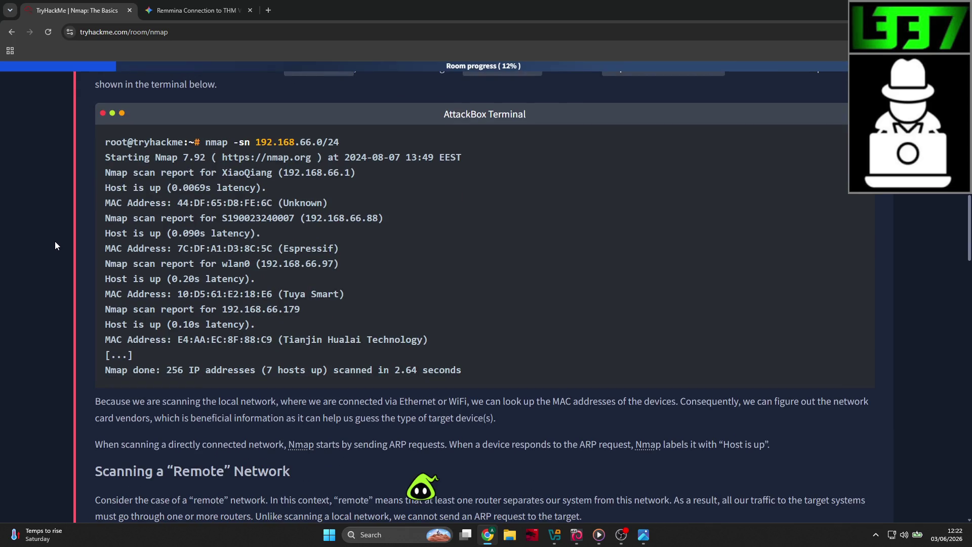
{"action": "scroll", "coordinate": [60, 238], "scroll_direction": "down", "scroll_amount": 1}
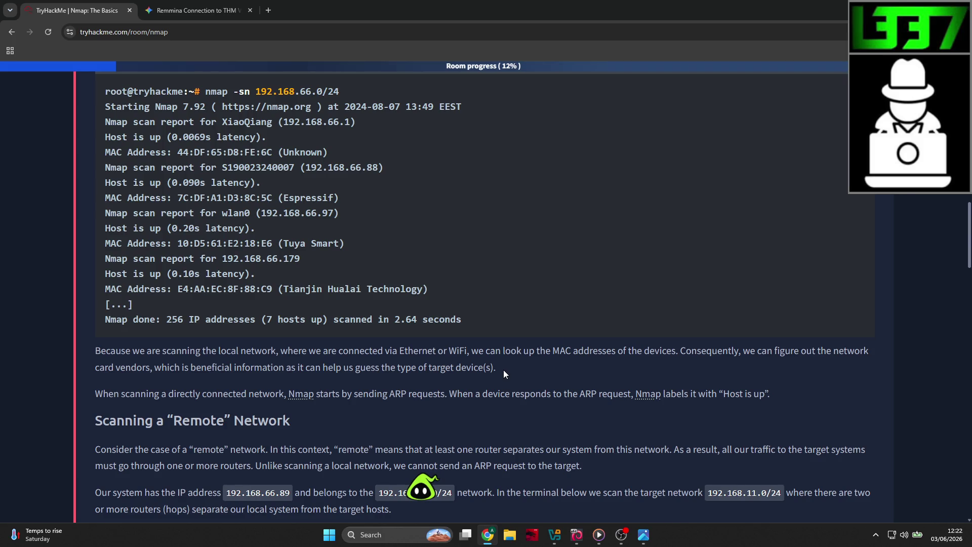
{"action": "scroll", "coordinate": [504, 369], "scroll_direction": "up", "scroll_amount": 2}
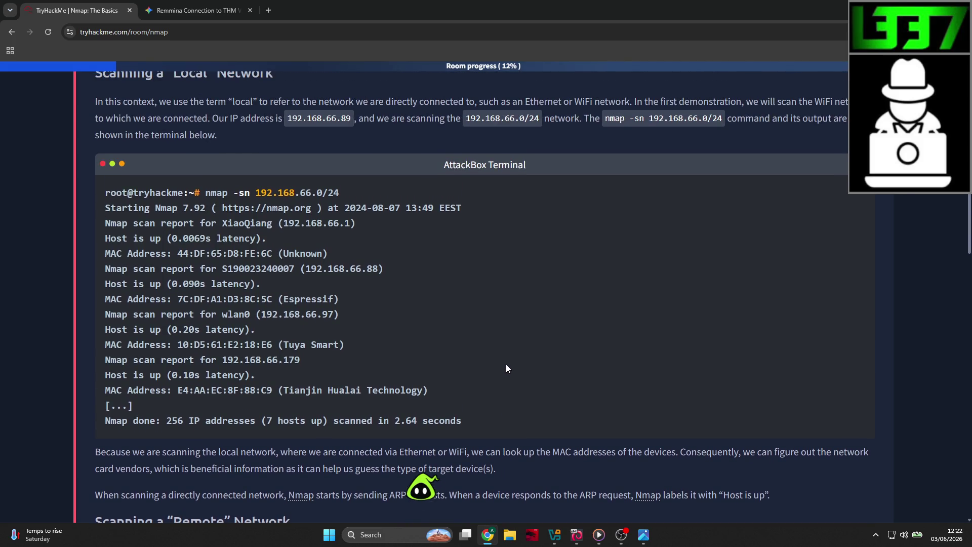
{"action": "scroll", "coordinate": [507, 368], "scroll_direction": "down", "scroll_amount": 1}
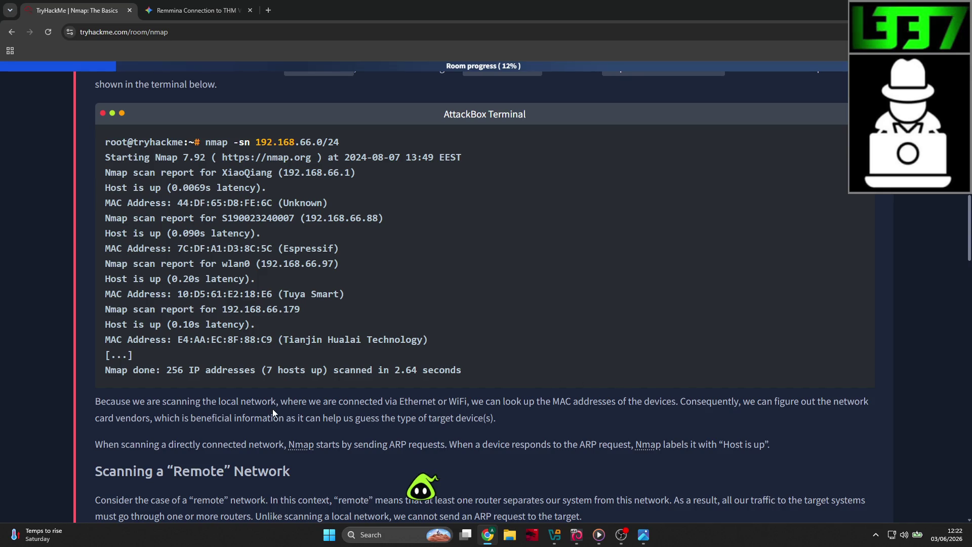
{"action": "key", "text": "alt+Tab"}
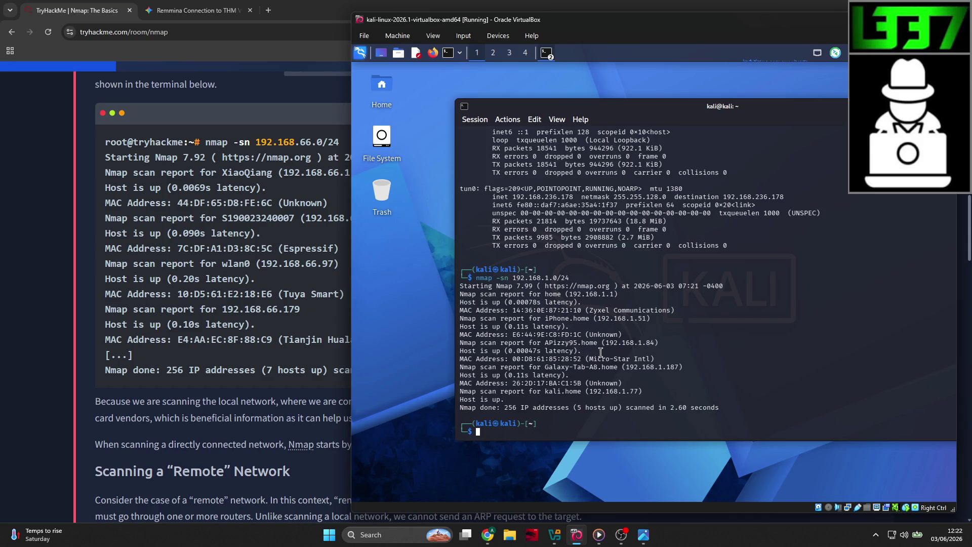
Highlight the APizzy95.home (192.168.1.84) result with its Micro-Star Intl MAC line.
{"action": "left_click_drag", "start_coordinate": [660, 360], "coordinate": [551, 358]}
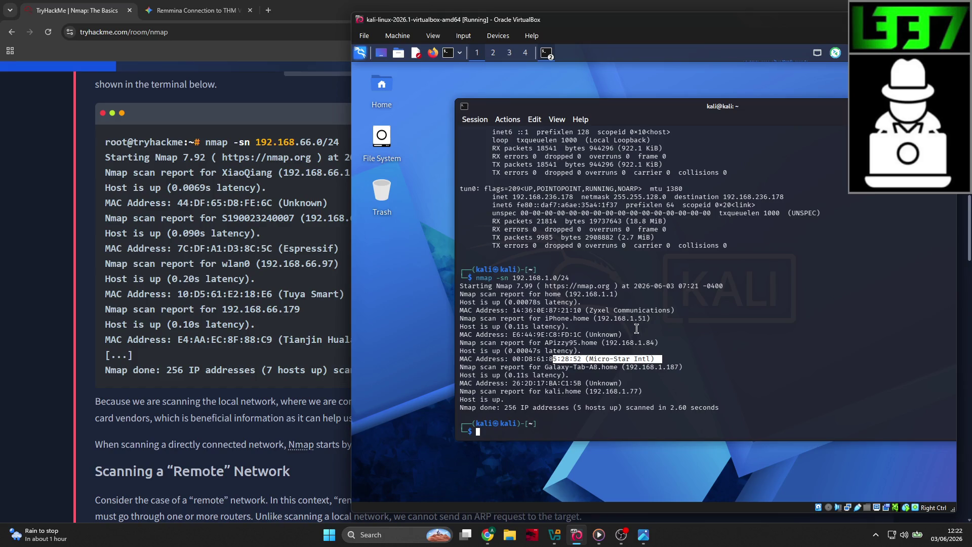
{"action": "mouse_move", "coordinate": [661, 359]}
{"action": "left_mouse_down"}
{"action": "mouse_move", "coordinate": [566, 368]}
{"action": "mouse_move", "coordinate": [471, 356]}
{"action": "mouse_move", "coordinate": [458, 344]}
{"action": "left_mouse_up"}
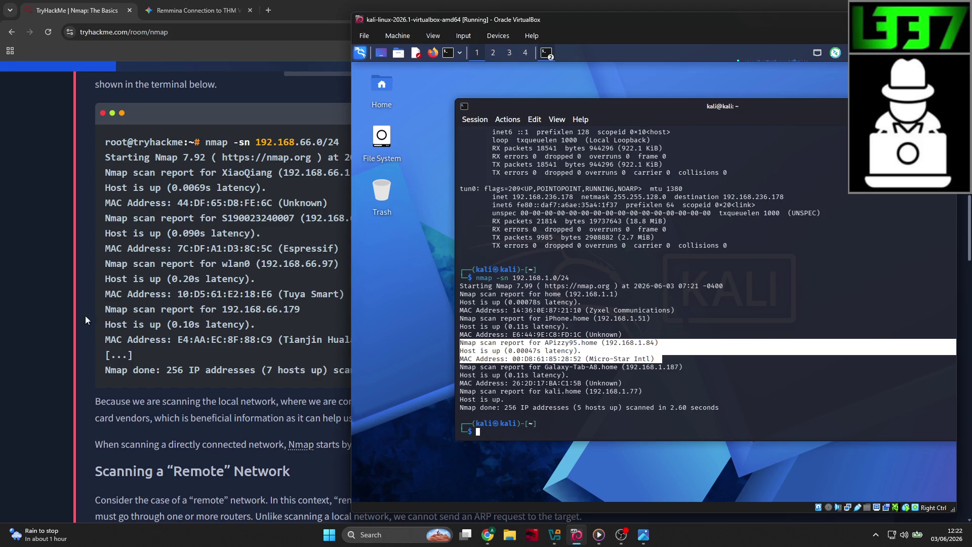
{"action": "left_click", "coordinate": [41, 311]}
Scroll to the nmap -sn 192.168.11.0/24 example and highlight the sentence about routers.
{"action": "scroll", "coordinate": [52, 304], "scroll_direction": "down", "scroll_amount": 3}
{"action": "scroll", "coordinate": [170, 298], "scroll_direction": "down", "scroll_amount": 2}
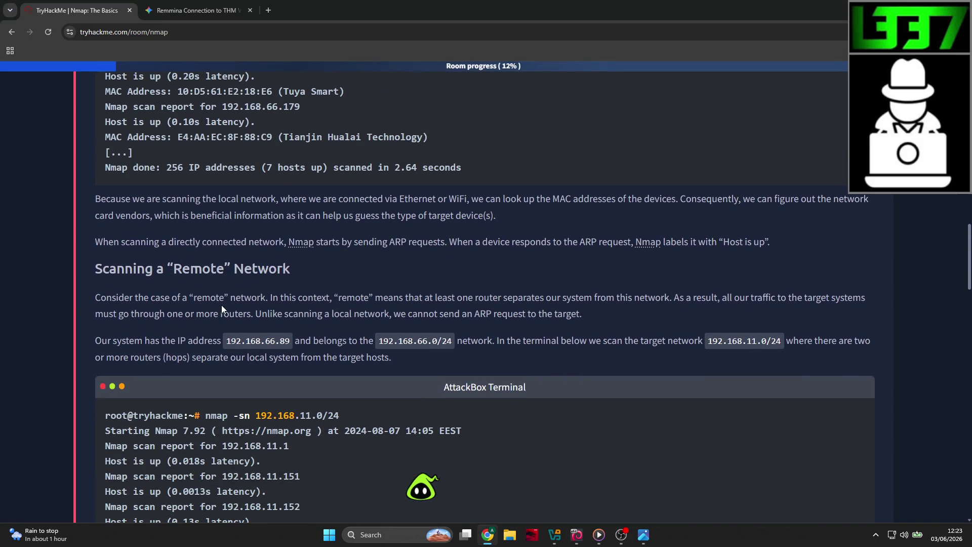
{"action": "scroll", "coordinate": [359, 304], "scroll_direction": "down", "scroll_amount": 1}
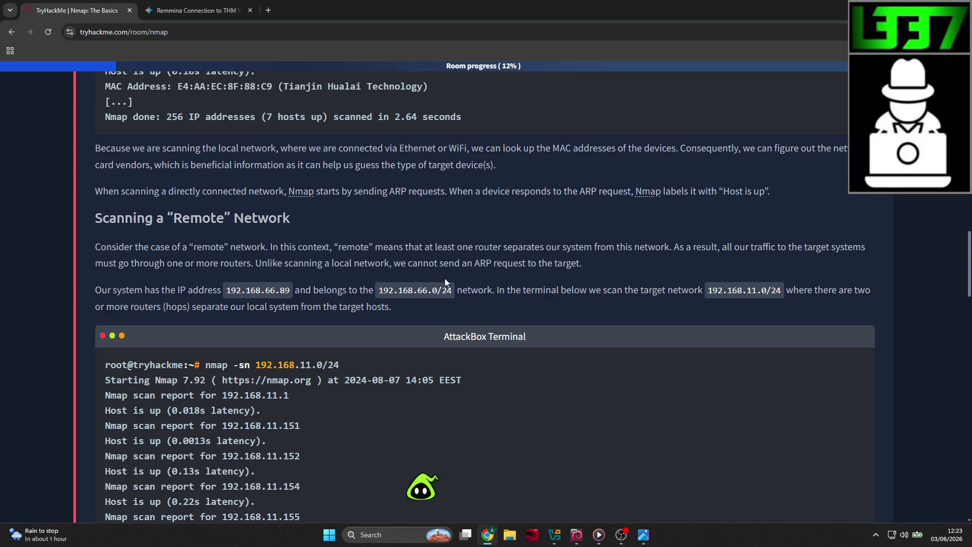
{"action": "scroll", "coordinate": [304, 274], "scroll_direction": "down", "scroll_amount": 1}
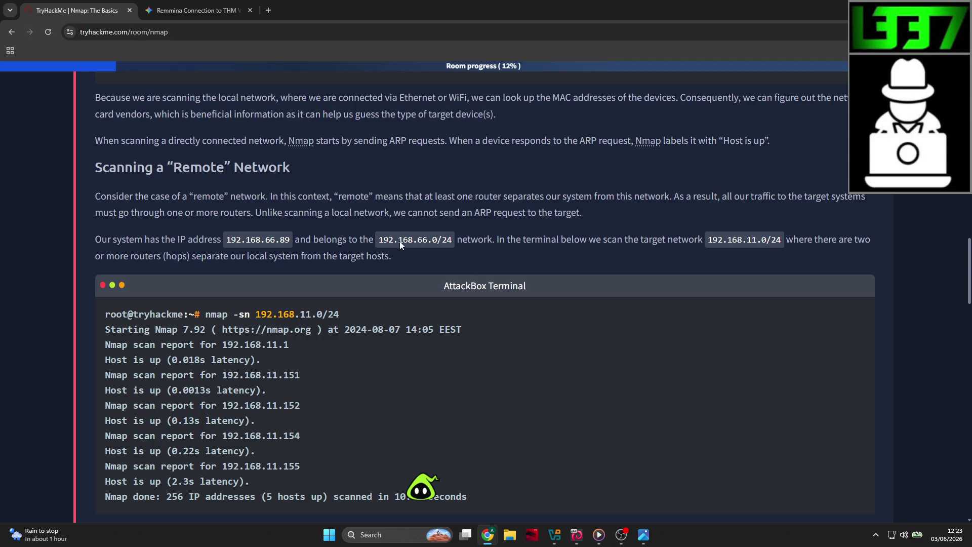
{"action": "double_click", "coordinate": [457, 245]}
{"action": "left_click", "coordinate": [553, 235]}
{"action": "left_click_drag", "start_coordinate": [115, 257], "coordinate": [222, 256]}
{"action": "left_click_drag", "start_coordinate": [290, 259], "coordinate": [293, 258]}
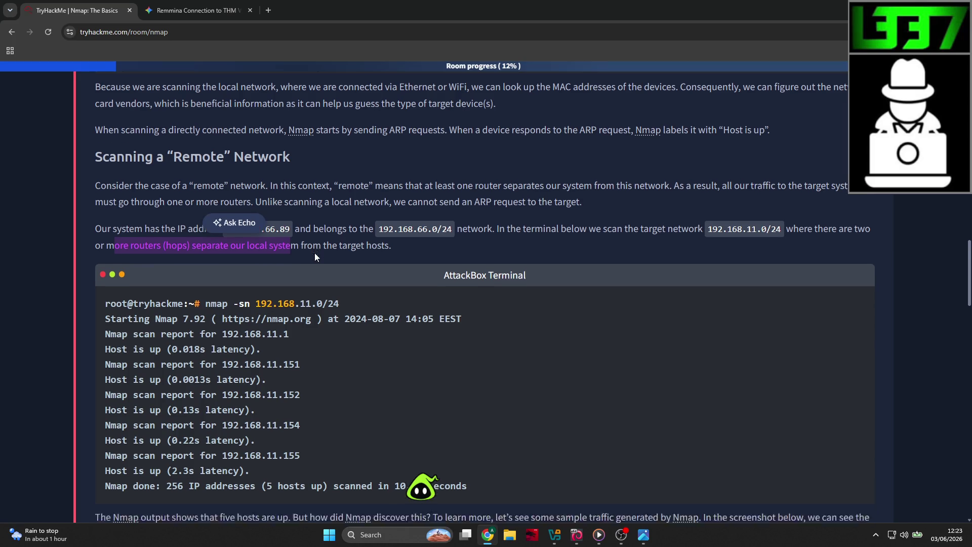
{"action": "scroll", "coordinate": [349, 223], "scroll_direction": "down", "scroll_amount": 2}
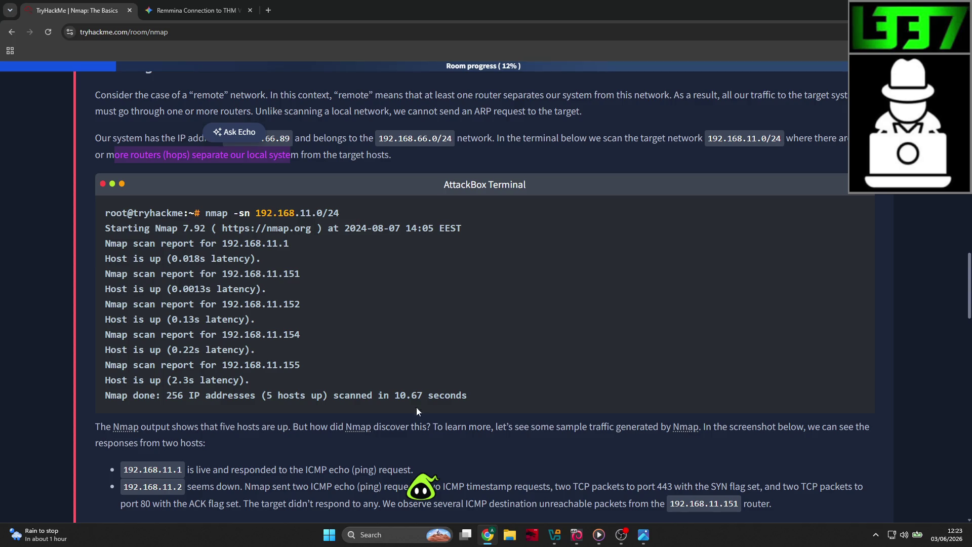
Run ipconfig in Command Prompt: Ethernet at 192.168.1.84, Ethernet 2 at 192.168.56.1.
{"action": "key", "text": "super"}
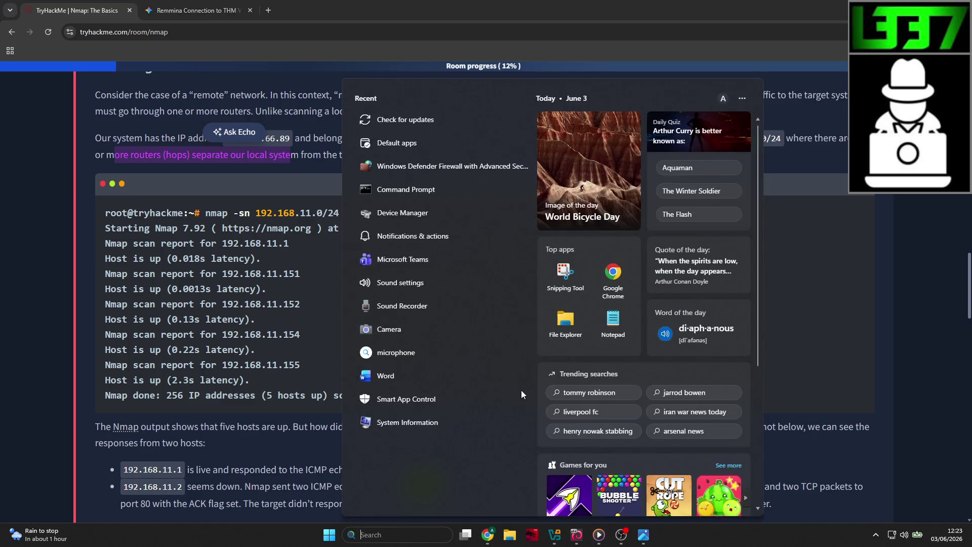
{"action": "type", "text": "cmd"}
{"action": "key", "text": "Return"}
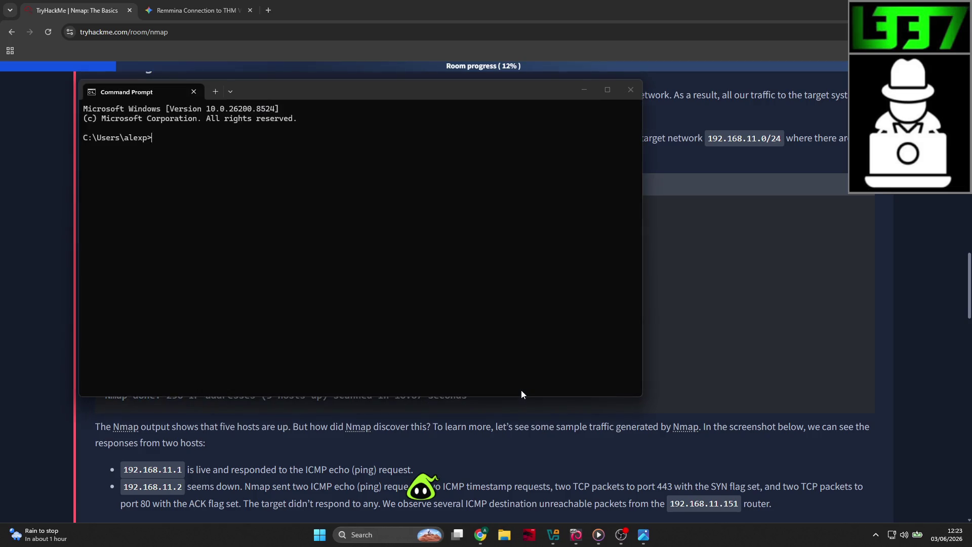
{"action": "type", "text": "ipconfig"}
{"action": "key", "text": "Return"}
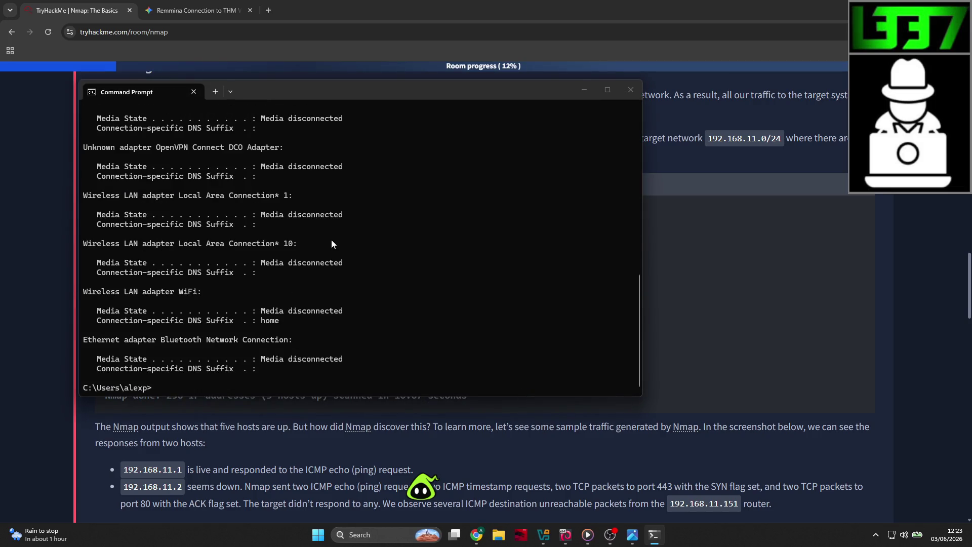
{"action": "scroll", "coordinate": [311, 289], "scroll_direction": "up", "scroll_amount": 7}
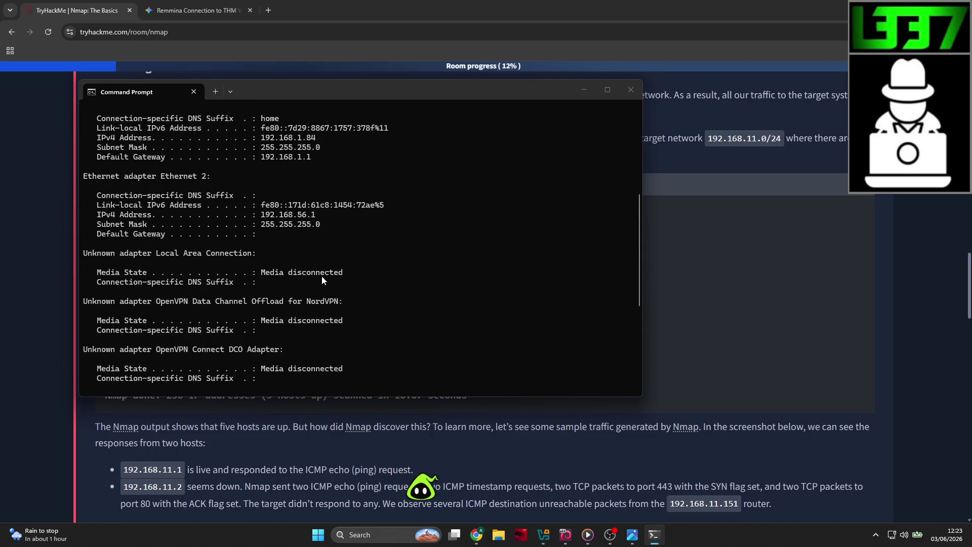
{"action": "scroll", "coordinate": [322, 275], "scroll_direction": "up", "scroll_amount": 1}
{"action": "scroll", "coordinate": [327, 274], "scroll_direction": "up", "scroll_amount": 1}
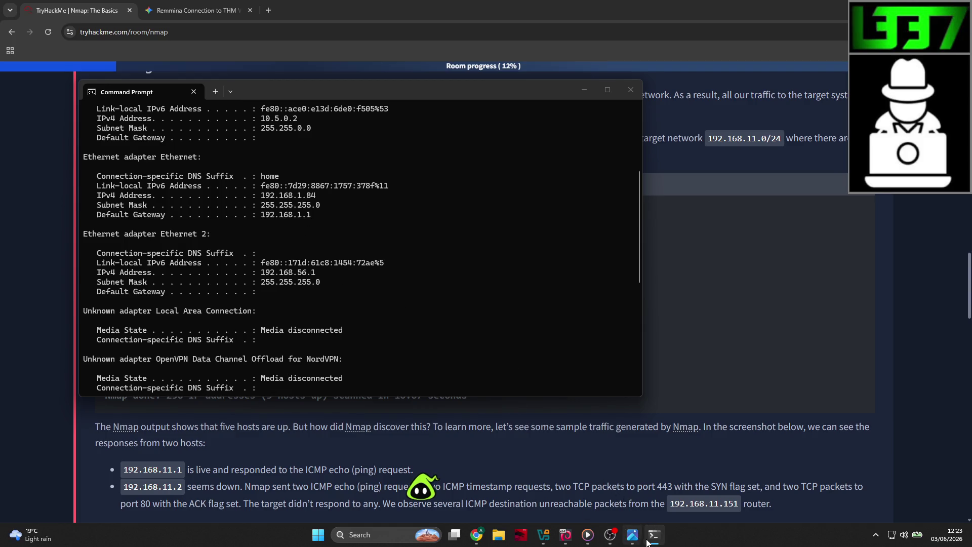
{"action": "left_click", "coordinate": [616, 538]}
{"action": "left_click", "coordinate": [617, 539]}
Start a Kali ping scan with the mistyped target 192.168.56/24.
{"action": "left_click", "coordinate": [566, 535]}
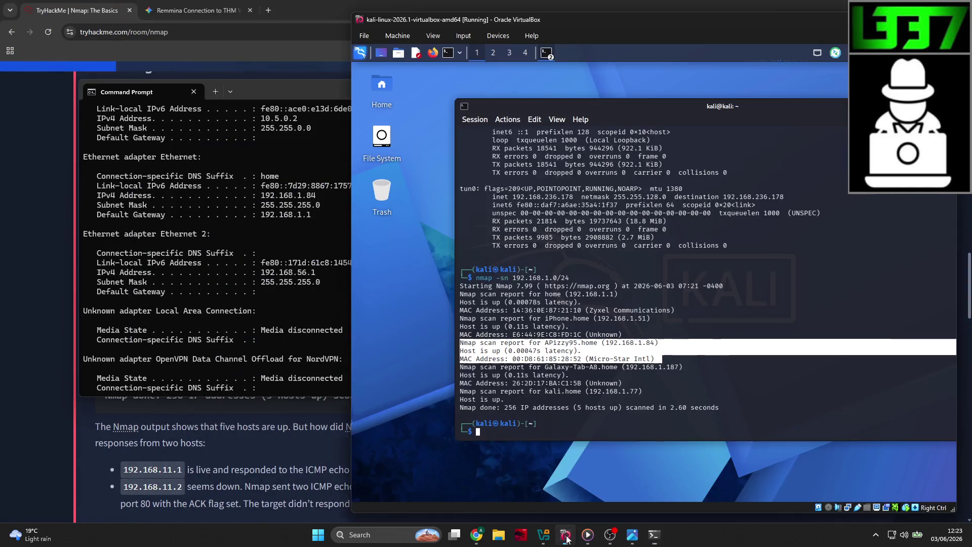
{"action": "left_click", "coordinate": [686, 329]}
{"action": "type", "text": "nmap -"}
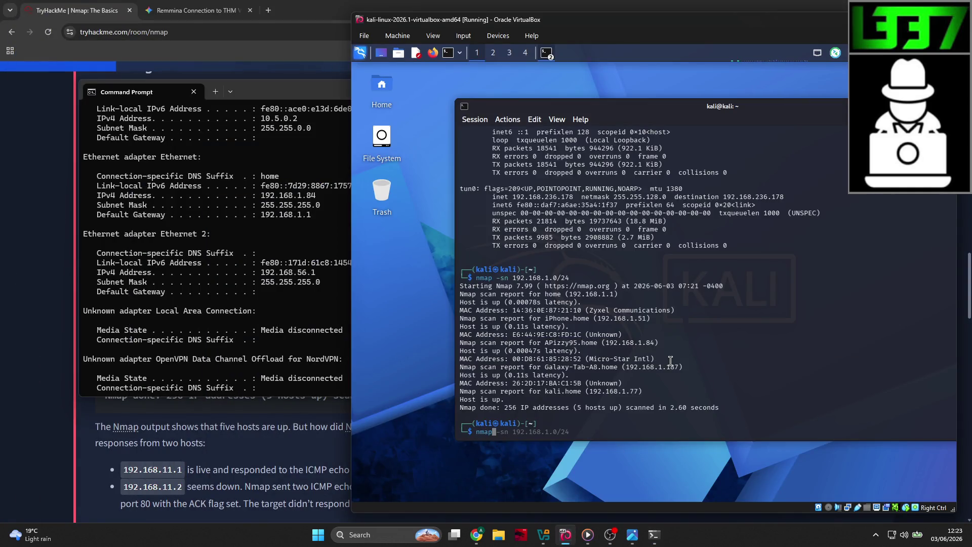
{"action": "type", "text": "sn 192.1"}
{"action": "type", "text": "68.56/"}
{"action": "type", "text": "24"}
{"action": "key", "text": "Return"}
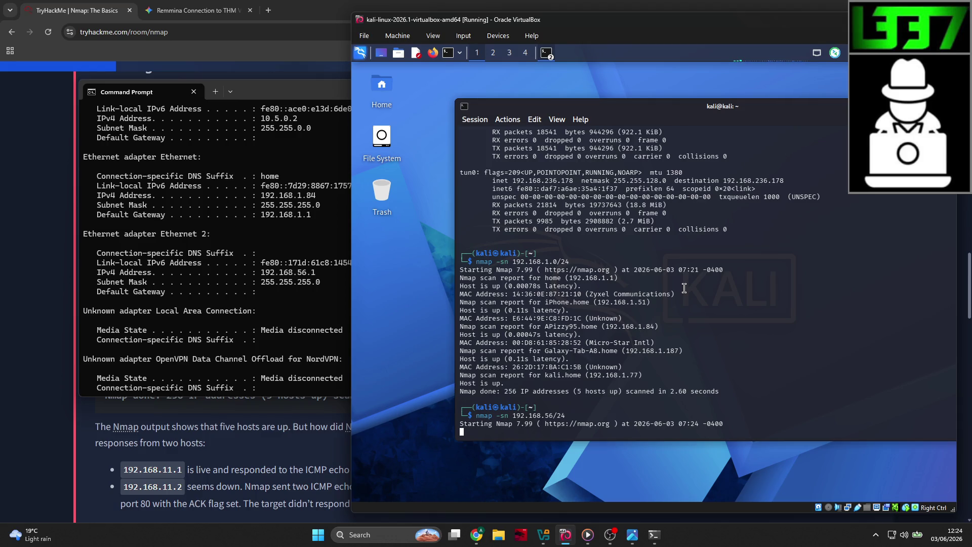
Stop it and rerun the scan as nmap -sn 192.168.56.0/24, checking progress.
{"action": "key", "text": "ctrl+c"}
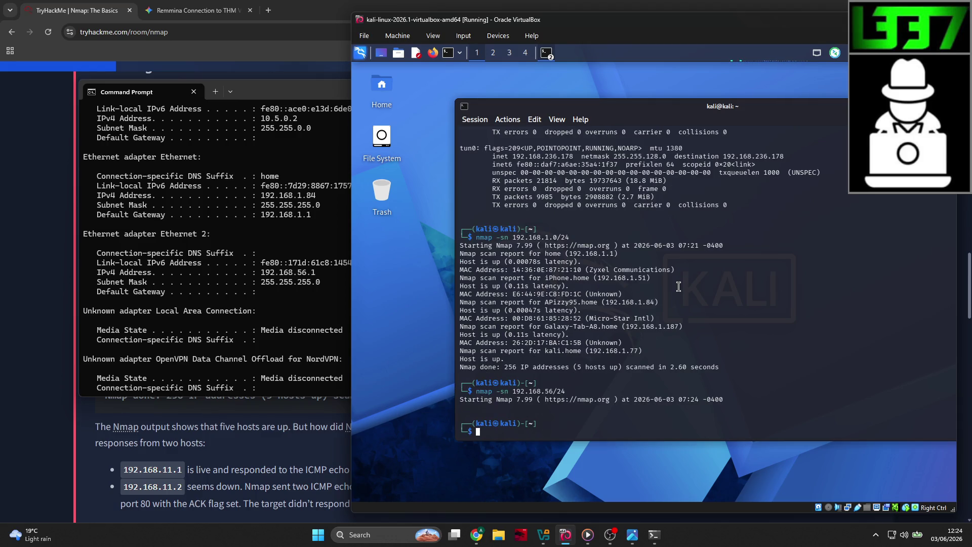
{"action": "key", "text": "Up"}
{"action": "key", "text": "BackSpace"}
{"action": "key", "text": "BackSpace"}
{"action": "key", "text": "BackSpace"}
{"action": "type", "text": "."}
{"action": "key", "text": "BackSpace"}
{"action": "type", "text": "6"}
{"action": "type", "text": "."}
{"action": "key", "text": "BackSpace"}
{"action": "key", "text": "BackSpace"}
{"action": "key", "text": "BackSpace"}
{"action": "type", "text": "56.0/24"}
{"action": "key", "text": "Return"}
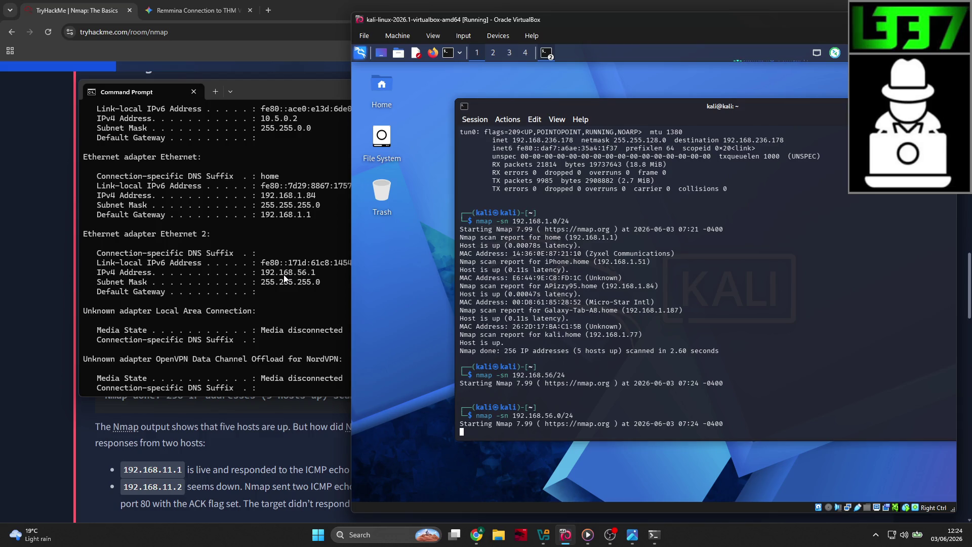
{"action": "key", "text": "Return"}
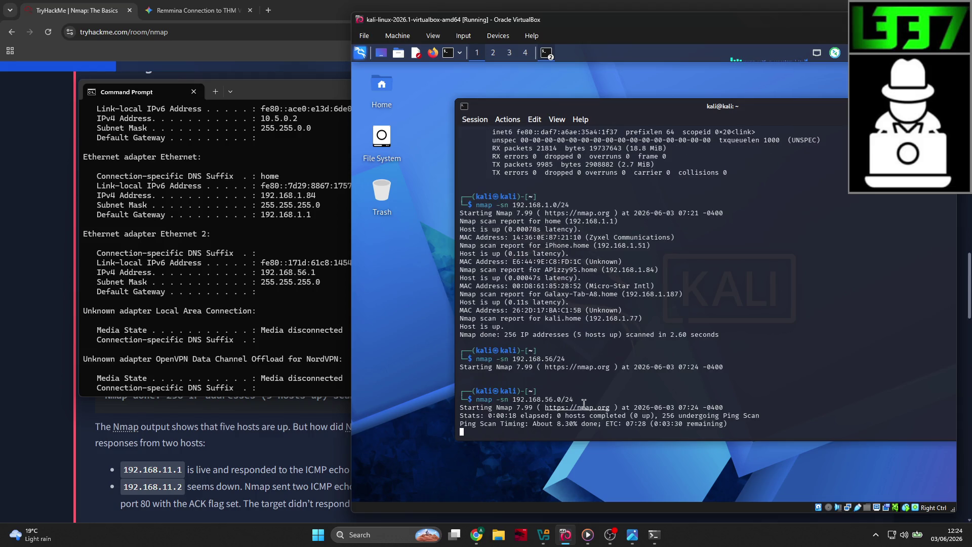
Review the ipconfig output for Ethernet 2's 192.168.56.1 address.
{"action": "left_click", "coordinate": [233, 292]}
{"action": "scroll", "coordinate": [240, 293], "scroll_direction": "up", "scroll_amount": 5}
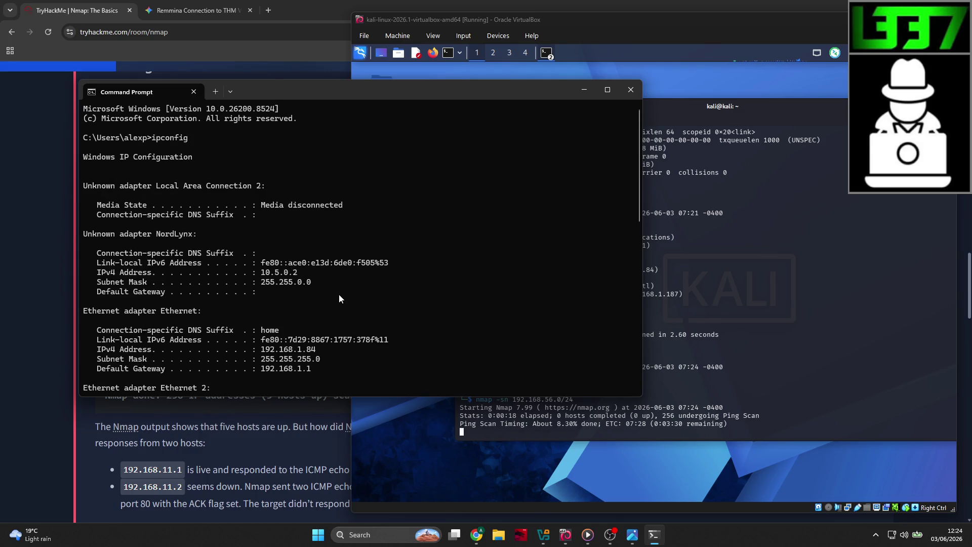
{"action": "scroll", "coordinate": [339, 297], "scroll_direction": "down", "scroll_amount": 1}
{"action": "scroll", "coordinate": [339, 298], "scroll_direction": "down", "scroll_amount": 1}
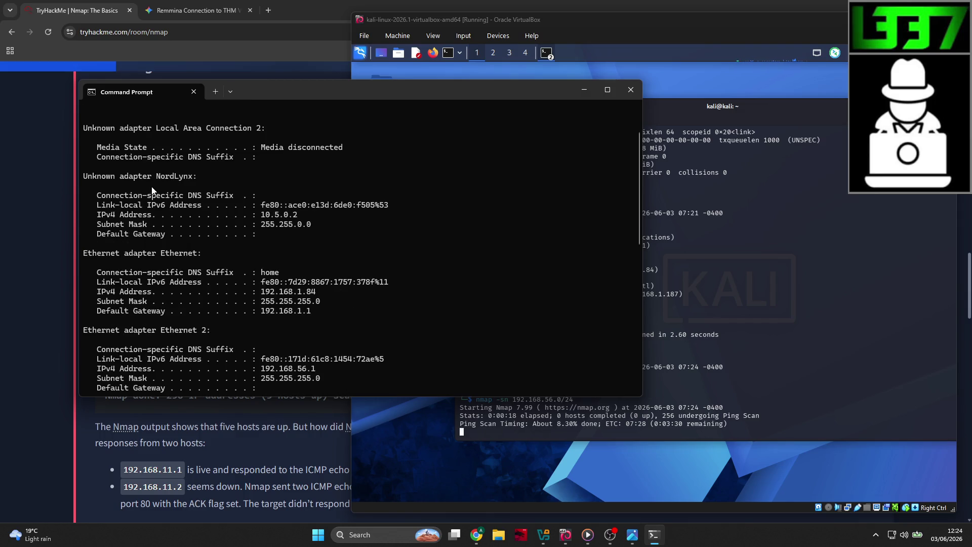
{"action": "scroll", "coordinate": [226, 161], "scroll_direction": "down", "scroll_amount": 1}
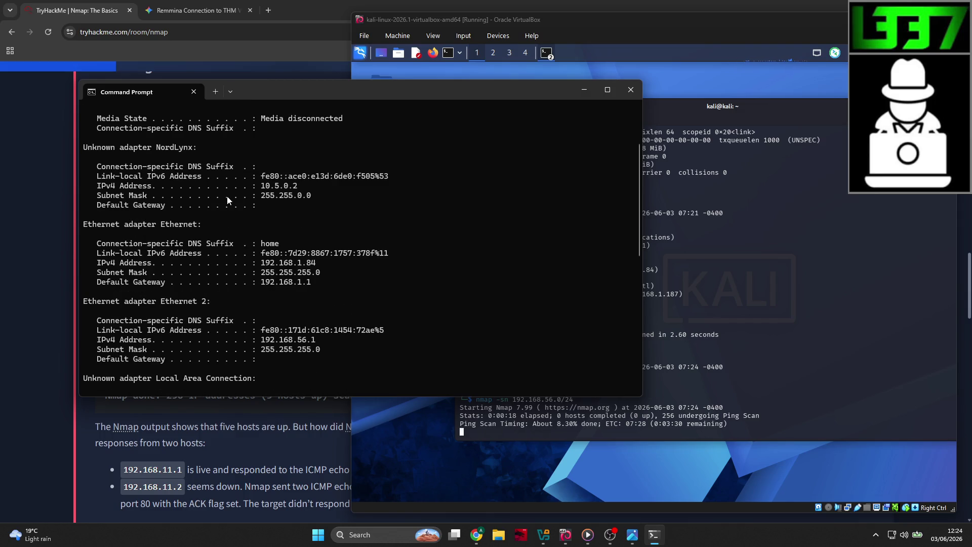
{"action": "scroll", "coordinate": [194, 262], "scroll_direction": "down", "scroll_amount": 1}
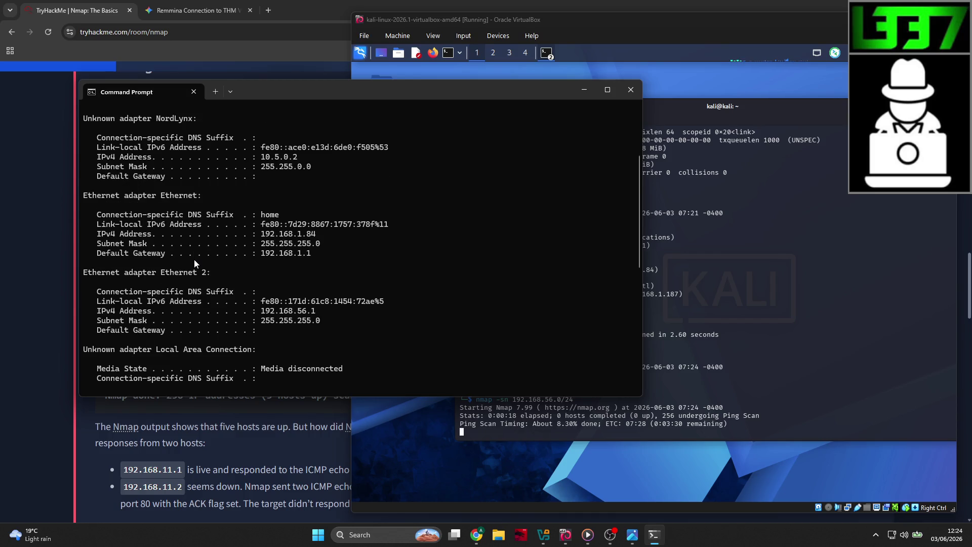
{"action": "scroll", "coordinate": [194, 262], "scroll_direction": "down", "scroll_amount": 3}
{"action": "scroll", "coordinate": [194, 262], "scroll_direction": "down", "scroll_amount": 1}
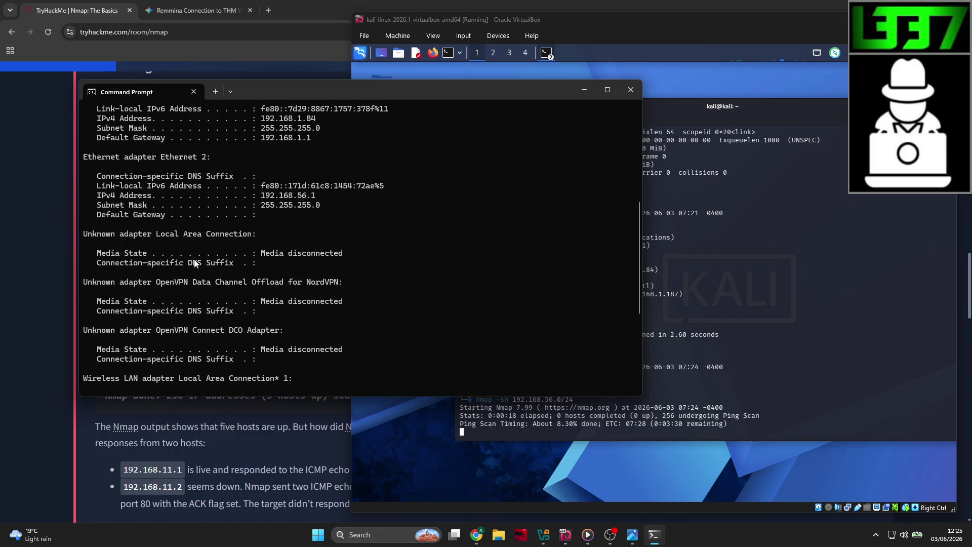
{"action": "scroll", "coordinate": [187, 286], "scroll_direction": "down", "scroll_amount": 2}
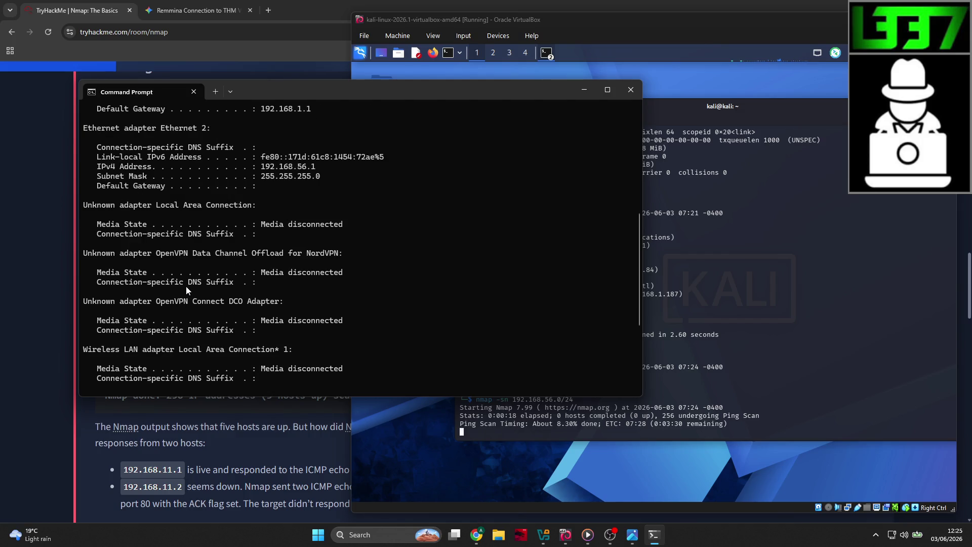
{"action": "scroll", "coordinate": [187, 287], "scroll_direction": "down", "scroll_amount": 4}
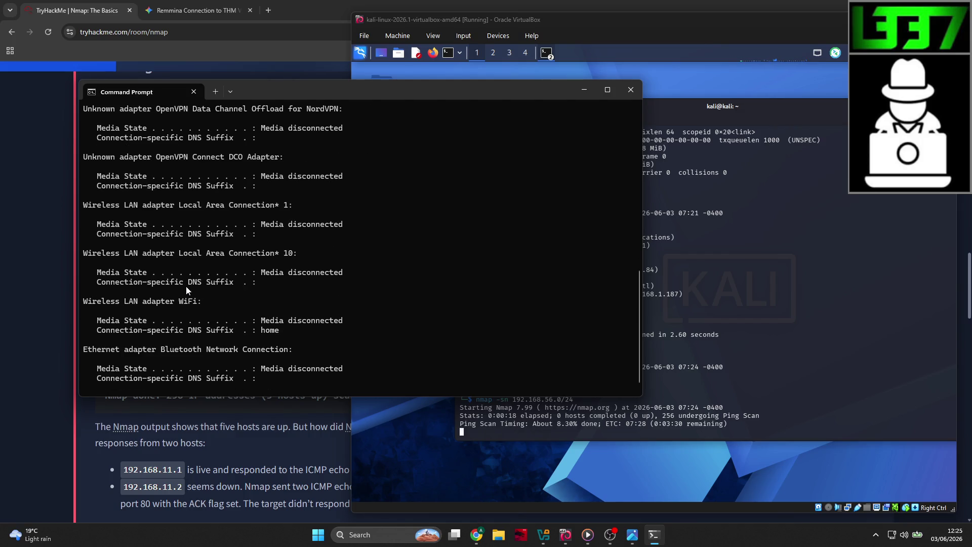
{"action": "scroll", "coordinate": [185, 285], "scroll_direction": "up", "scroll_amount": 9}
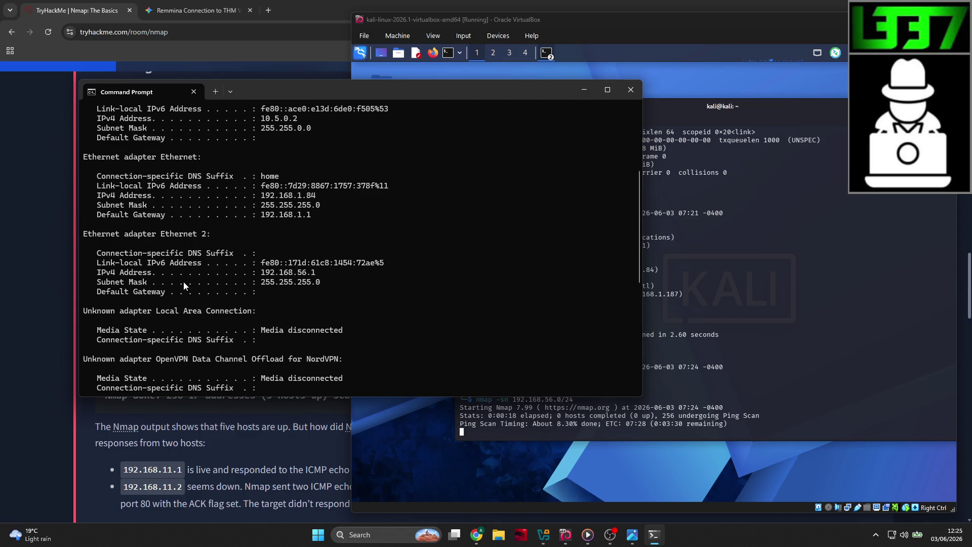
{"action": "scroll", "coordinate": [186, 281], "scroll_direction": "up", "scroll_amount": 1}
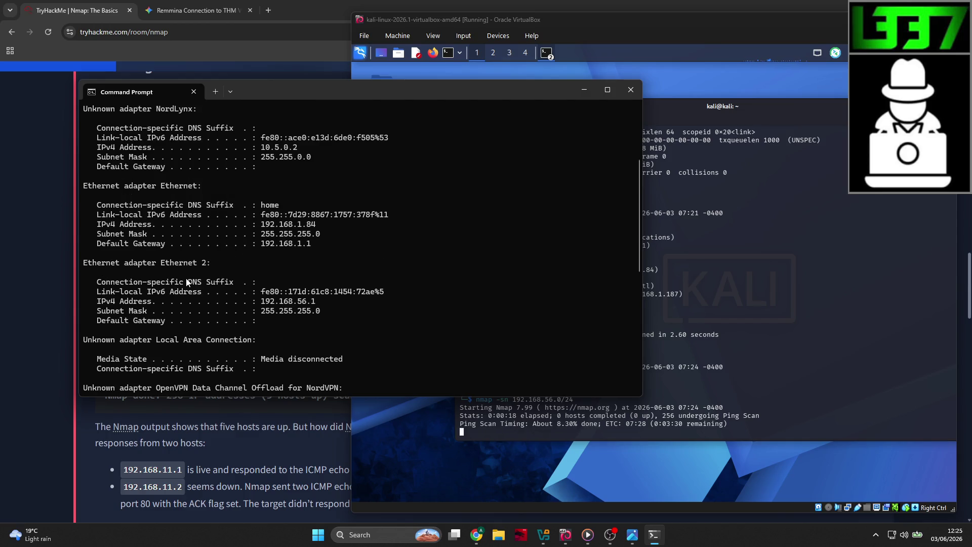
{"action": "left_click", "coordinate": [709, 284]}
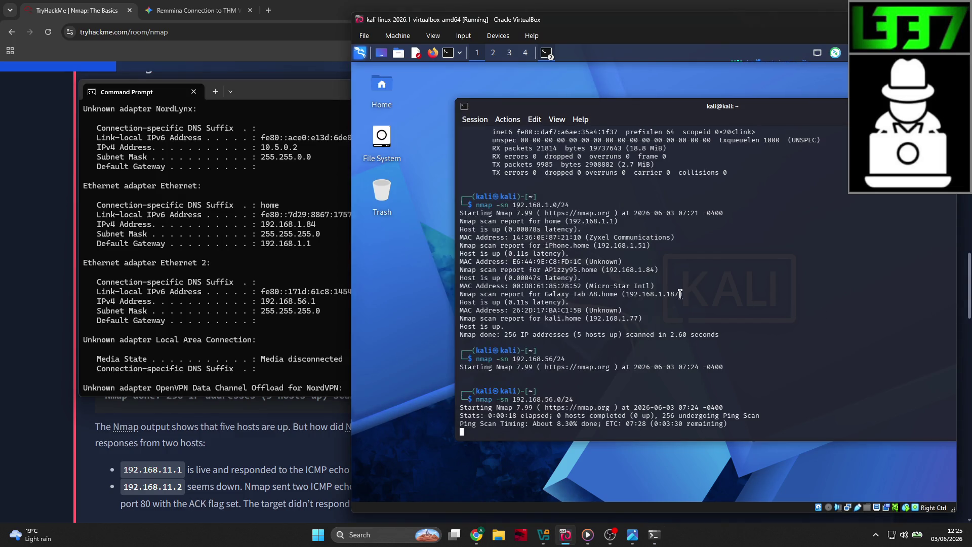
{"action": "left_click", "coordinate": [241, 222]}
{"action": "scroll", "coordinate": [241, 223], "scroll_direction": "up", "scroll_amount": 2}
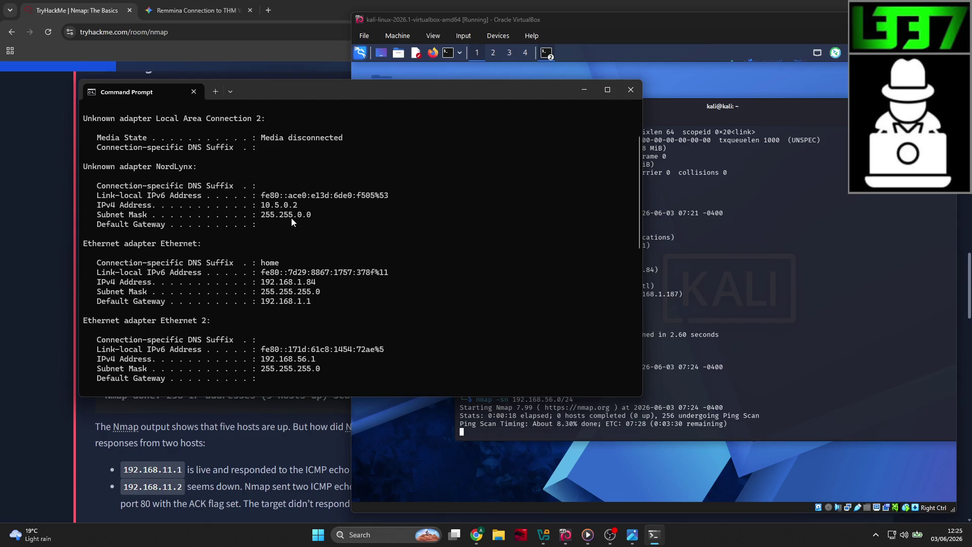
{"action": "scroll", "coordinate": [291, 221], "scroll_direction": "down", "scroll_amount": 1}
Stop the slow scan and rerun it as nmap -T4 -sn 192.168.56.0/24.
{"action": "left_click", "coordinate": [729, 327]}
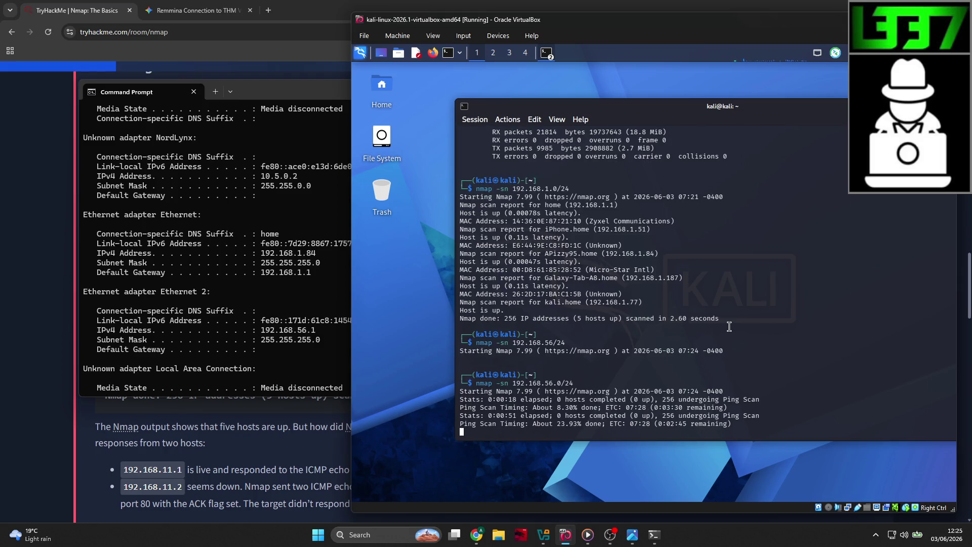
{"action": "key", "text": "ctrl+c"}
{"action": "key", "text": "Up"}
{"action": "key", "text": "Left"}
{"action": "key", "text": "Left"}
{"action": "key", "text": "Left"}
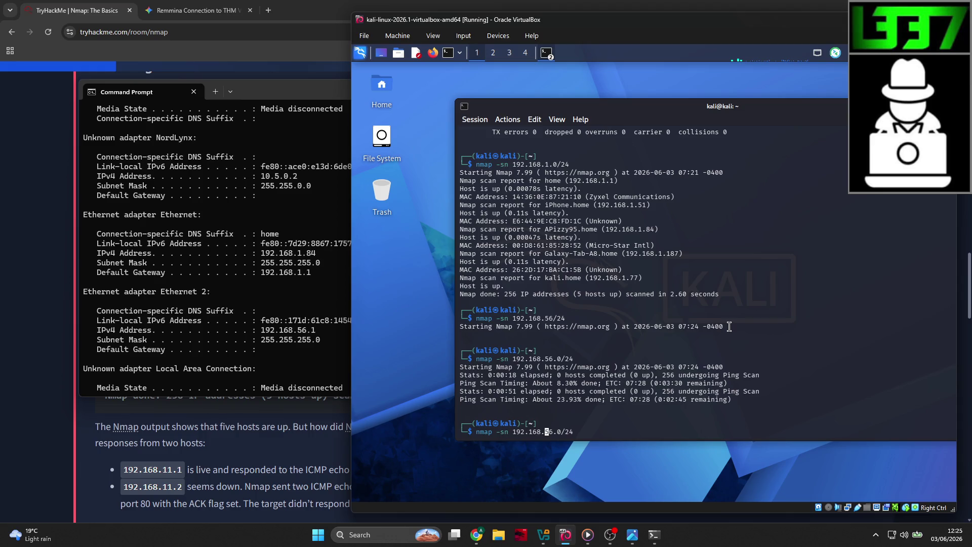
{"action": "key", "text": "Left"}
{"action": "key", "text": "Left"}
{"action": "key", "text": "Left"}
{"action": "type", "text": "-T4"}
{"action": "key", "text": "Return"}
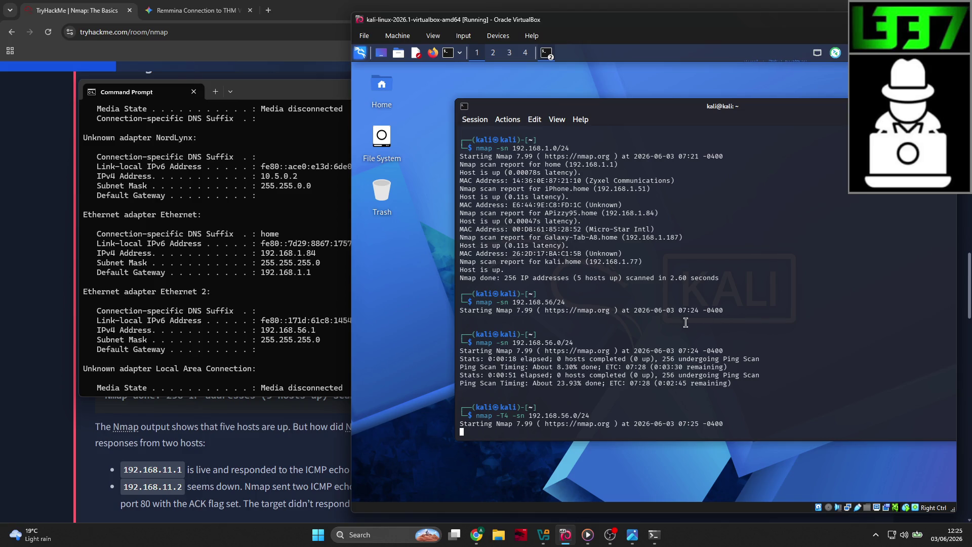
Scroll up to the remote-network heading, then check the Kali T4 scan's progress.
{"action": "left_click", "coordinate": [56, 260]}
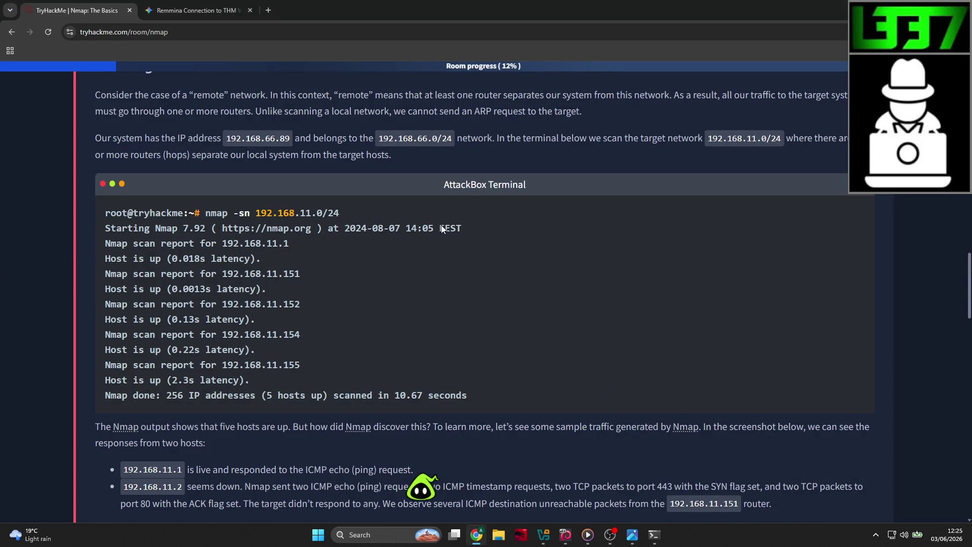
{"action": "scroll", "coordinate": [326, 172], "scroll_direction": "up", "scroll_amount": 1}
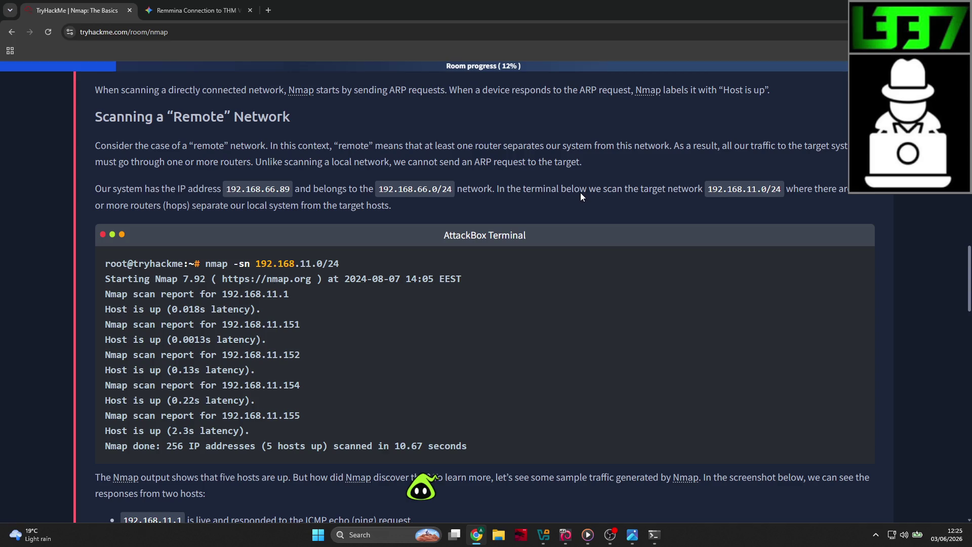
{"action": "key", "text": "alt+Tab"}
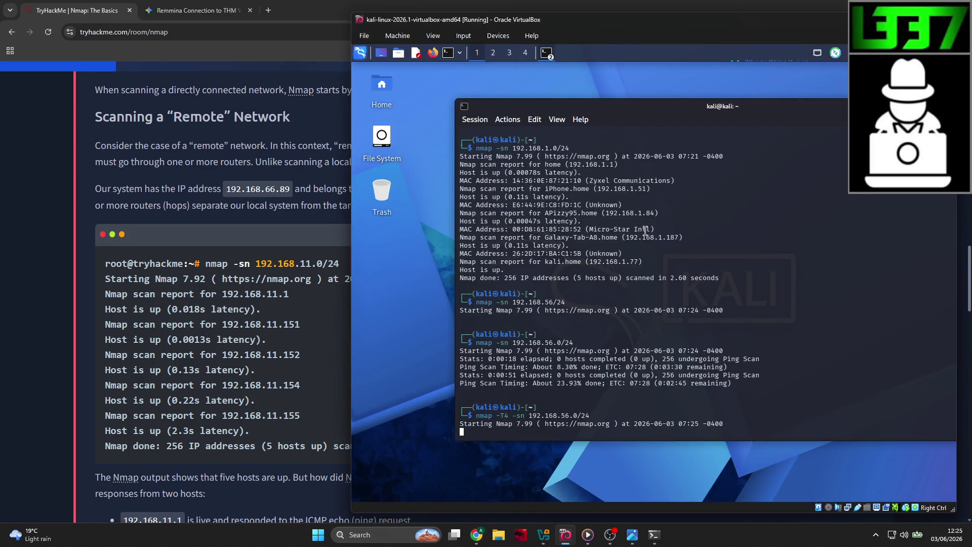
{"action": "key", "text": "Return"}
Stop the T4 scan, clear the Kali terminal, and return to the 192.168.11.x explanation.
{"action": "key", "text": "ctrl+c"}
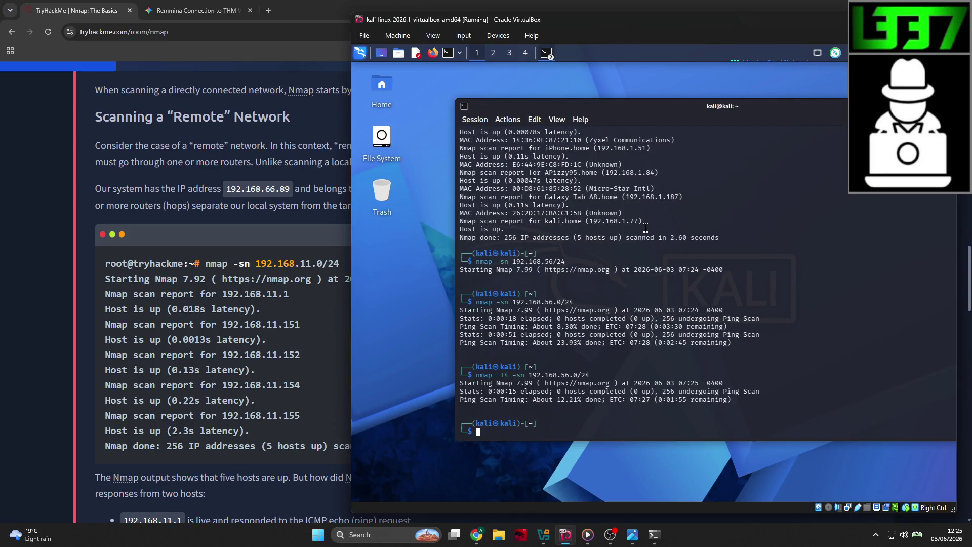
{"action": "type", "text": "clear"}
{"action": "key", "text": "Return"}
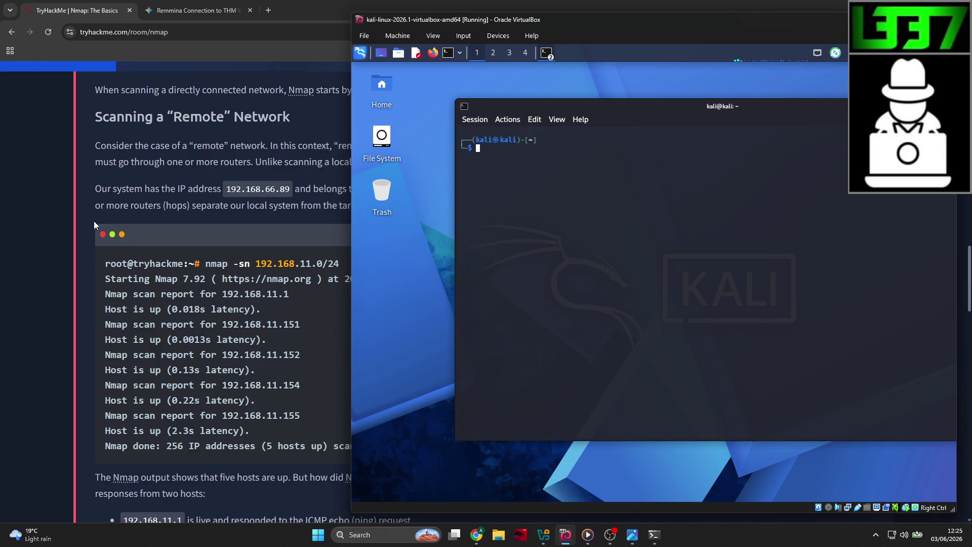
{"action": "left_click", "coordinate": [93, 221]}
{"action": "scroll", "coordinate": [102, 216], "scroll_direction": "down", "scroll_amount": 2}
{"action": "scroll", "coordinate": [106, 215], "scroll_direction": "down", "scroll_amount": 2}
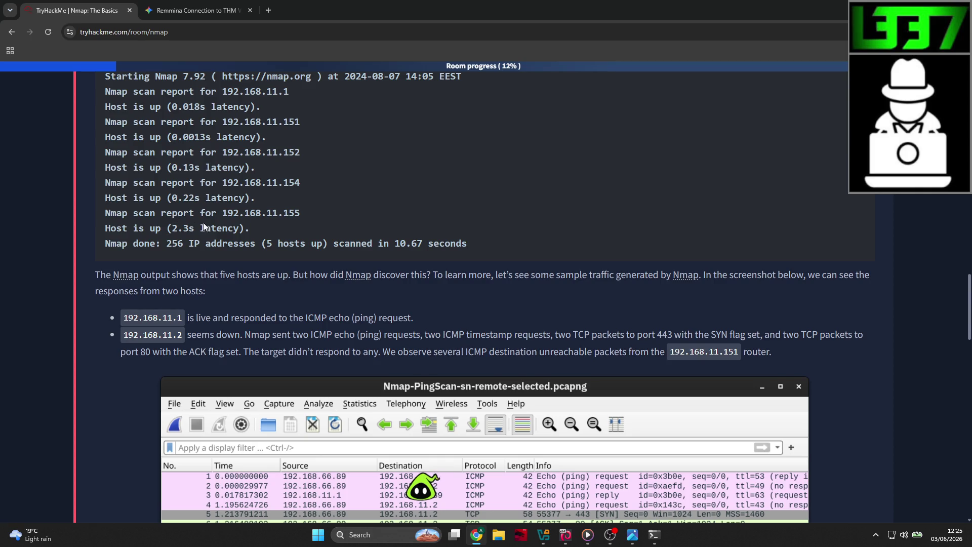
Scroll to the Wireshark capture showing destination-unreachable replies from router 192.168.11.151.
{"action": "scroll", "coordinate": [203, 223], "scroll_direction": "up", "scroll_amount": 3}
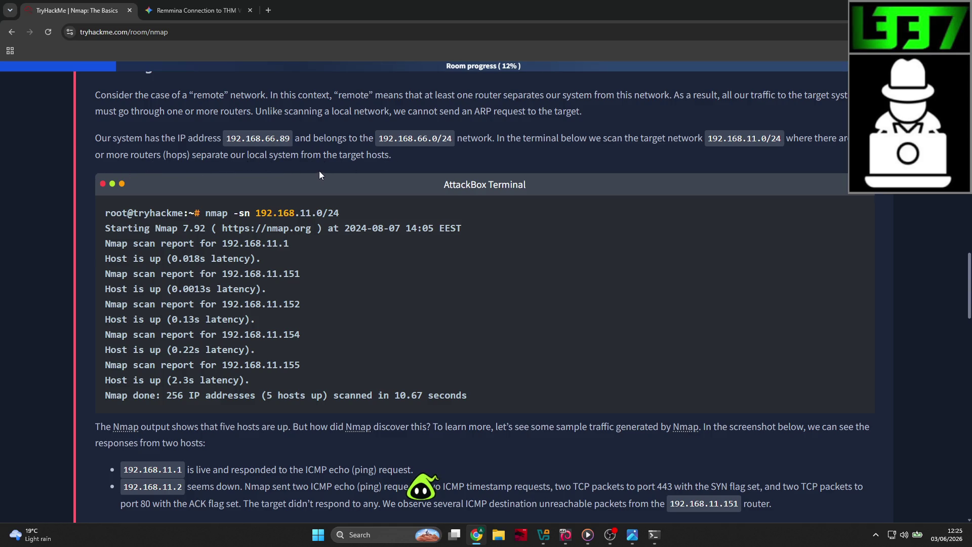
{"action": "scroll", "coordinate": [319, 171], "scroll_direction": "down", "scroll_amount": 1}
{"action": "scroll", "coordinate": [250, 191], "scroll_direction": "down", "scroll_amount": 3}
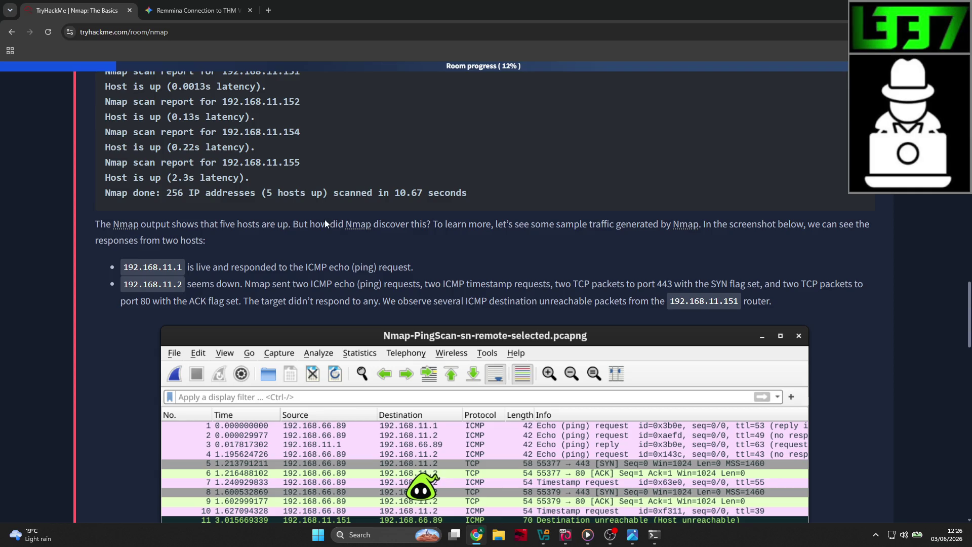
{"action": "scroll", "coordinate": [271, 229], "scroll_direction": "up", "scroll_amount": 2}
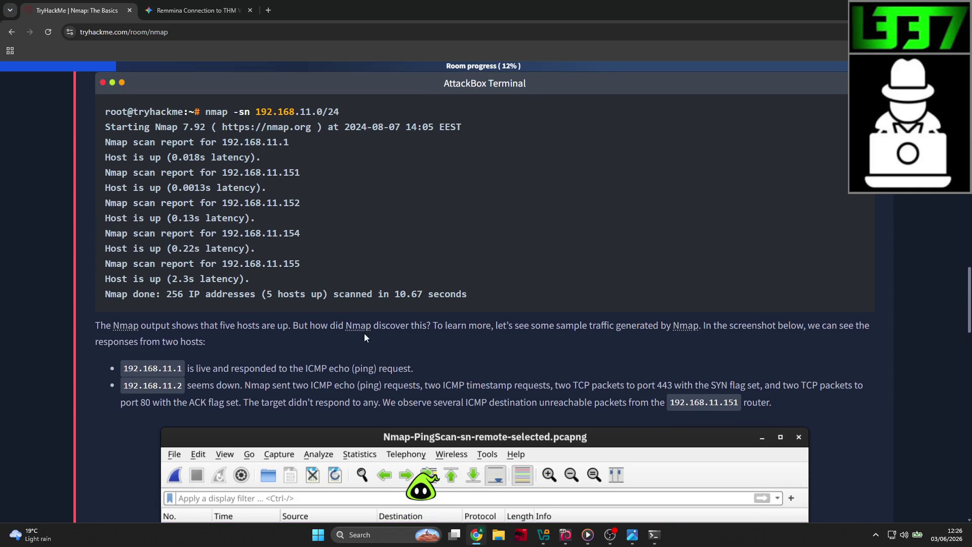
{"action": "scroll", "coordinate": [507, 293], "scroll_direction": "down", "scroll_amount": 3}
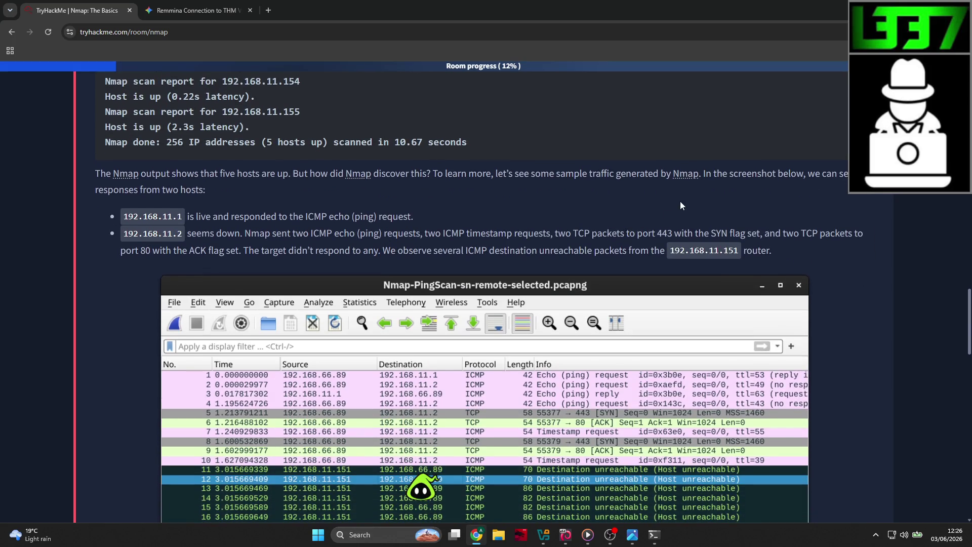
{"action": "scroll", "coordinate": [187, 196], "scroll_direction": "down", "scroll_amount": 1}
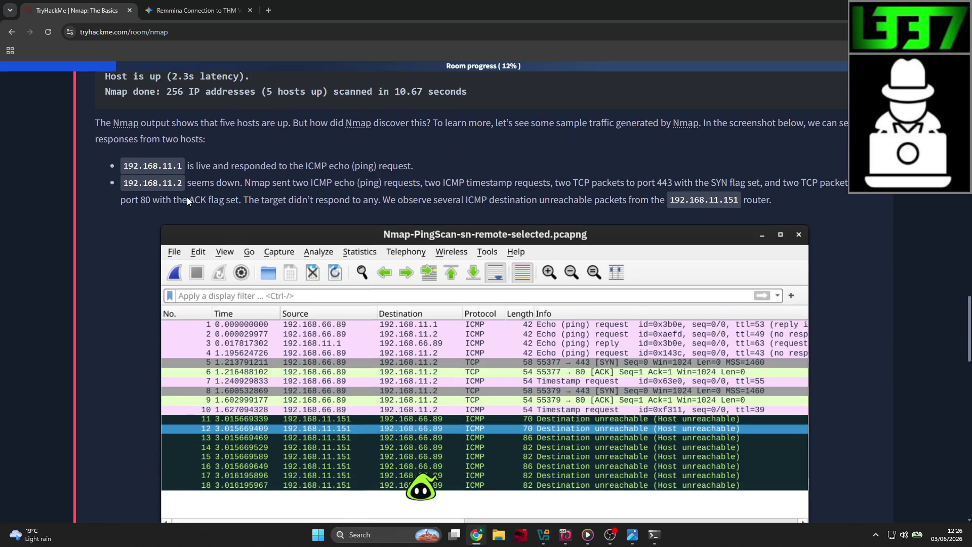
{"action": "scroll", "coordinate": [299, 311], "scroll_direction": "down", "scroll_amount": 1}
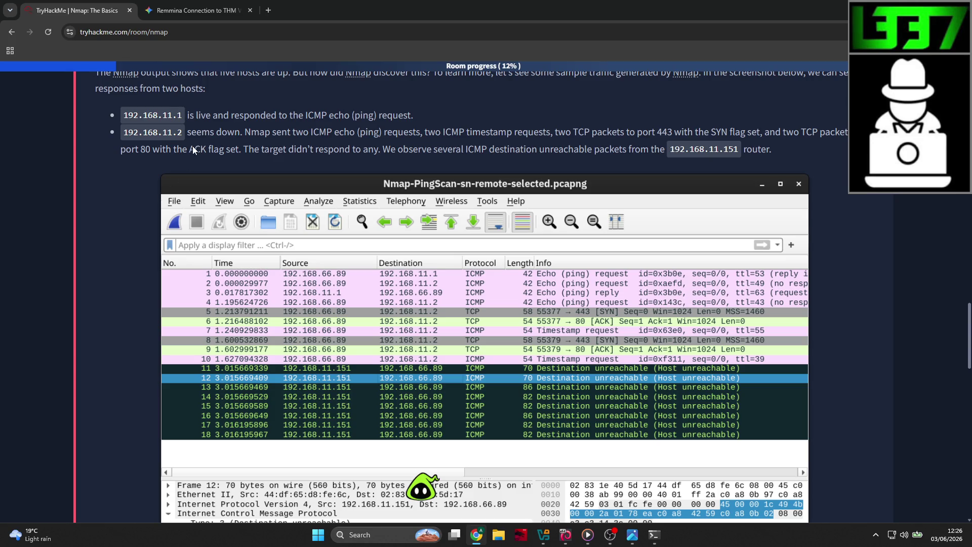
Highlight the sentence about the target not responding, then continue to the -sL and -sn notes.
{"action": "left_click", "coordinate": [226, 163]}
{"action": "left_click", "coordinate": [272, 150]}
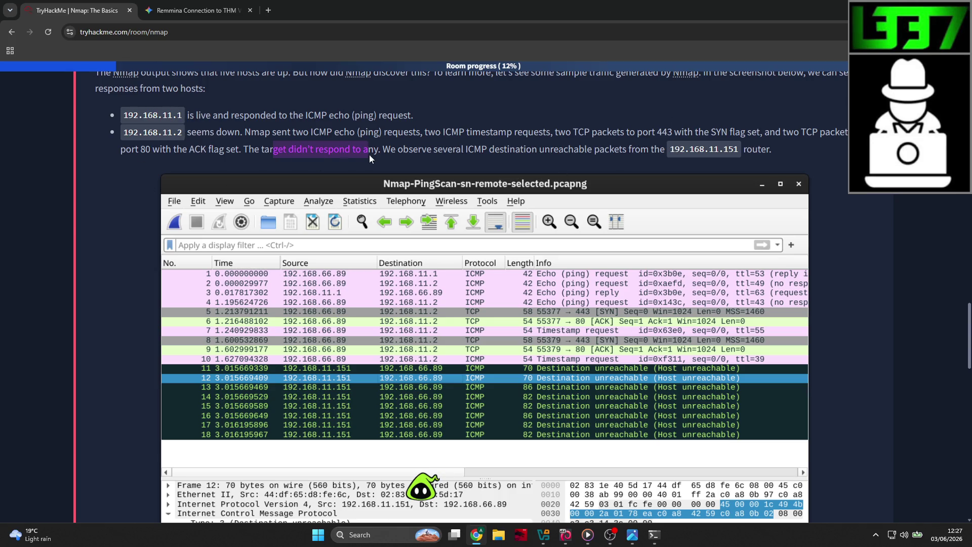
{"action": "left_click_drag", "start_coordinate": [369, 154], "coordinate": [750, 153]}
{"action": "left_click", "coordinate": [747, 154]}
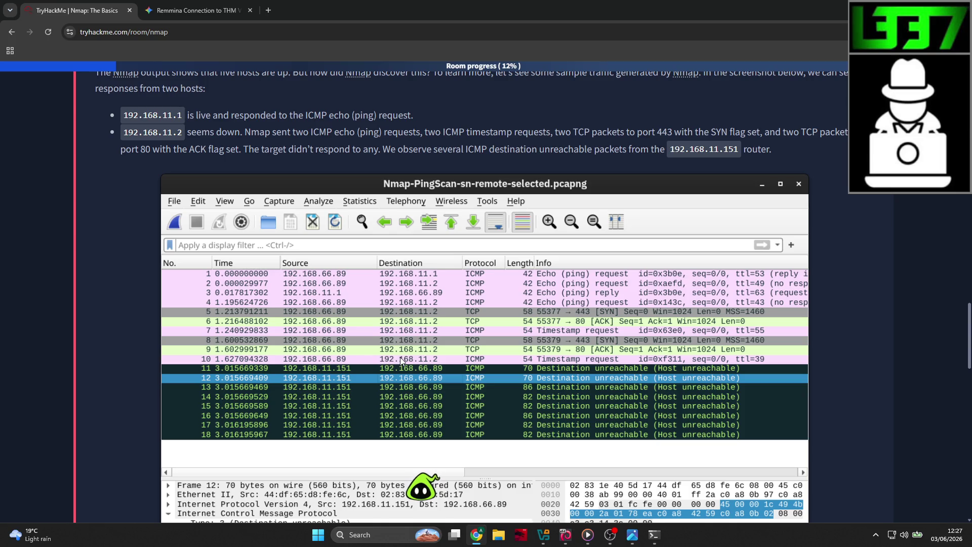
{"action": "scroll", "coordinate": [475, 186], "scroll_direction": "down", "scroll_amount": 3}
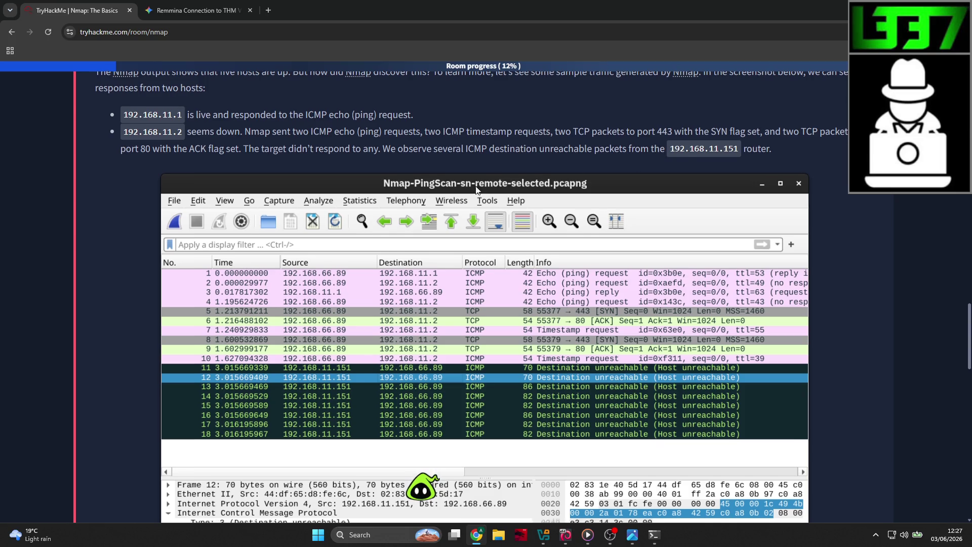
{"action": "scroll", "coordinate": [475, 186], "scroll_direction": "down", "scroll_amount": 7}
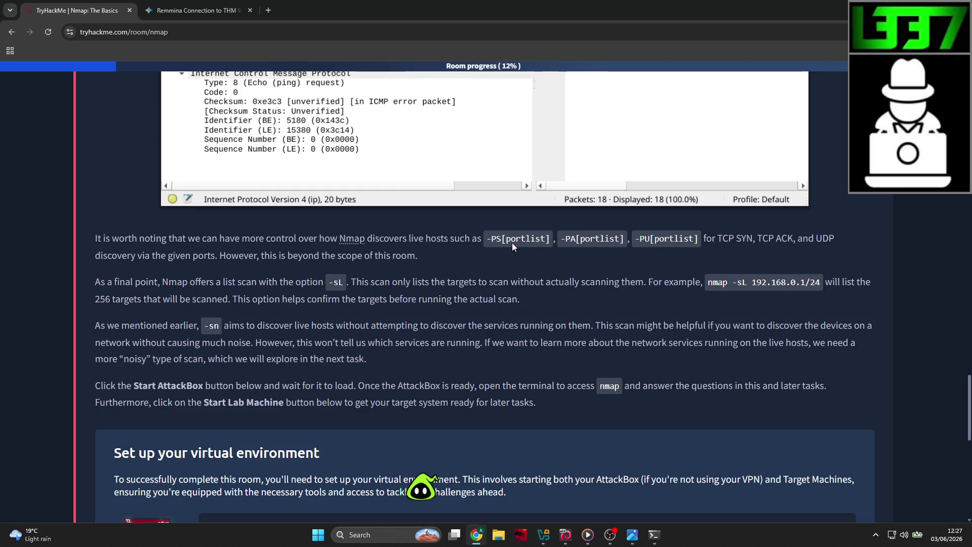
{"action": "left_click", "coordinate": [626, 244]}
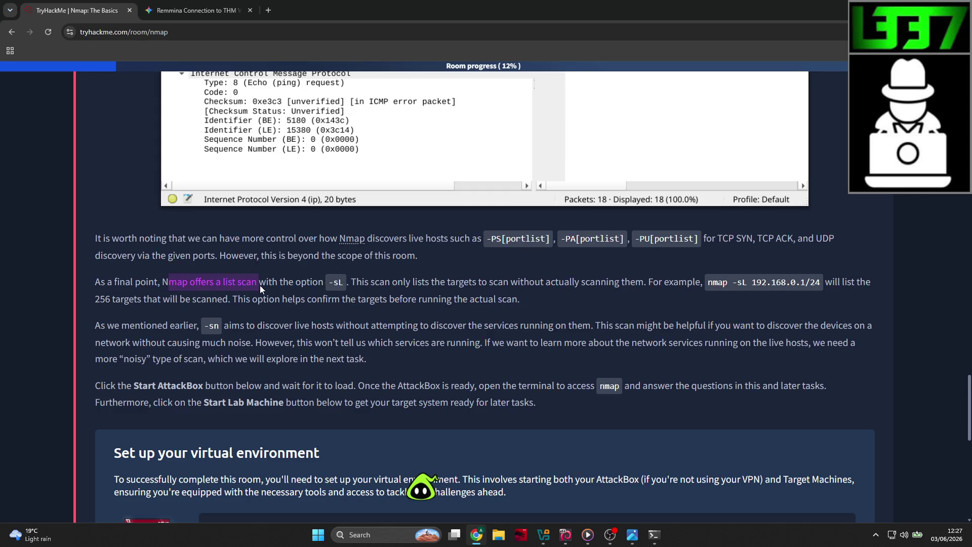
{"action": "left_click", "coordinate": [349, 285]}
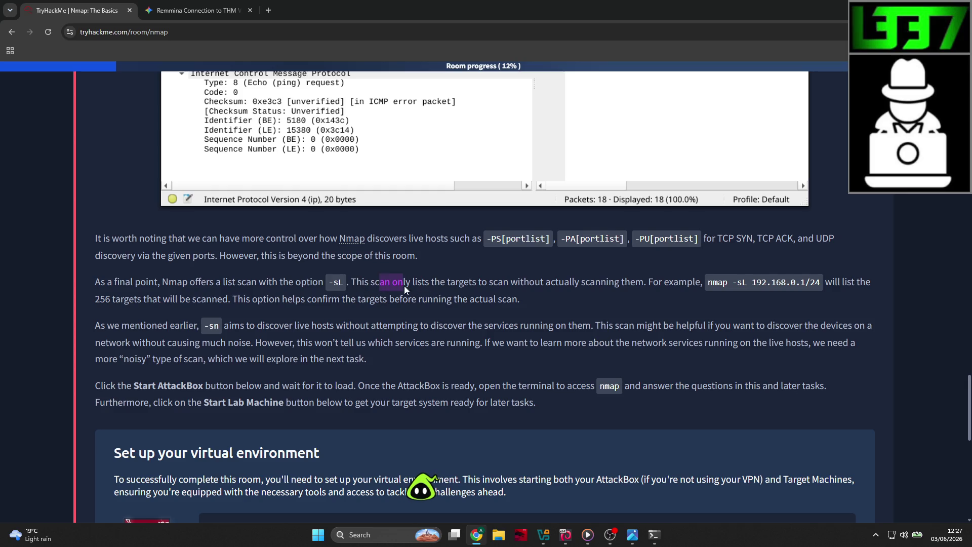
{"action": "left_click_drag", "start_coordinate": [450, 289], "coordinate": [670, 291]}
{"action": "left_click_drag", "start_coordinate": [731, 290], "coordinate": [736, 283]}
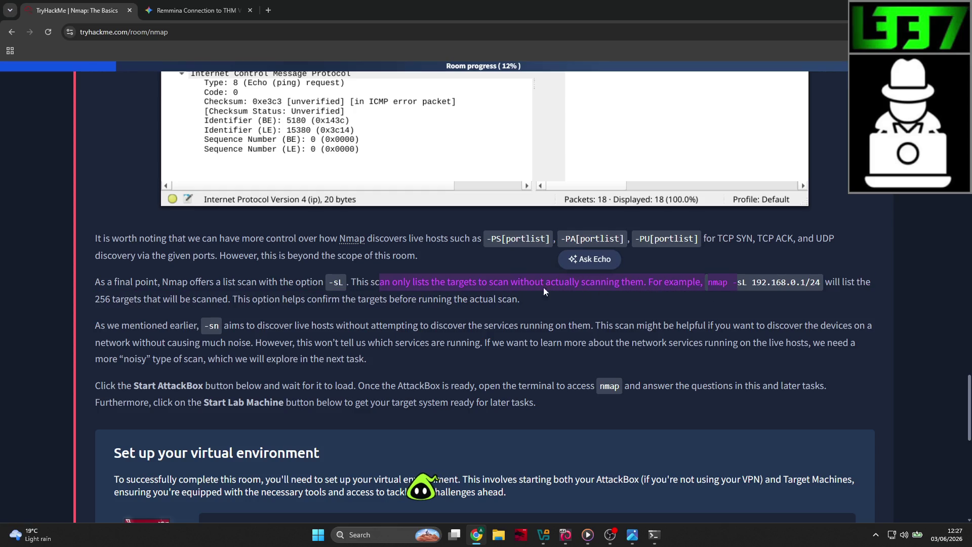
{"action": "left_click", "coordinate": [201, 305]}
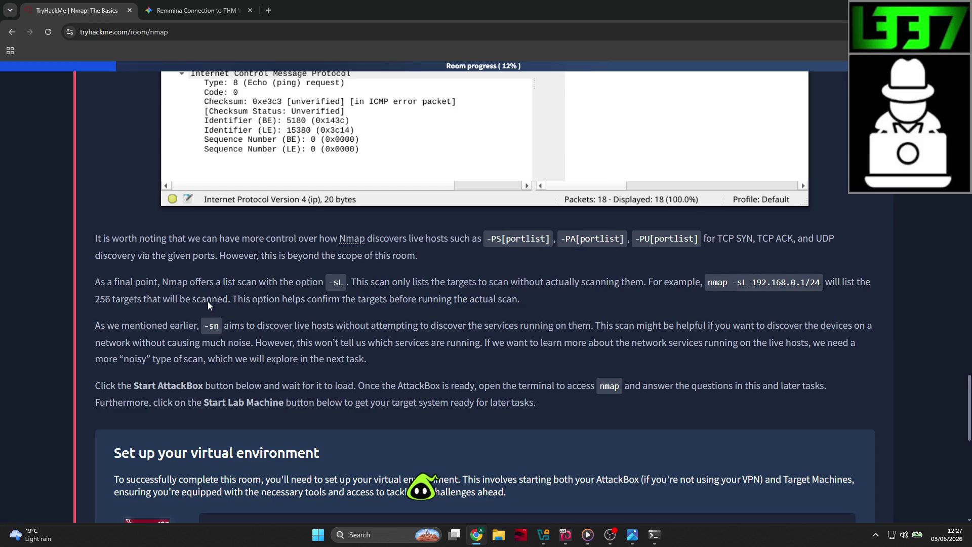
{"action": "left_click_drag", "start_coordinate": [288, 300], "coordinate": [524, 306]}
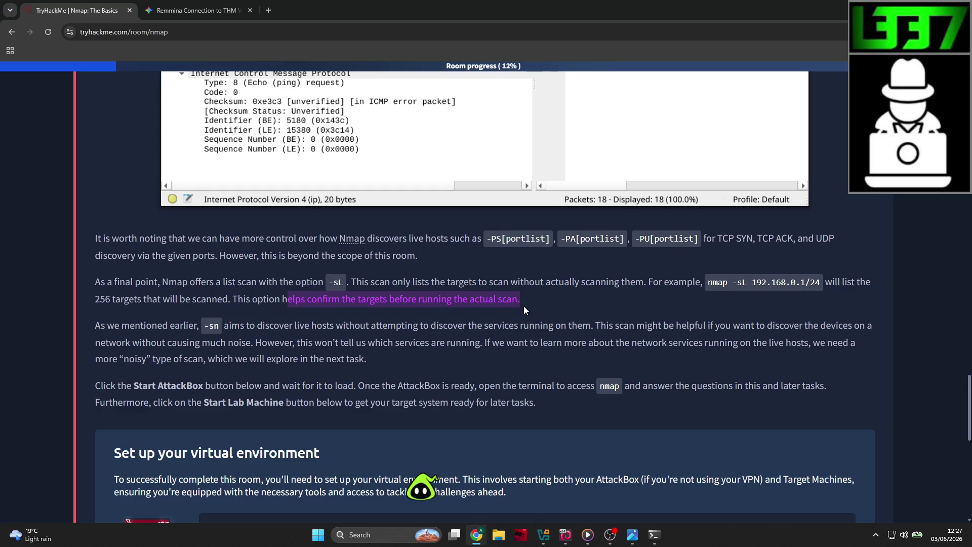
Switch to the Kali VM and list its network interfaces with ifconfig.
{"action": "key", "text": "alt+Tab"}
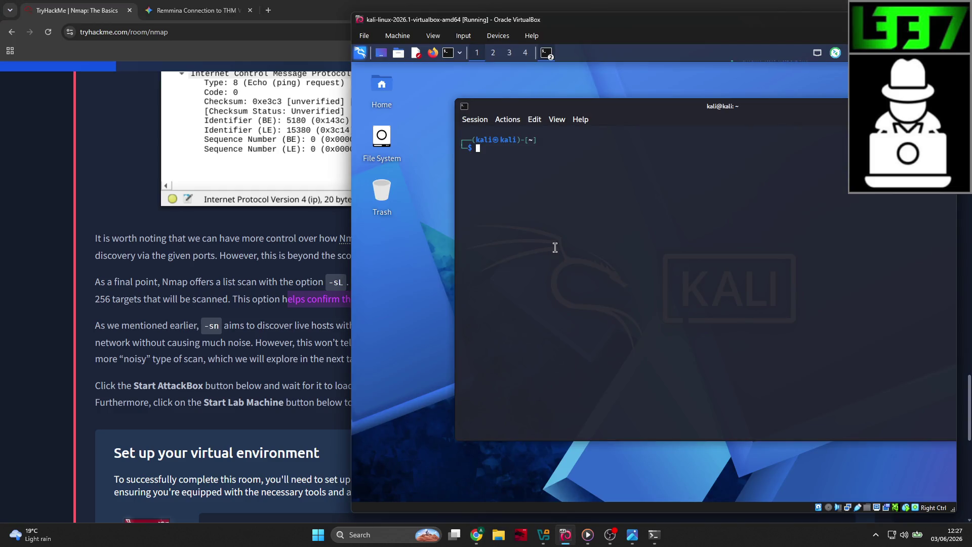
{"action": "type", "text": "ifconfig"}
{"action": "key", "text": "Return"}
Run a list scan with nmap -sL 192.168.1.0/24.
{"action": "type", "text": "nmap "}
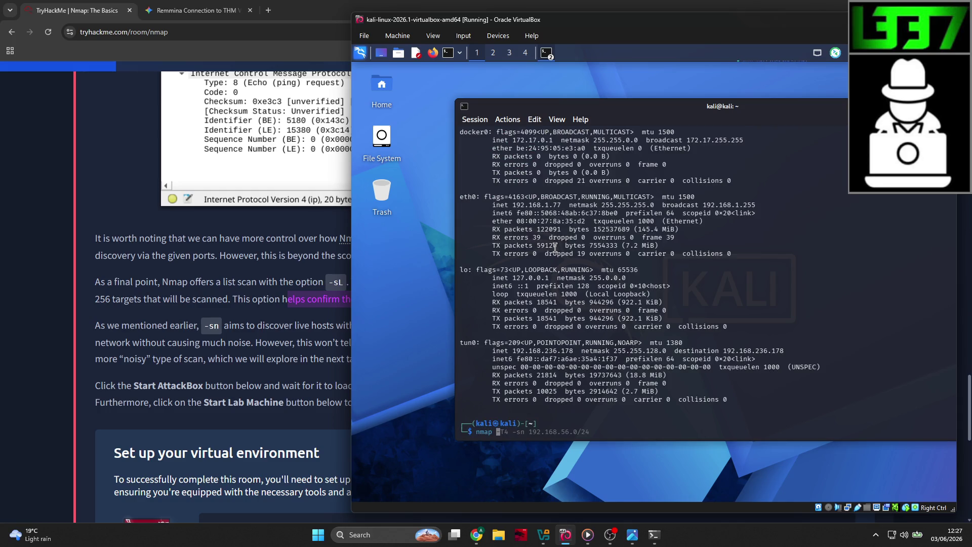
{"action": "type", "text": "-sL"}
{"action": "key", "text": "BackSpace"}
{"action": "key", "text": "BackSpace"}
{"action": "key", "text": "BackSpace"}
{"action": "type", "text": "-sL "}
{"action": "type", "text": "192."}
{"action": "type", "text": "168.1.0"}
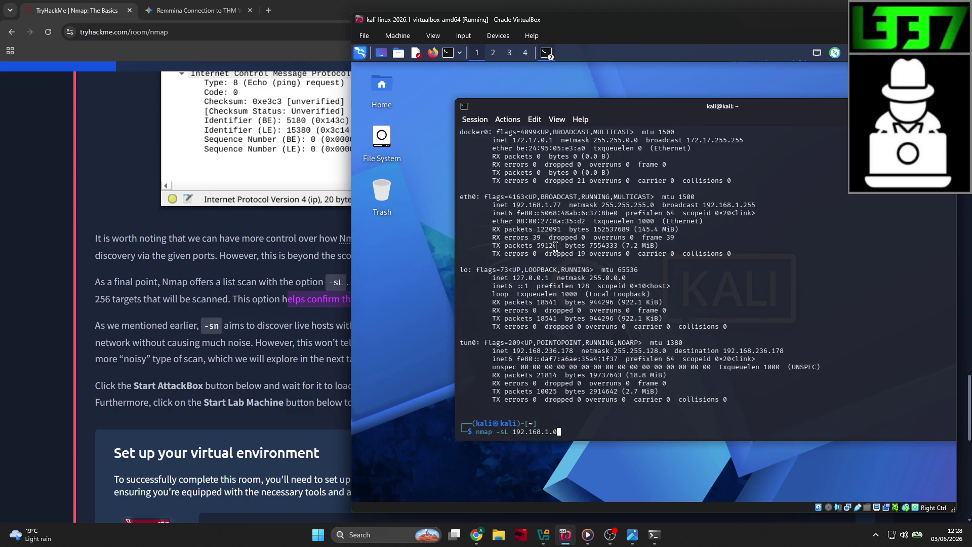
{"action": "type", "text": "/24"}
{"action": "key", "text": "Return"}
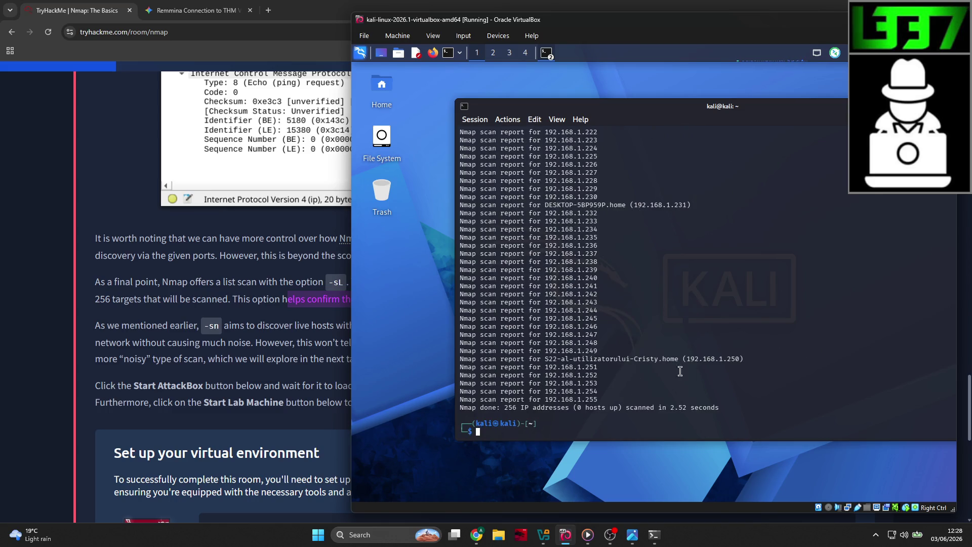
Scroll through the 256 listed addresses, marking named devices like DESKTOP-MIDD7NC.home, then return to the lesson.
{"action": "mouse_move", "coordinate": [746, 360]}
{"action": "left_mouse_down"}
{"action": "mouse_move", "coordinate": [714, 352]}
{"action": "mouse_move", "coordinate": [543, 360]}
{"action": "left_mouse_up"}
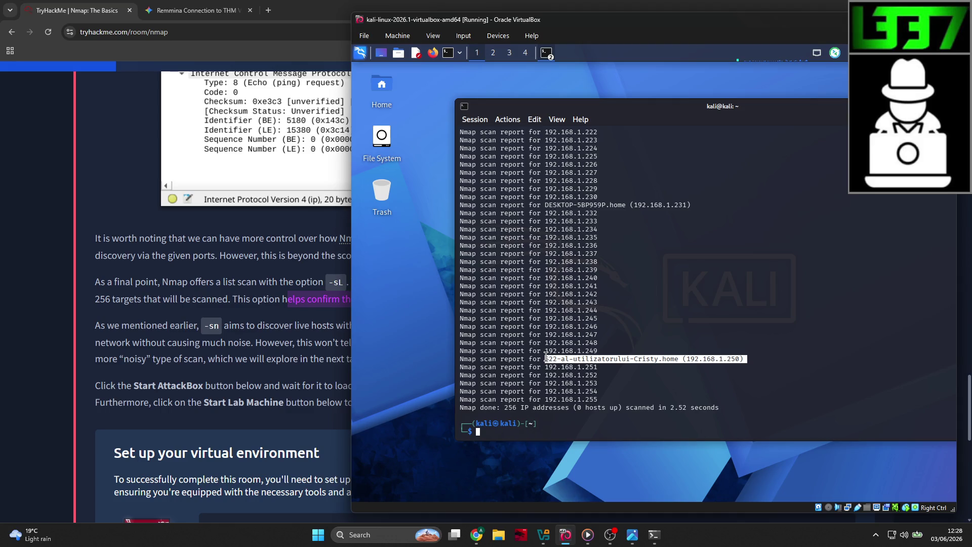
{"action": "left_click", "coordinate": [636, 363]}
{"action": "scroll", "coordinate": [623, 361], "scroll_direction": "up", "scroll_amount": 2}
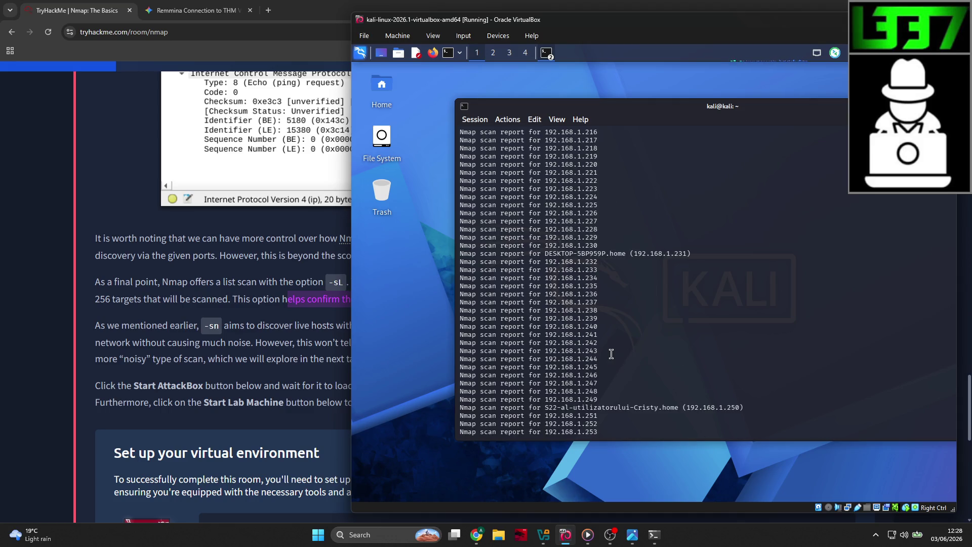
{"action": "scroll", "coordinate": [612, 354], "scroll_direction": "up", "scroll_amount": 8}
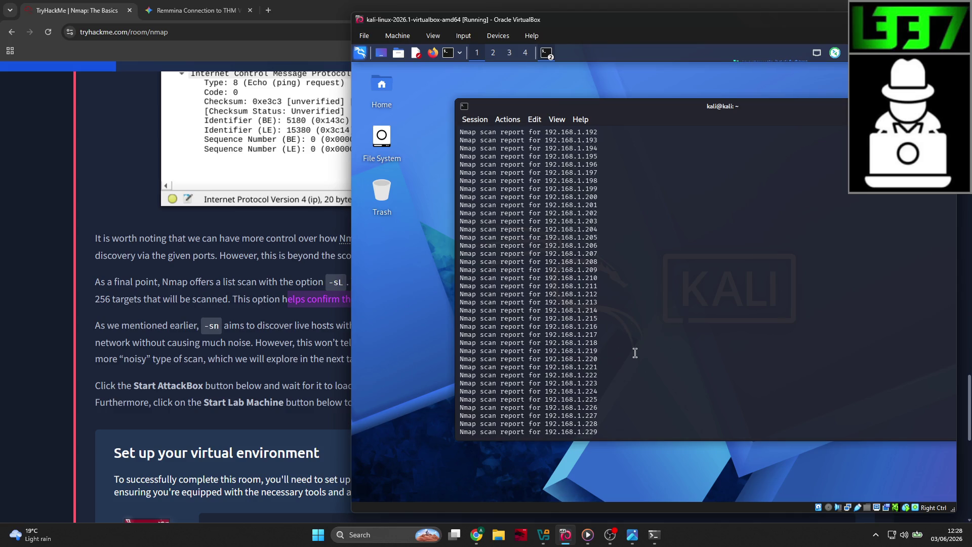
{"action": "scroll", "coordinate": [635, 353], "scroll_direction": "up", "scroll_amount": 8}
{"action": "left_click_drag", "start_coordinate": [593, 310], "coordinate": [524, 311]}
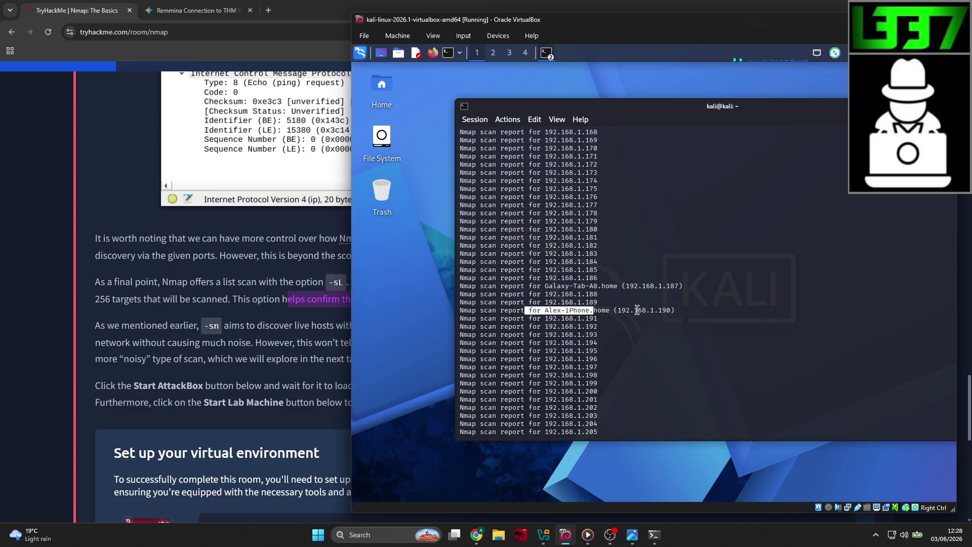
{"action": "left_click", "coordinate": [637, 310]}
{"action": "scroll", "coordinate": [629, 318], "scroll_direction": "up", "scroll_amount": 2}
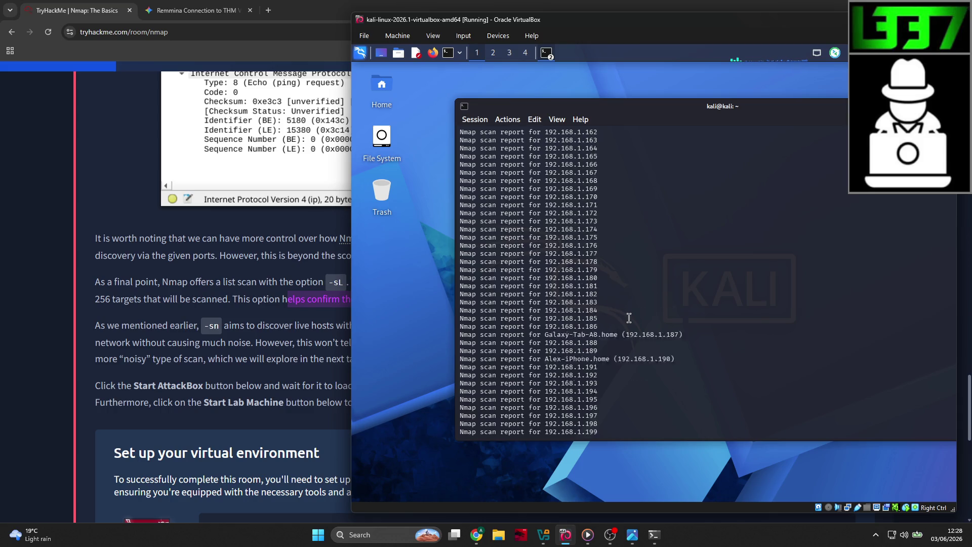
{"action": "scroll", "coordinate": [629, 318], "scroll_direction": "up", "scroll_amount": 6}
{"action": "double_click", "coordinate": [628, 234]}
{"action": "left_click", "coordinate": [678, 263]}
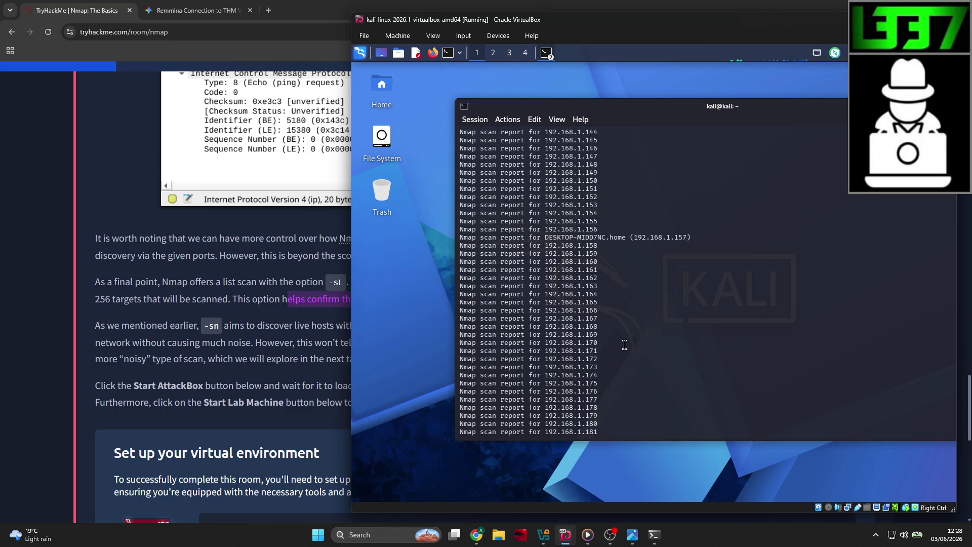
{"action": "left_click", "coordinate": [968, 390]}
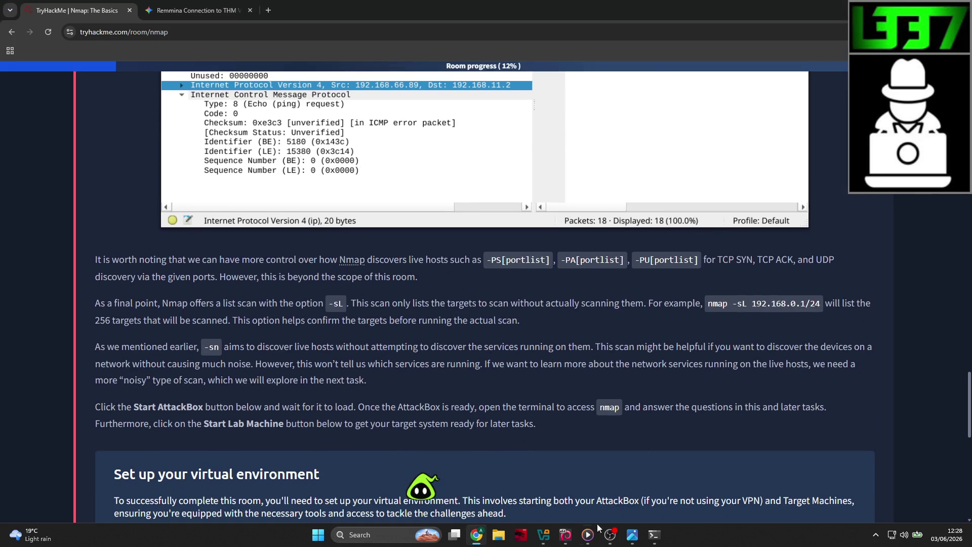
Bring the Kali terminal back and scroll the list scan output up past the OPPO-A54-5G.home line.
{"action": "left_click", "coordinate": [566, 535]}
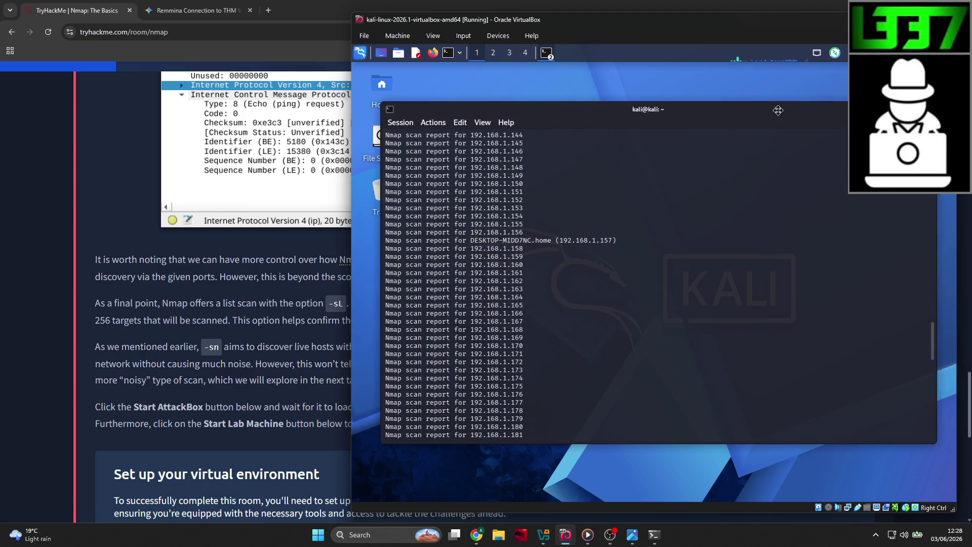
{"action": "scroll", "coordinate": [945, 335], "scroll_direction": "up", "scroll_amount": 3}
{"action": "scroll", "coordinate": [945, 336], "scroll_direction": "up", "scroll_amount": 3}
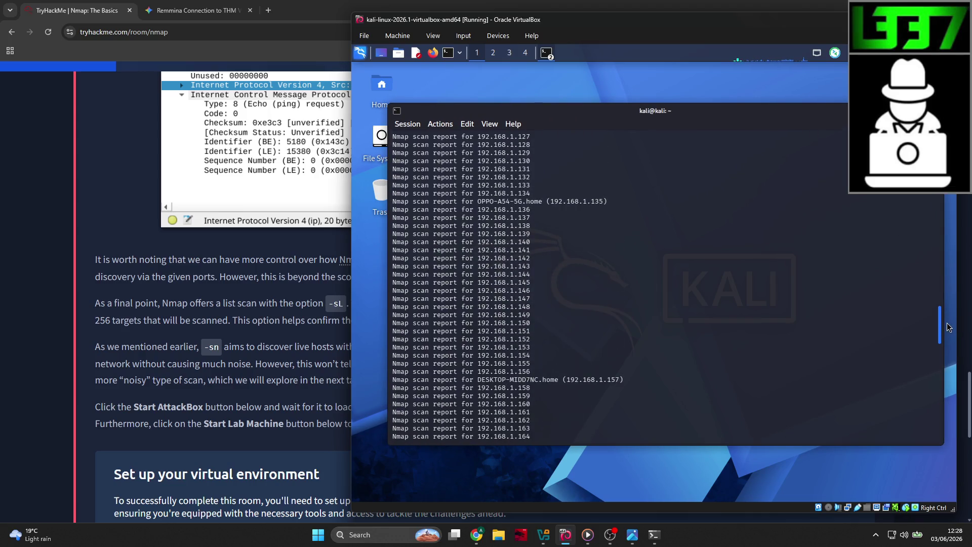
{"action": "scroll", "coordinate": [940, 330], "scroll_direction": "up", "scroll_amount": 2}
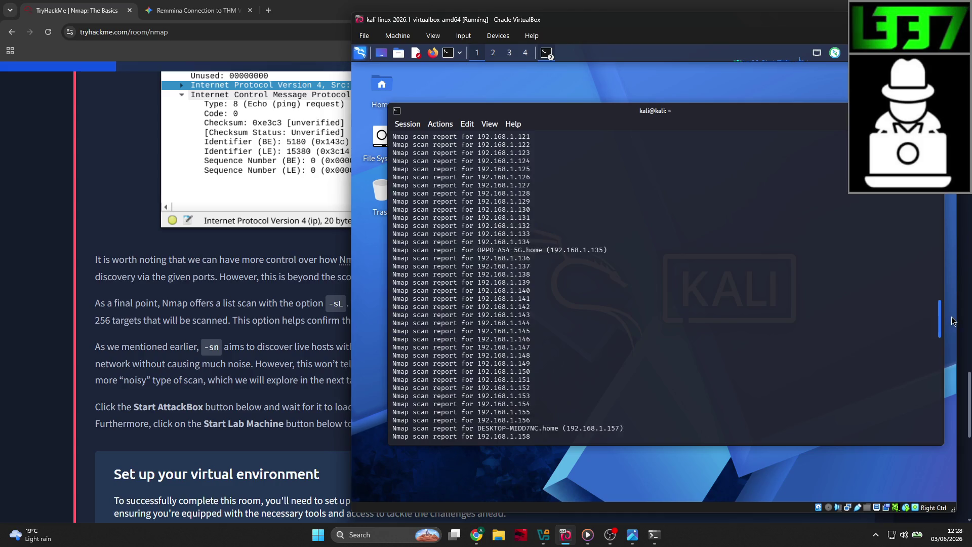
{"action": "triple_click", "coordinate": [616, 250]}
{"action": "left_click", "coordinate": [616, 249]}
{"action": "mouse_move", "coordinate": [940, 331]}
{"action": "left_mouse_down"}
{"action": "mouse_move", "coordinate": [962, 279]}
{"action": "mouse_move", "coordinate": [959, 196]}
{"action": "left_mouse_up"}
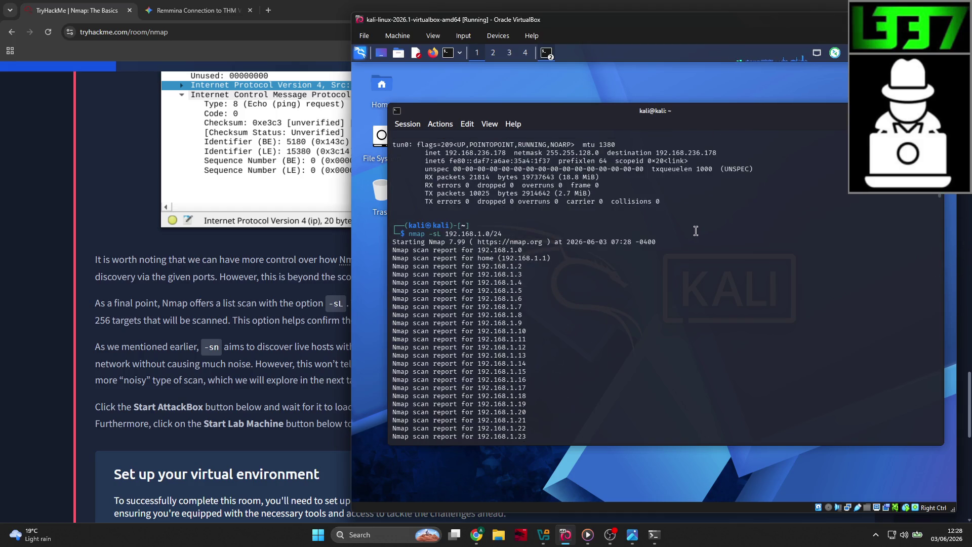
{"action": "left_click", "coordinate": [314, 292]}
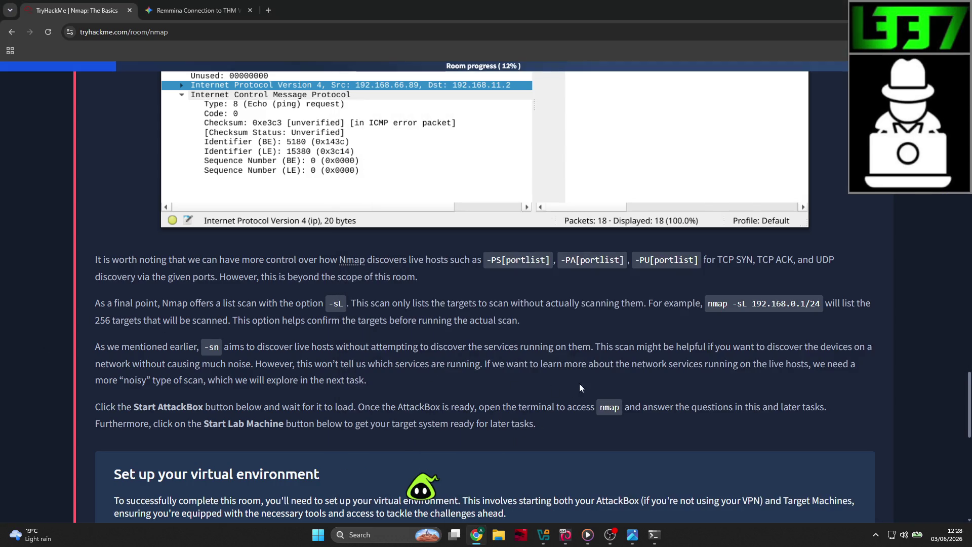
{"action": "key", "text": "alt+Tab"}
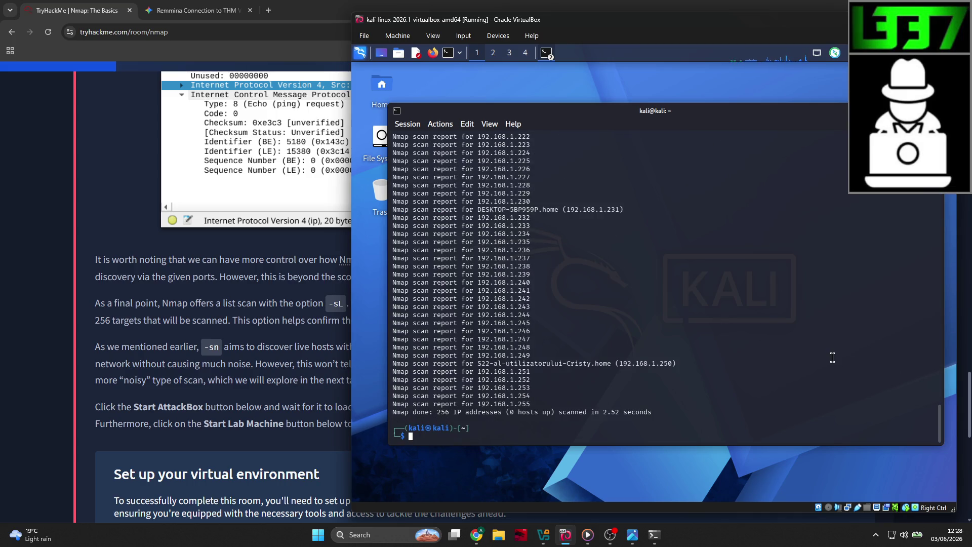
Rerun the scan as nmap -sn 192.168.1.0/24, finding 7 hosts up, then return to the lesson.
{"action": "key", "text": "Up"}
{"action": "key", "text": "Left"}
{"action": "key", "text": "Left"}
{"action": "key", "text": "Left"}
{"action": "key", "text": "BackSpace"}
{"action": "key", "text": "Left"}
{"action": "key", "text": "Delete"}
{"action": "type", "text": "n"}
{"action": "key", "text": "Return"}
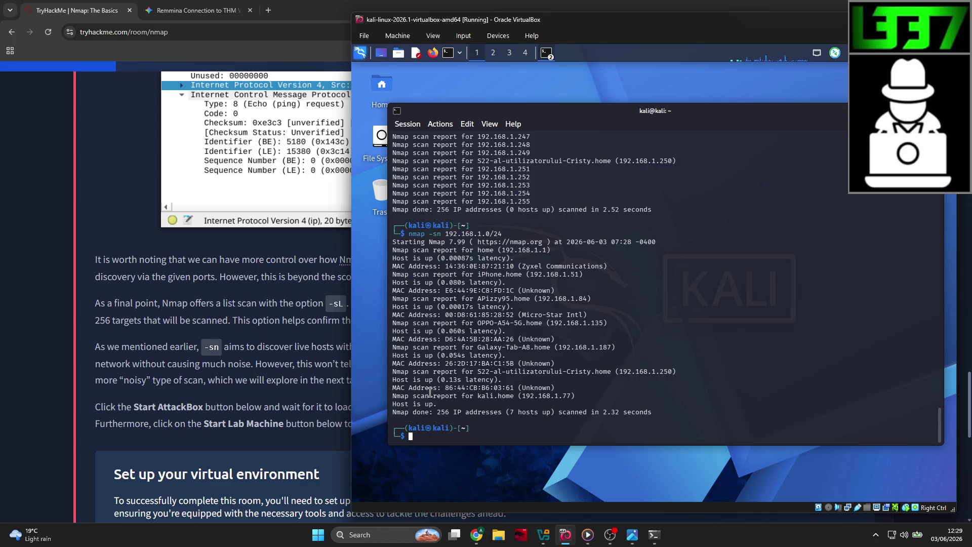
{"action": "left_click", "coordinate": [233, 320]}
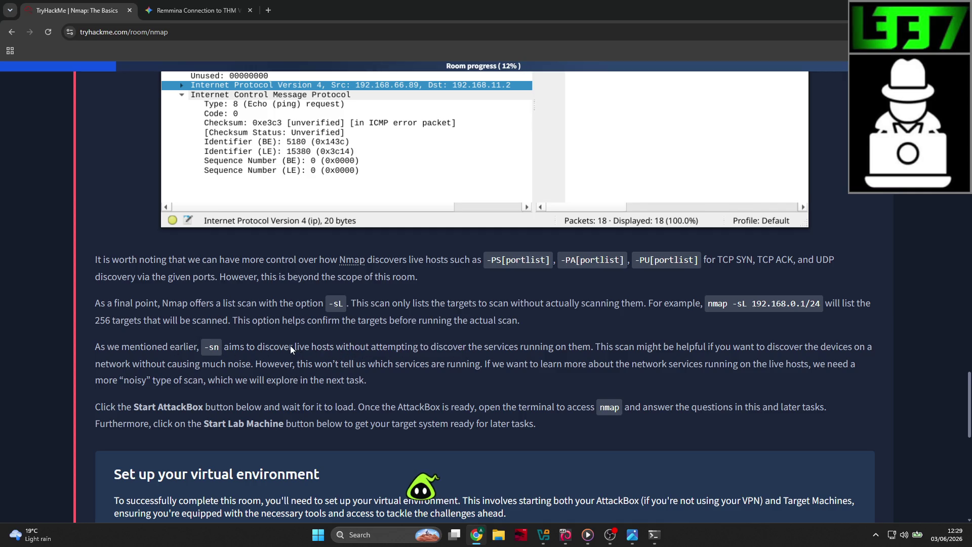
{"action": "left_click_drag", "start_coordinate": [294, 347], "coordinate": [319, 347]}
{"action": "left_click", "coordinate": [319, 347]}
{"action": "left_click_drag", "start_coordinate": [351, 321], "coordinate": [387, 323]}
{"action": "left_click", "coordinate": [422, 323]}
{"action": "scroll", "coordinate": [363, 334], "scroll_direction": "down", "scroll_amount": 4}
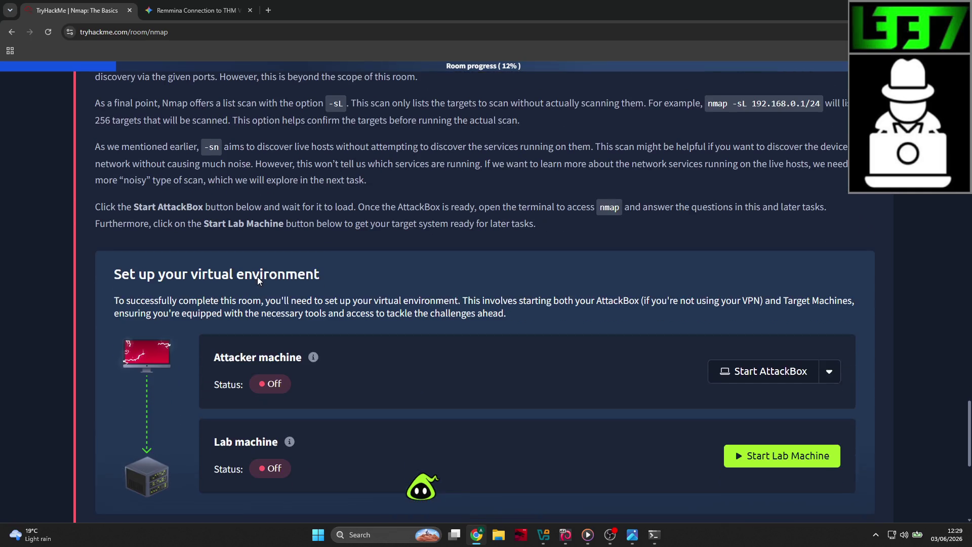
{"action": "scroll", "coordinate": [257, 276], "scroll_direction": "down", "scroll_amount": 3}
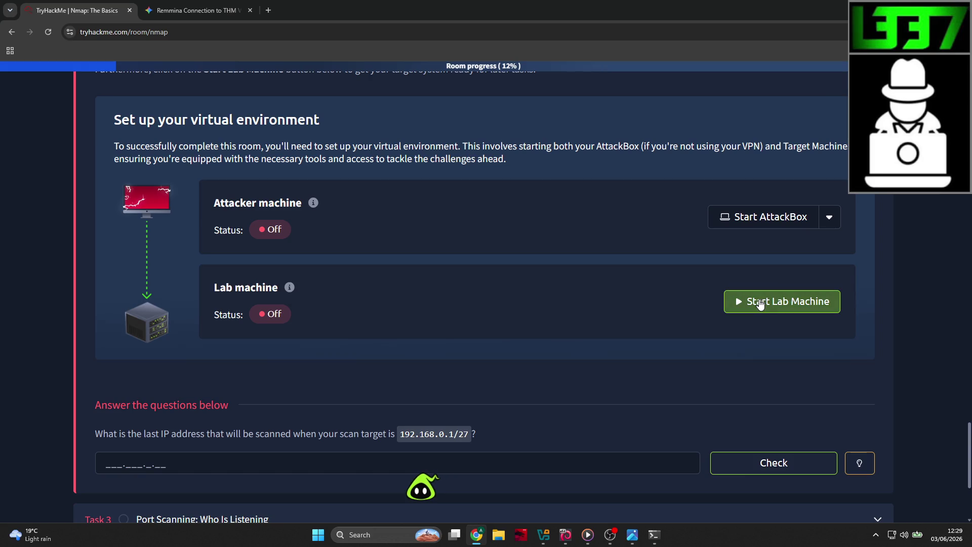
{"action": "left_click", "coordinate": [760, 302]}
{"action": "scroll", "coordinate": [78, 230], "scroll_direction": "up", "scroll_amount": 3}
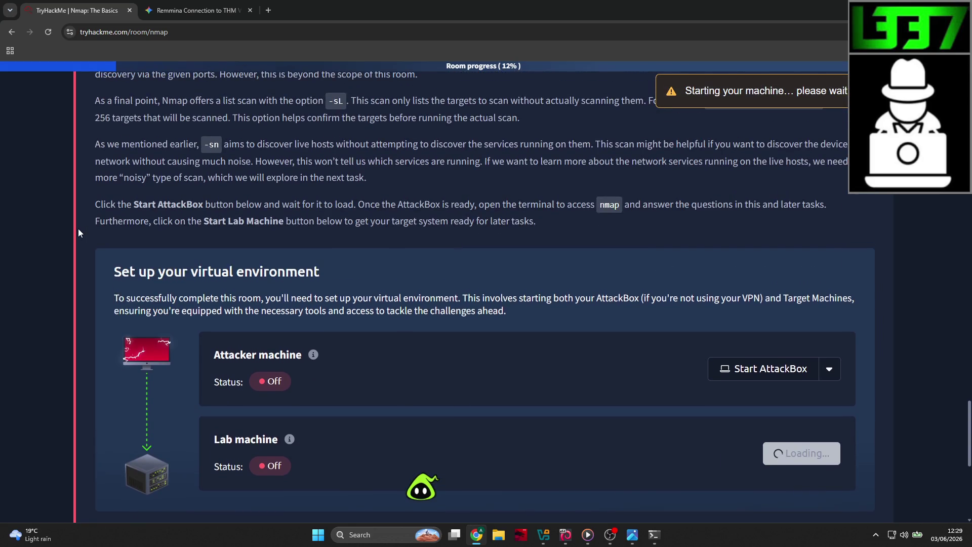
{"action": "scroll", "coordinate": [81, 226], "scroll_direction": "down", "scroll_amount": 1}
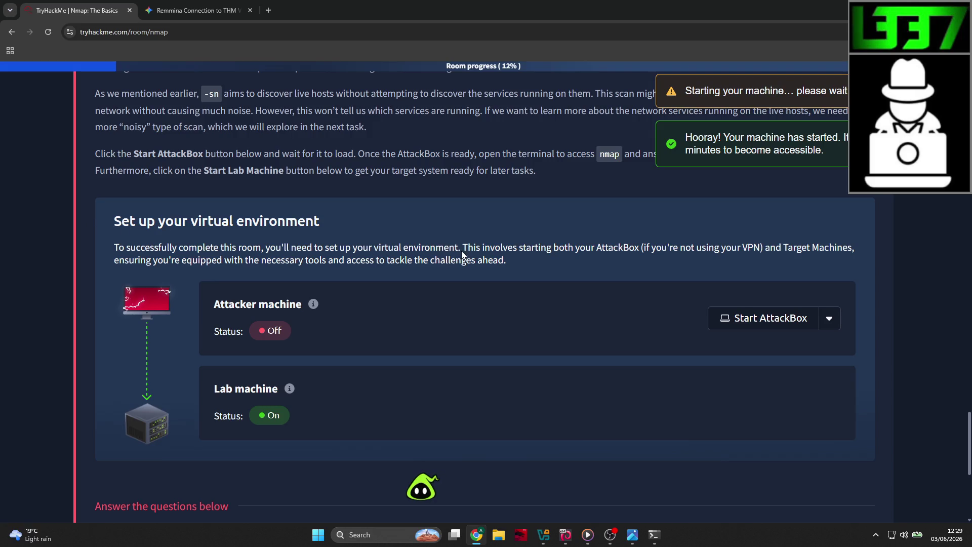
{"action": "scroll", "coordinate": [585, 254], "scroll_direction": "down", "scroll_amount": 3}
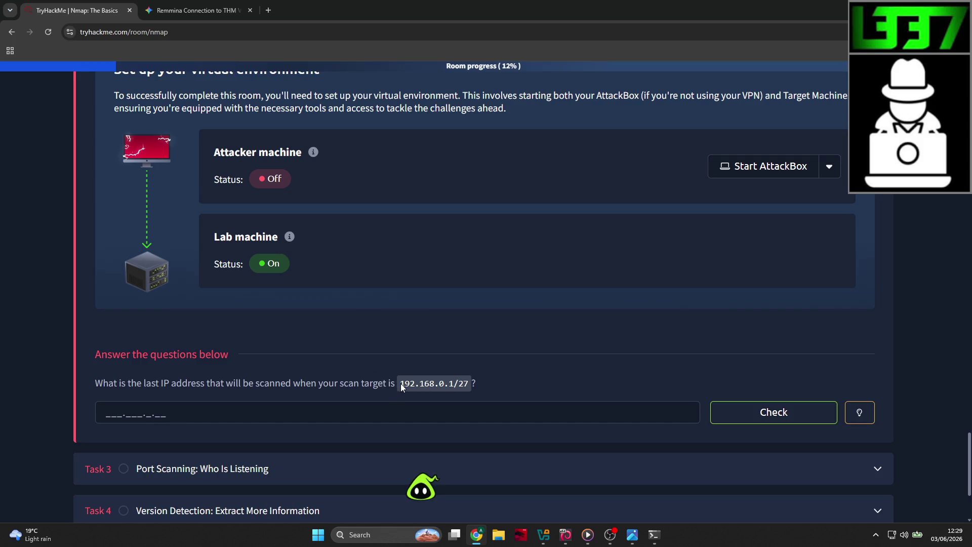
{"action": "left_click_drag", "start_coordinate": [401, 384], "coordinate": [466, 384]}
{"action": "left_click", "coordinate": [405, 408]}
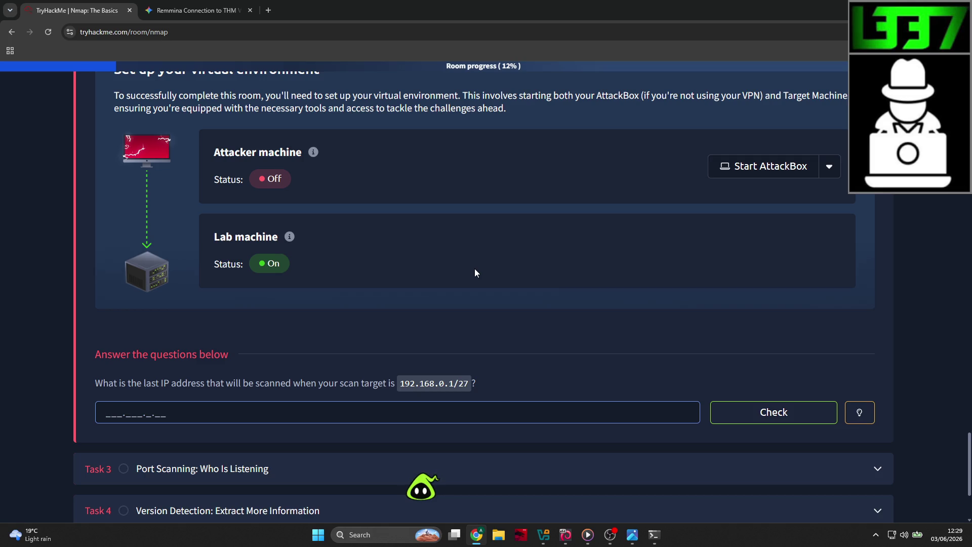
{"action": "left_click_drag", "start_coordinate": [471, 384], "coordinate": [413, 386]}
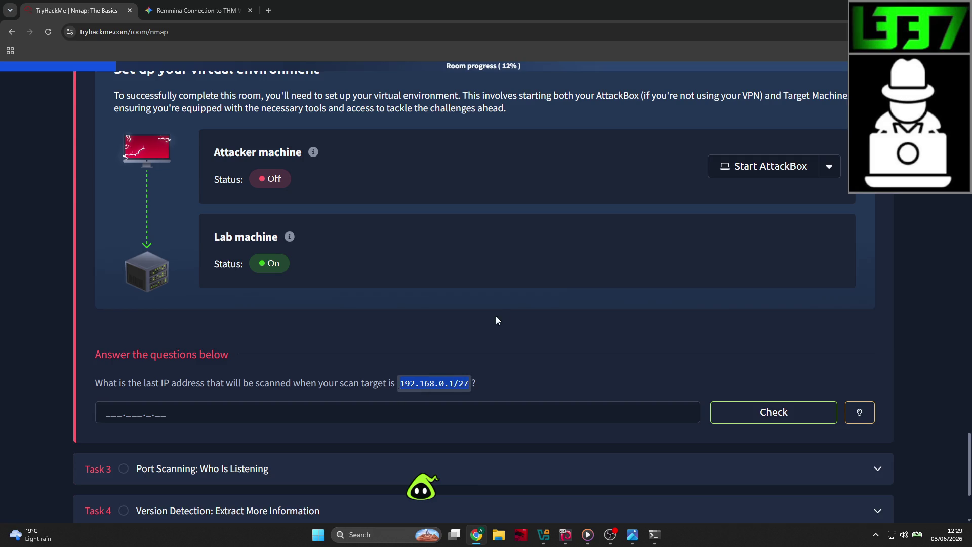
{"action": "scroll", "coordinate": [502, 311], "scroll_direction": "up", "scroll_amount": 2}
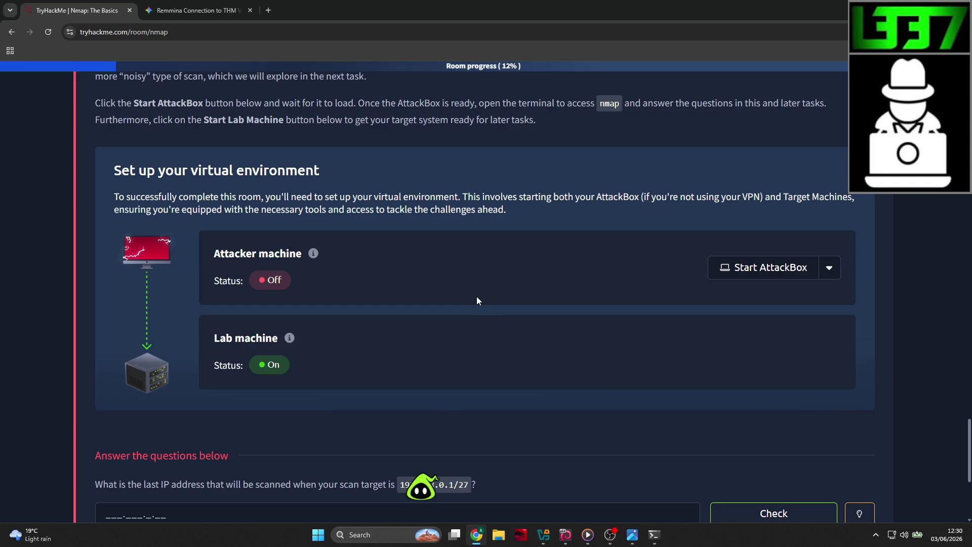
{"action": "scroll", "coordinate": [477, 301], "scroll_direction": "up", "scroll_amount": 20}
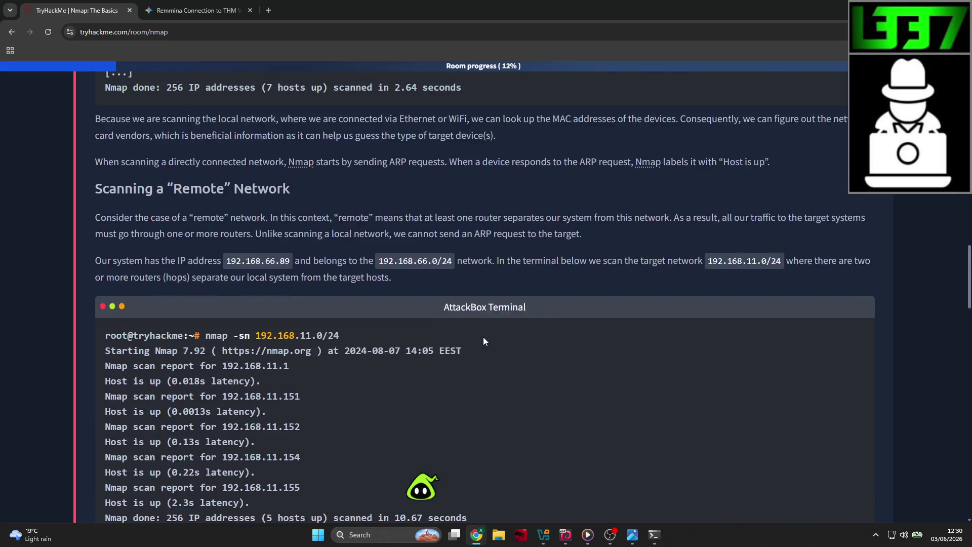
{"action": "scroll", "coordinate": [483, 337], "scroll_direction": "up", "scroll_amount": 15}
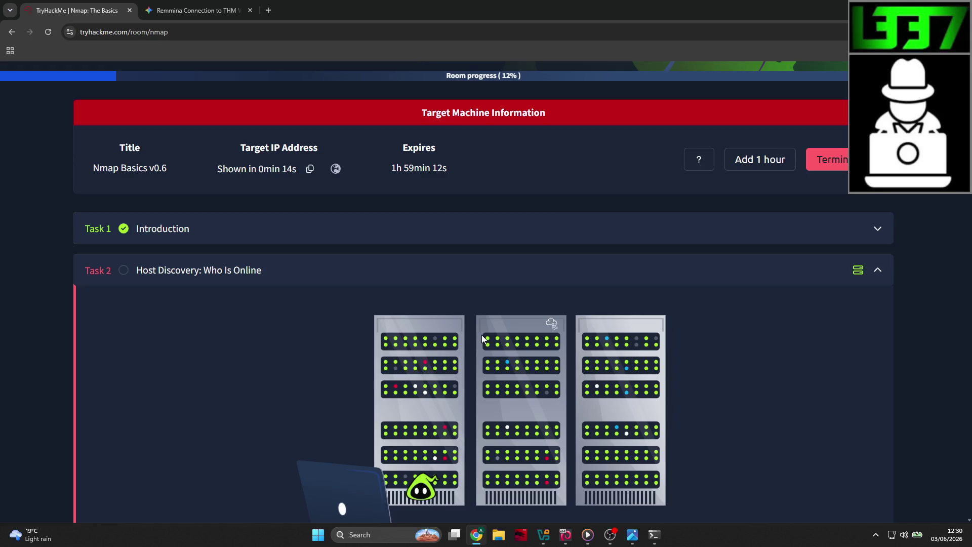
{"action": "scroll", "coordinate": [481, 335], "scroll_direction": "down", "scroll_amount": 7}
{"action": "scroll", "coordinate": [476, 341], "scroll_direction": "down", "scroll_amount": 20}
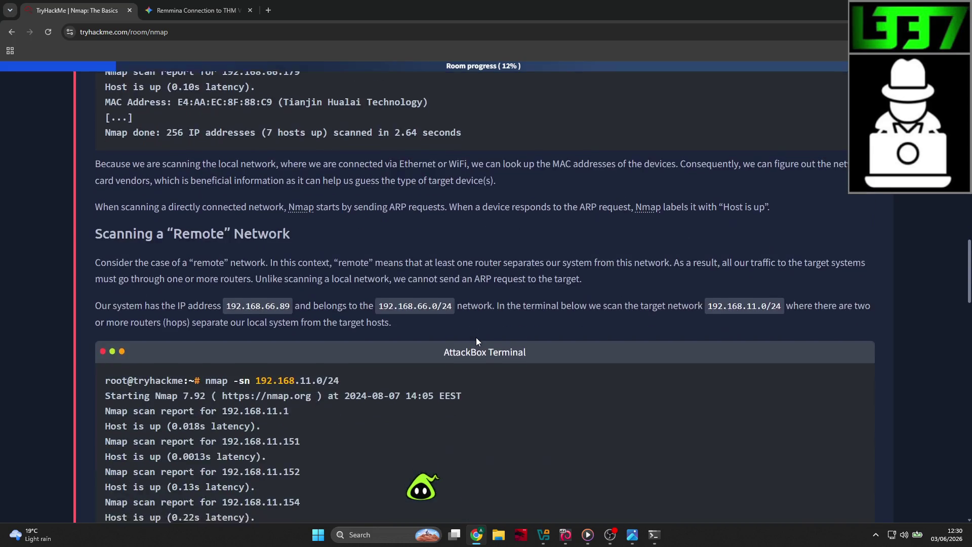
{"action": "scroll", "coordinate": [476, 339], "scroll_direction": "down", "scroll_amount": 15}
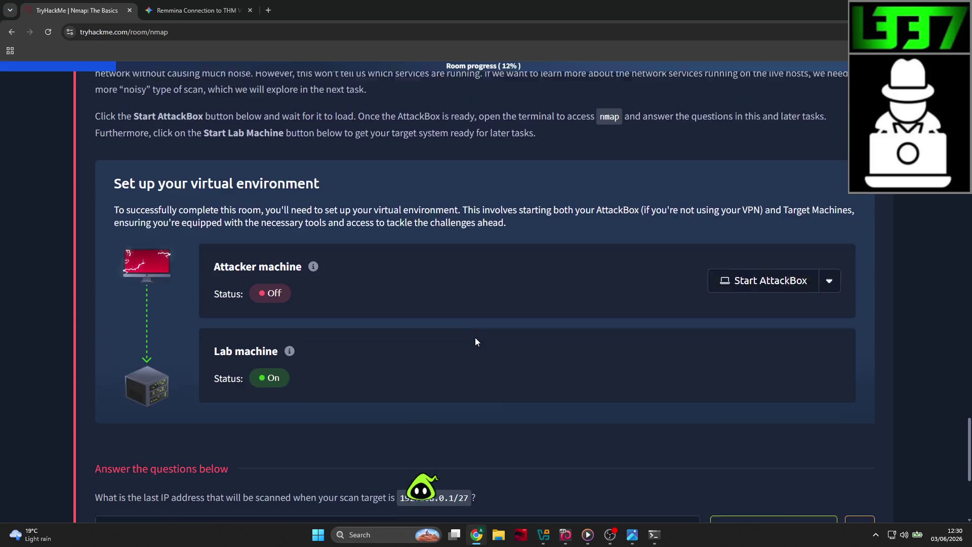
Start the AttackBox, select the /27 prefix in the Task 2 question, and switch to Gemini.
{"action": "left_click", "coordinate": [744, 274]}
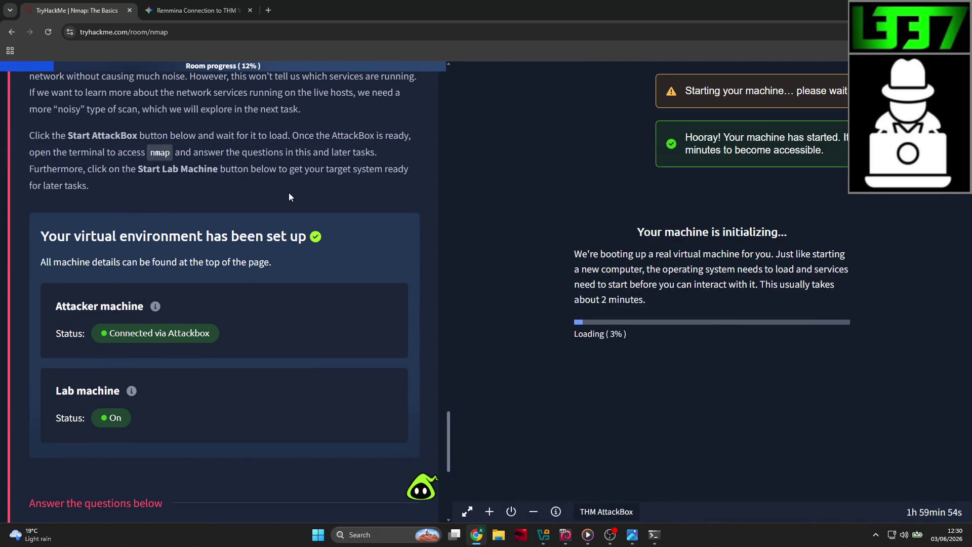
{"action": "scroll", "coordinate": [289, 196], "scroll_direction": "down", "scroll_amount": 3}
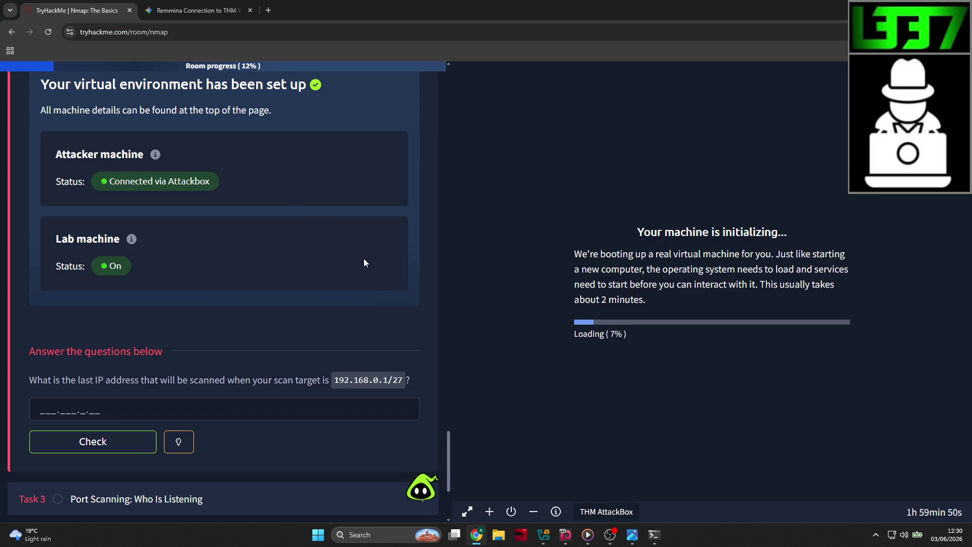
{"action": "double_click", "coordinate": [399, 385]}
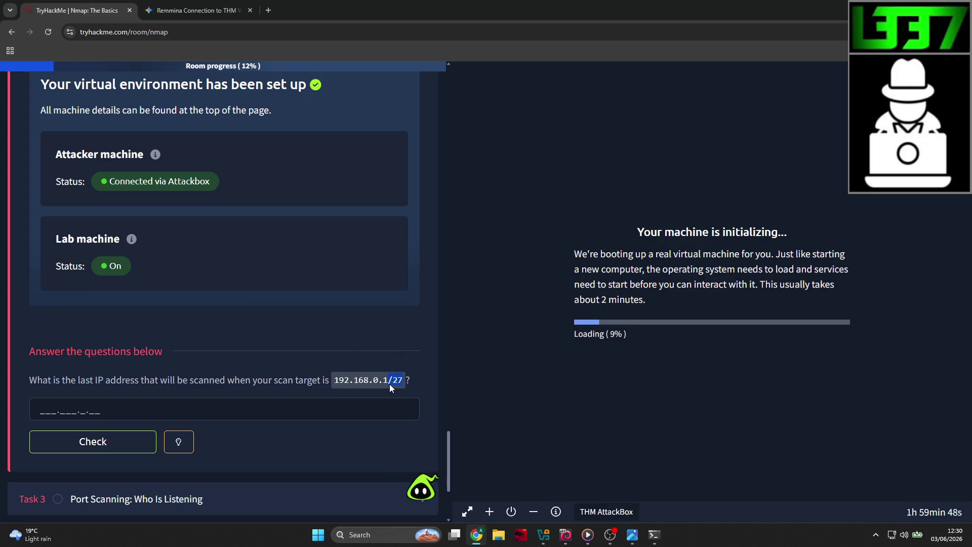
{"action": "right_click", "coordinate": [376, 329]}
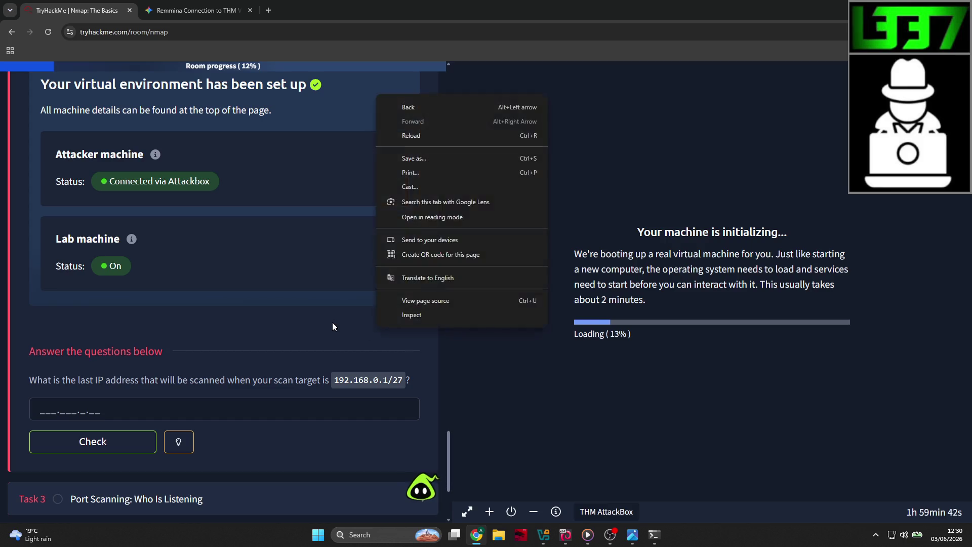
{"action": "key", "text": "Escape"}
{"action": "left_click", "coordinate": [187, 10]}
Ask Gemini 'how do i calculate an ip range of /27'.
{"action": "left_click", "coordinate": [533, 490]}
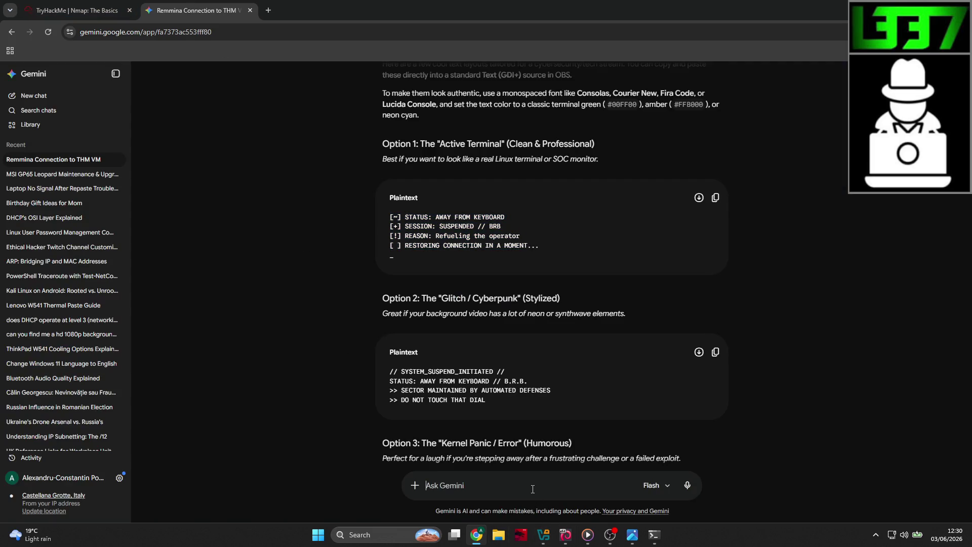
{"action": "type", "text": "how do i calculate an ip"}
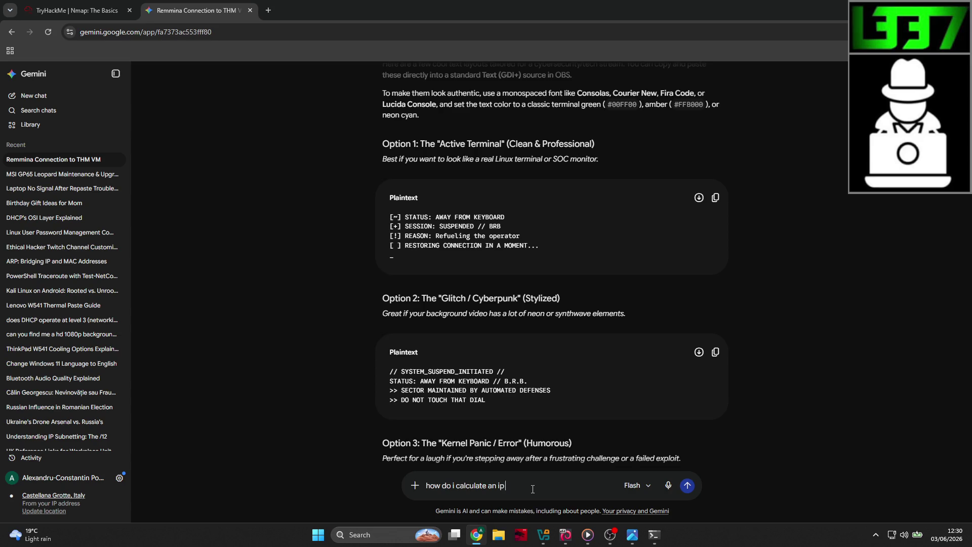
{"action": "type", "text": " range of /2"}
{"action": "type", "text": "7"}
{"action": "key", "text": "Return"}
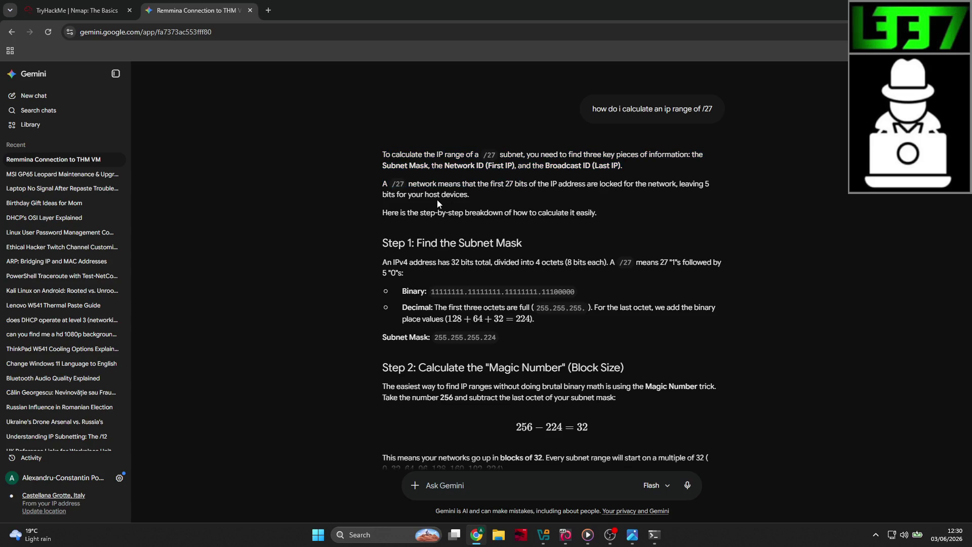
Read Gemini's /27 walkthrough: mask 255.255.255.224, blocks of 32, example range 192.168.1.32–192.168.1.63.
{"action": "left_click_drag", "start_coordinate": [420, 213], "coordinate": [446, 213]}
{"action": "scroll", "coordinate": [449, 208], "scroll_direction": "down", "scroll_amount": 2}
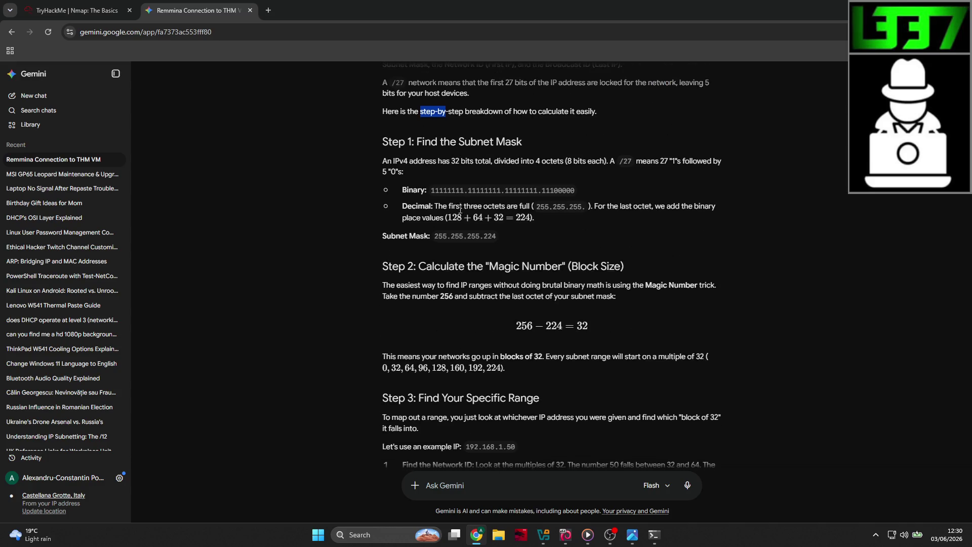
{"action": "triple_click", "coordinate": [450, 205]}
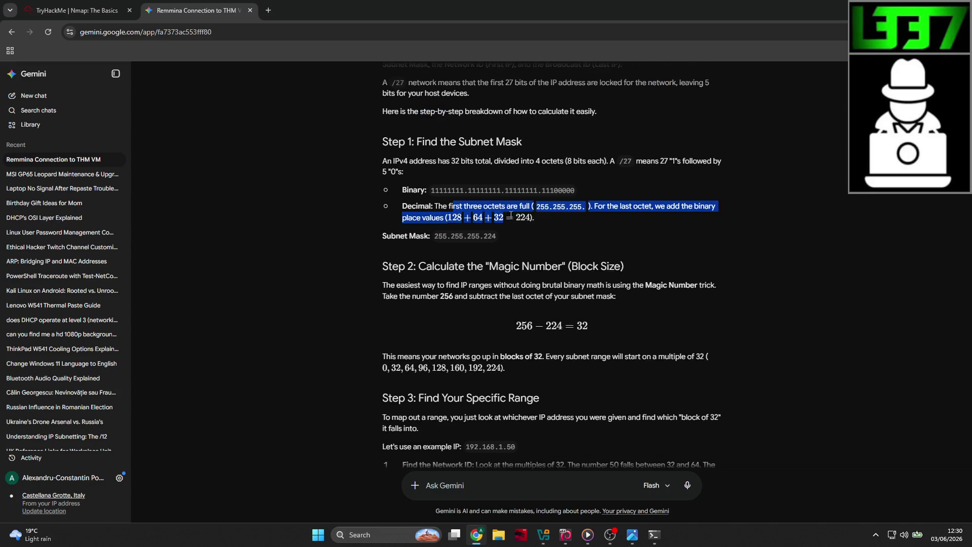
{"action": "left_click", "coordinate": [575, 203]}
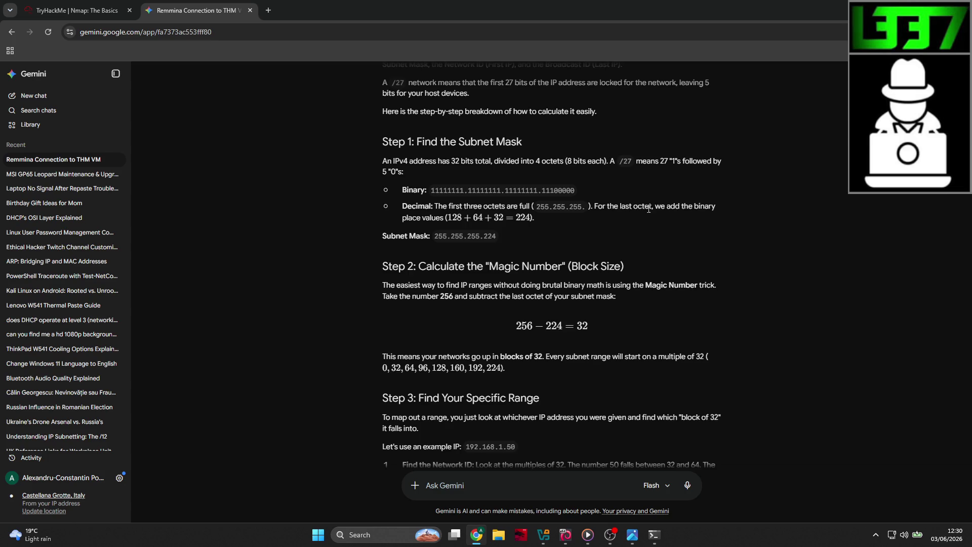
{"action": "left_click_drag", "start_coordinate": [519, 218], "coordinate": [535, 217]}
{"action": "left_click_drag", "start_coordinate": [455, 236], "coordinate": [435, 238]}
{"action": "scroll", "coordinate": [439, 257], "scroll_direction": "down", "scroll_amount": 1}
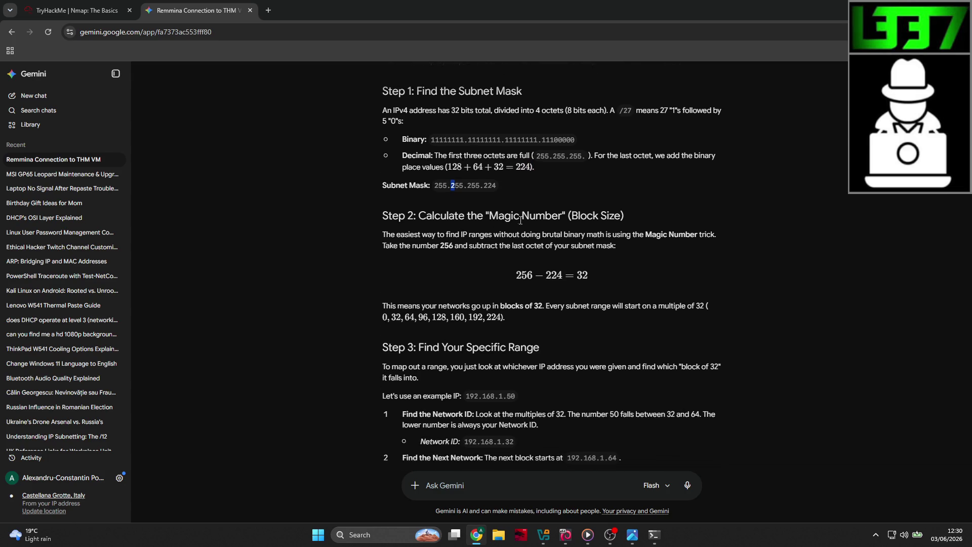
{"action": "left_click_drag", "start_coordinate": [441, 246], "coordinate": [645, 236]}
{"action": "left_click", "coordinate": [645, 237]}
{"action": "scroll", "coordinate": [333, 106], "scroll_direction": "down", "scroll_amount": 2}
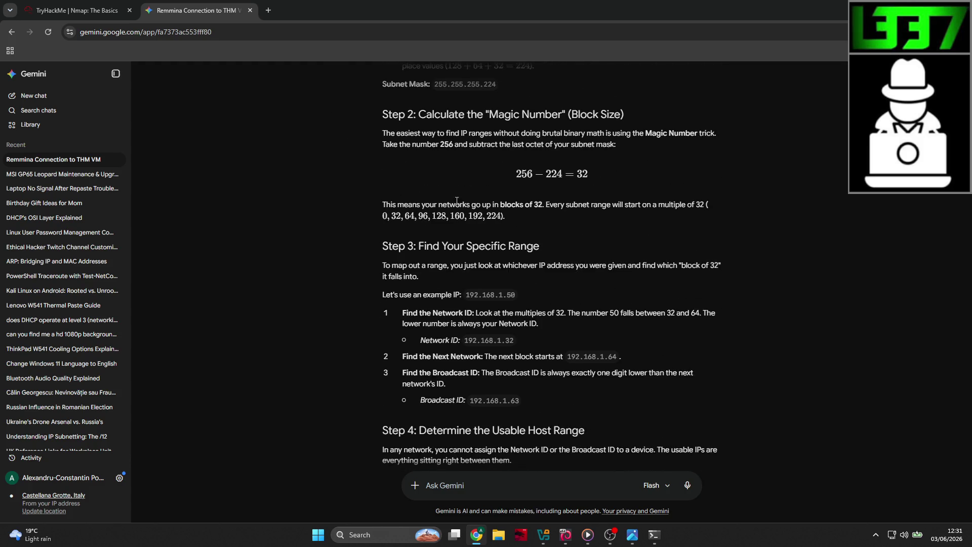
{"action": "scroll", "coordinate": [508, 217], "scroll_direction": "up", "scroll_amount": 1}
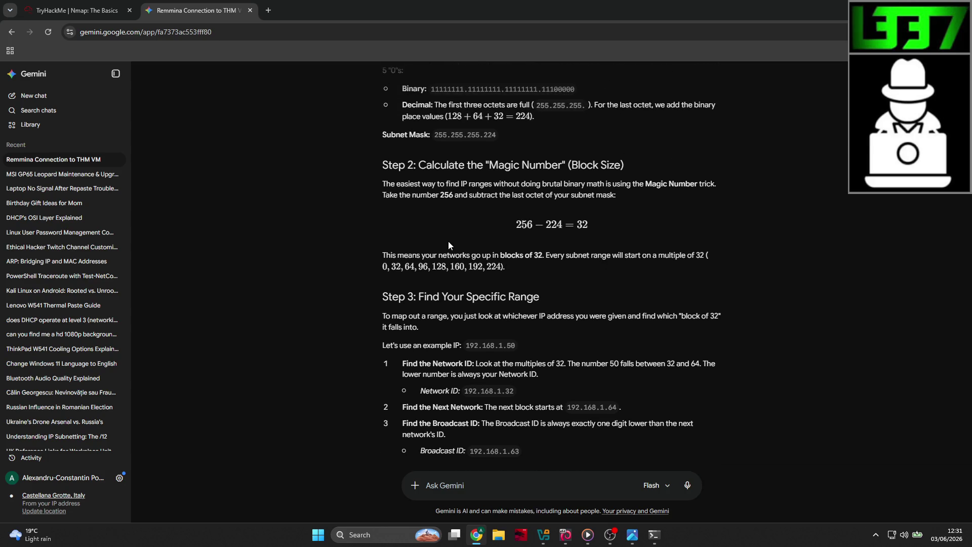
{"action": "scroll", "coordinate": [448, 241], "scroll_direction": "down", "scroll_amount": 1}
{"action": "scroll", "coordinate": [445, 235], "scroll_direction": "down", "scroll_amount": 1}
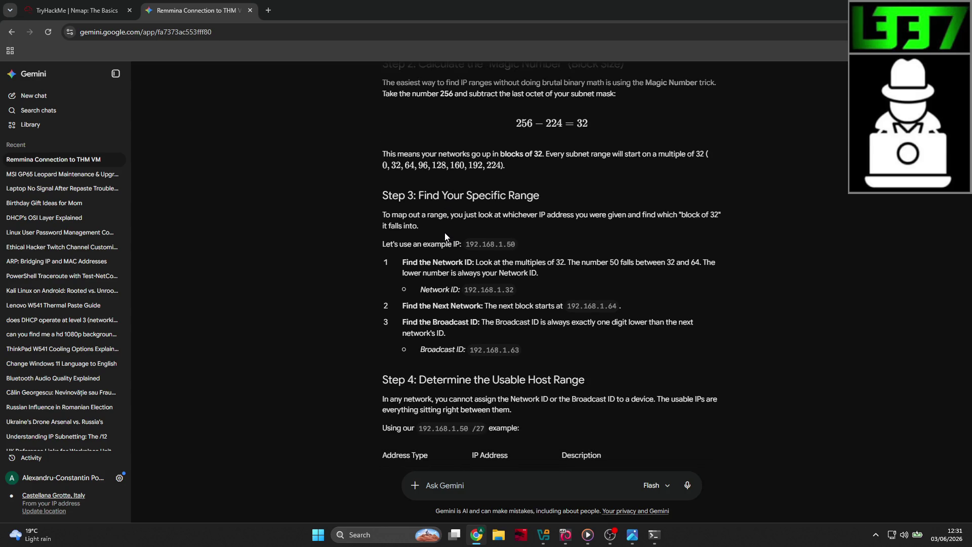
{"action": "scroll", "coordinate": [443, 226], "scroll_direction": "down", "scroll_amount": 1}
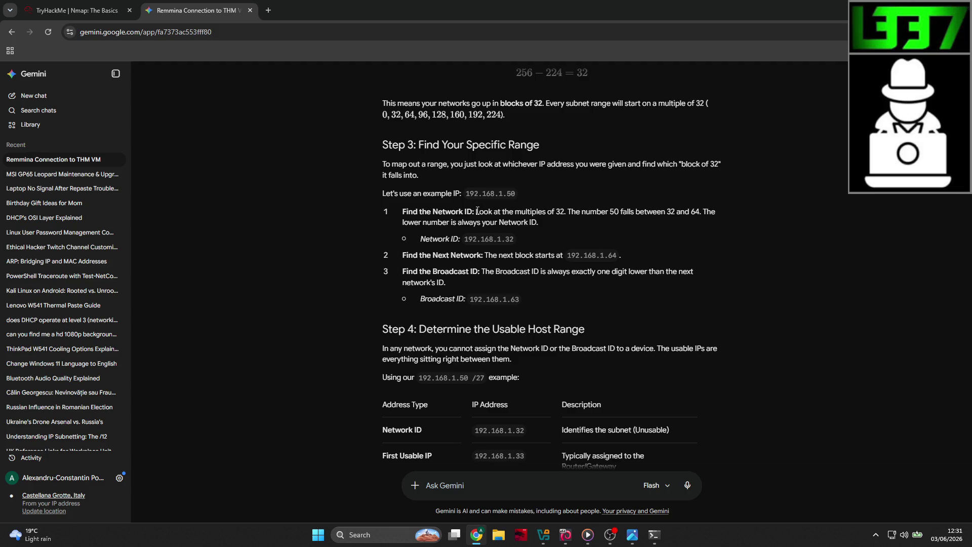
{"action": "left_click", "coordinate": [76, 10]}
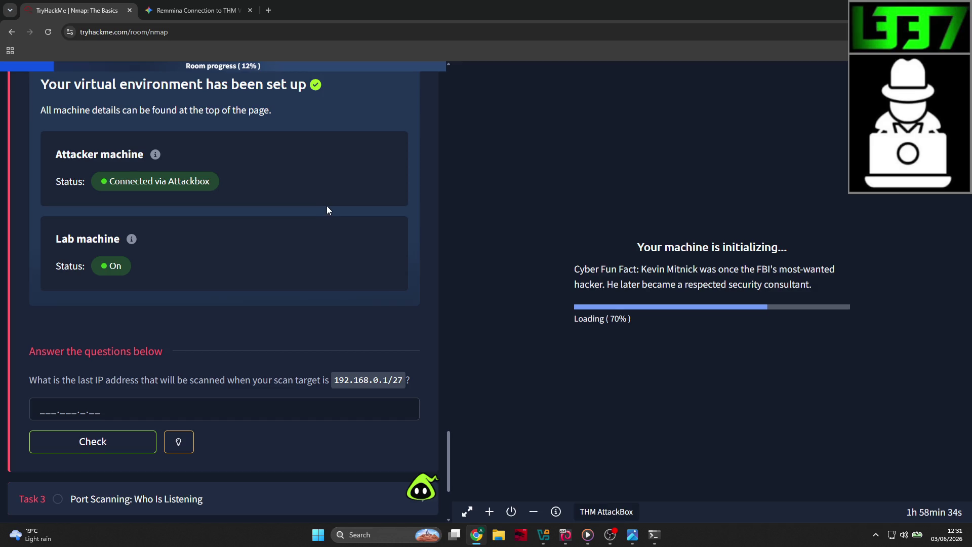
{"action": "scroll", "coordinate": [326, 210], "scroll_direction": "up", "scroll_amount": 1}
{"action": "scroll", "coordinate": [326, 210], "scroll_direction": "down", "scroll_amount": 1}
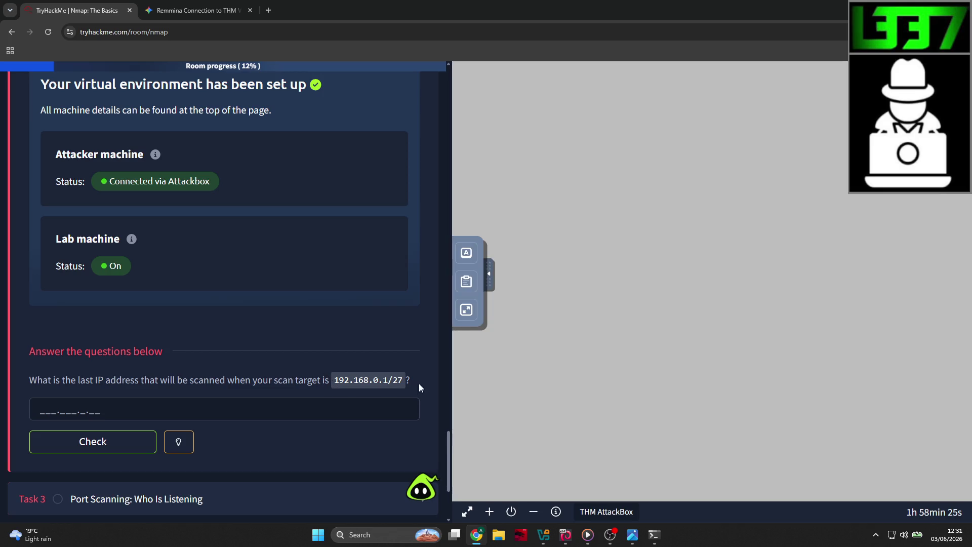
{"action": "left_click_drag", "start_coordinate": [419, 385], "coordinate": [31, 387]}
Clear the wrongly pasted status text from Gemini's prompt.
{"action": "left_click", "coordinate": [172, 5]}
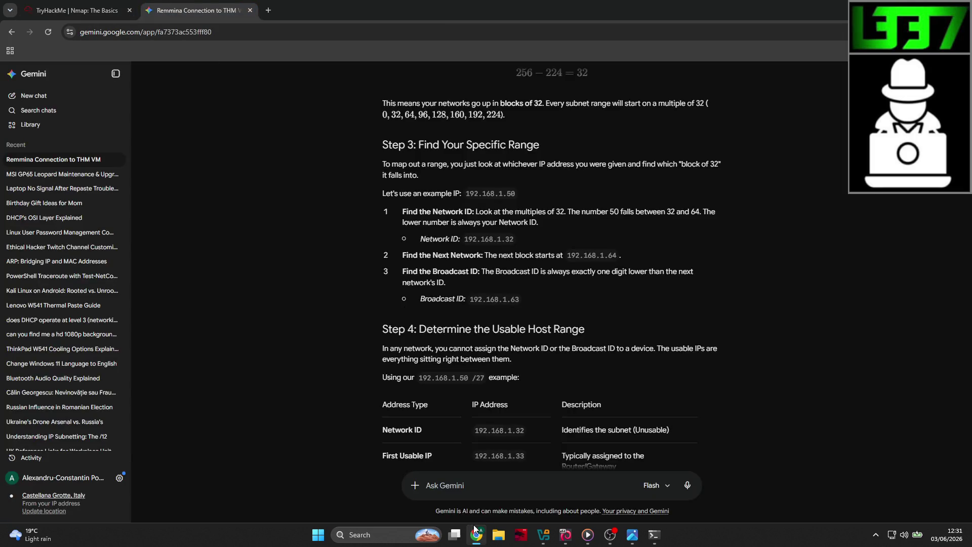
{"action": "type", "text": "[~] STATUS: AWAY FROM KEYBOARD [+] SESSION: SUSPENDED // BRB [!] REASON: Refueling the operator [ ] RESTORING CONNECTION IN A MOMENT..."}
{"action": "key", "text": "ctrl+a"}
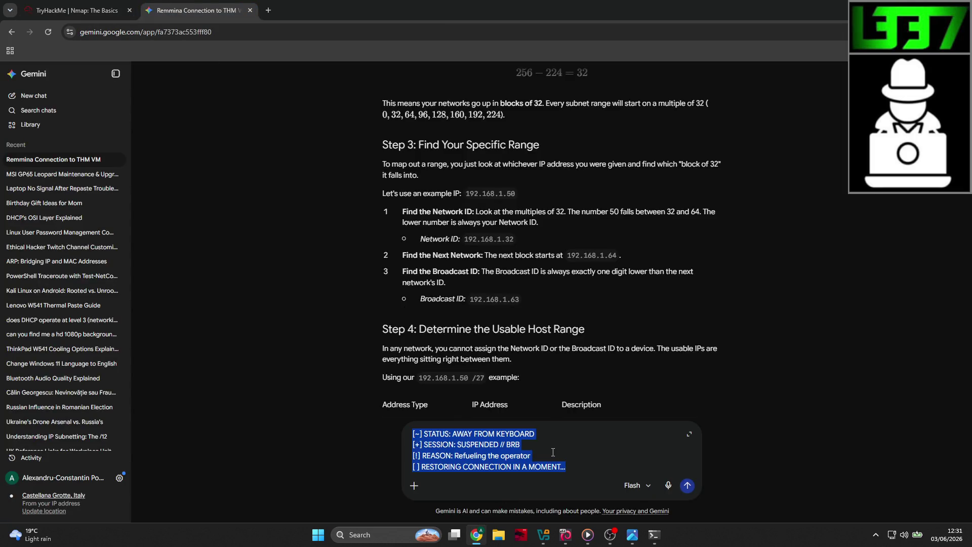
{"action": "key", "text": "BackSpace"}
Copy TryHackMe's last-IP question for 192.168.0.1/27 and send it to Gemini.
{"action": "key", "text": "ctrl+1"}
{"action": "right_click", "coordinate": [287, 383]}
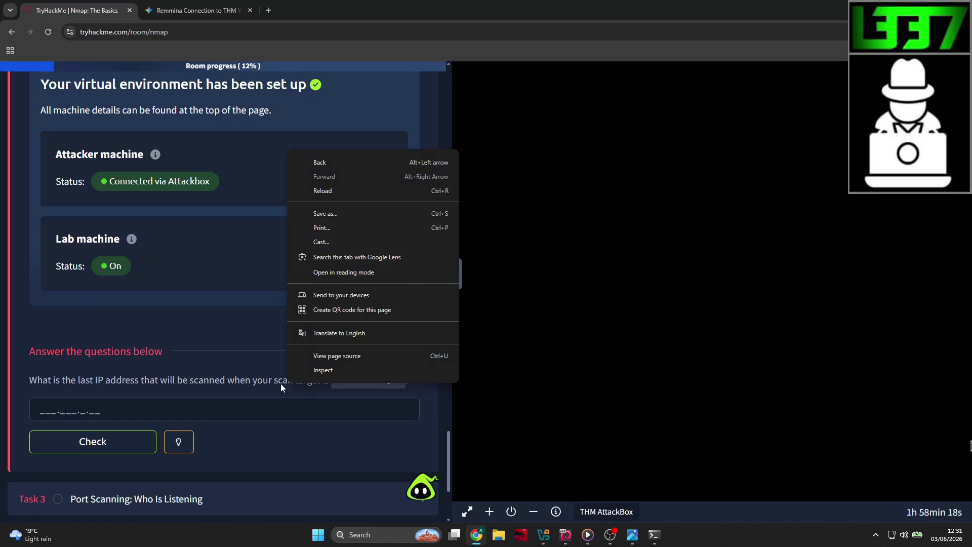
{"action": "left_click", "coordinate": [15, 379]}
{"action": "left_click_drag", "start_coordinate": [15, 379], "coordinate": [408, 381]}
{"action": "key", "text": "ctrl+c"}
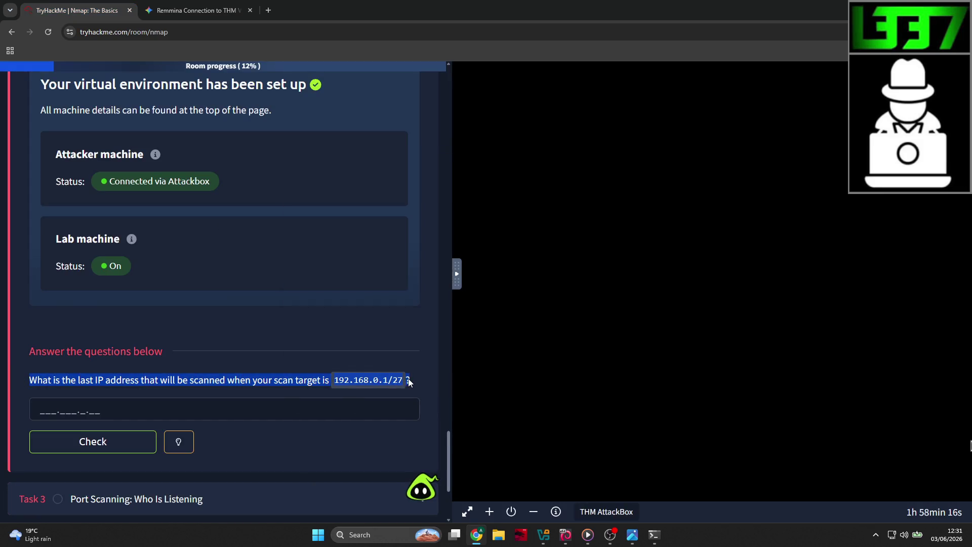
{"action": "left_click", "coordinate": [197, 10]}
{"action": "key", "text": "ctrl+v"}
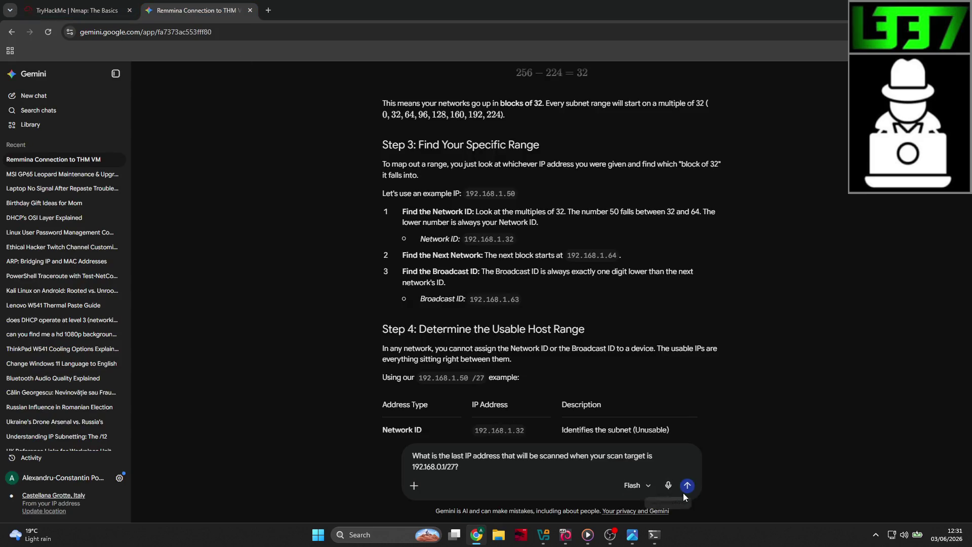
{"action": "left_click", "coordinate": [685, 487]}
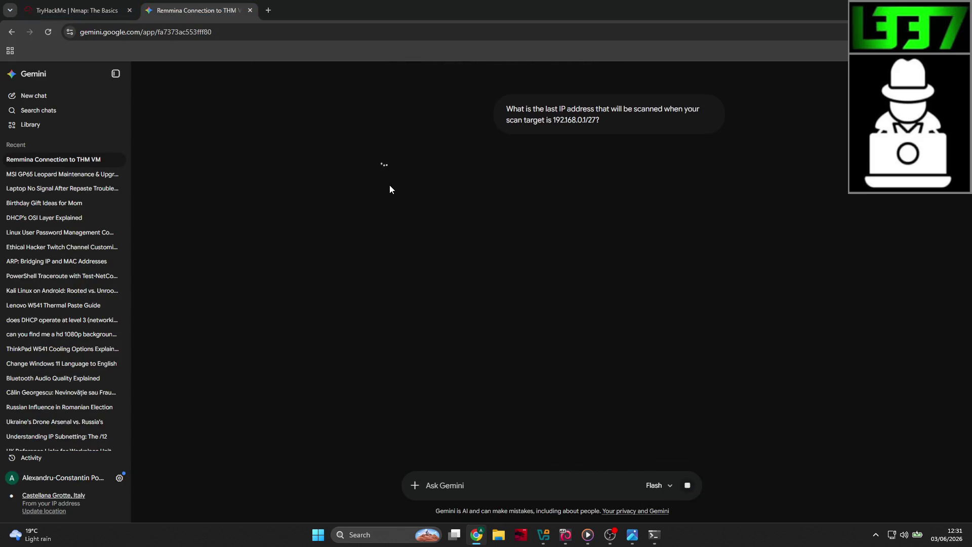
{"action": "left_click", "coordinate": [120, 78]}
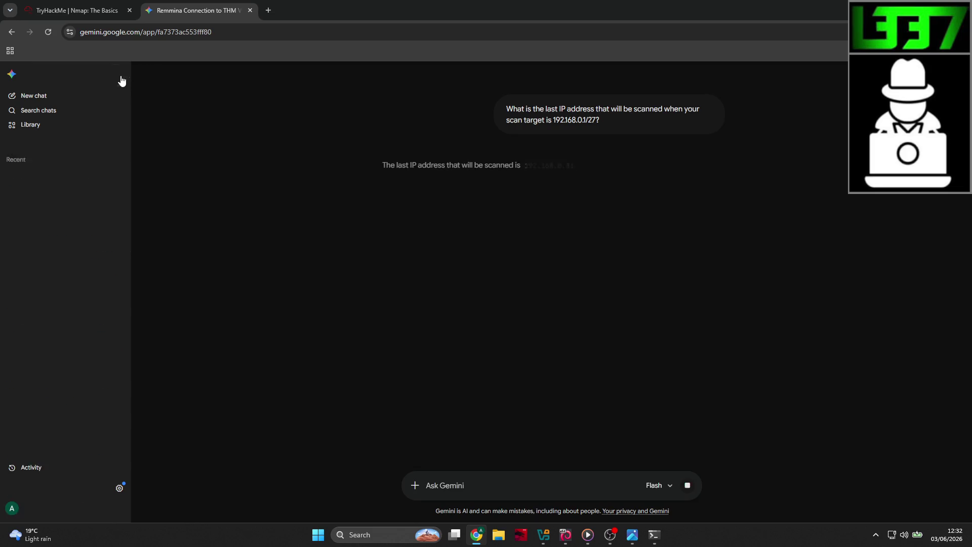
{"action": "left_click", "coordinate": [122, 80]}
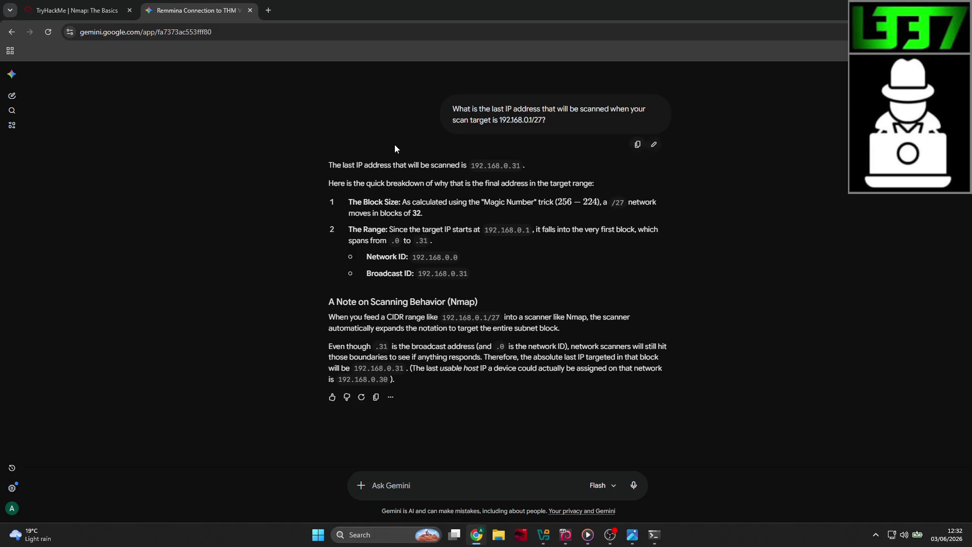
Read Gemini's last-IP answer, highlighting the CIDR range, Nmap note and broadcast address lines.
{"action": "scroll", "coordinate": [446, 253], "scroll_direction": "down", "scroll_amount": 1}
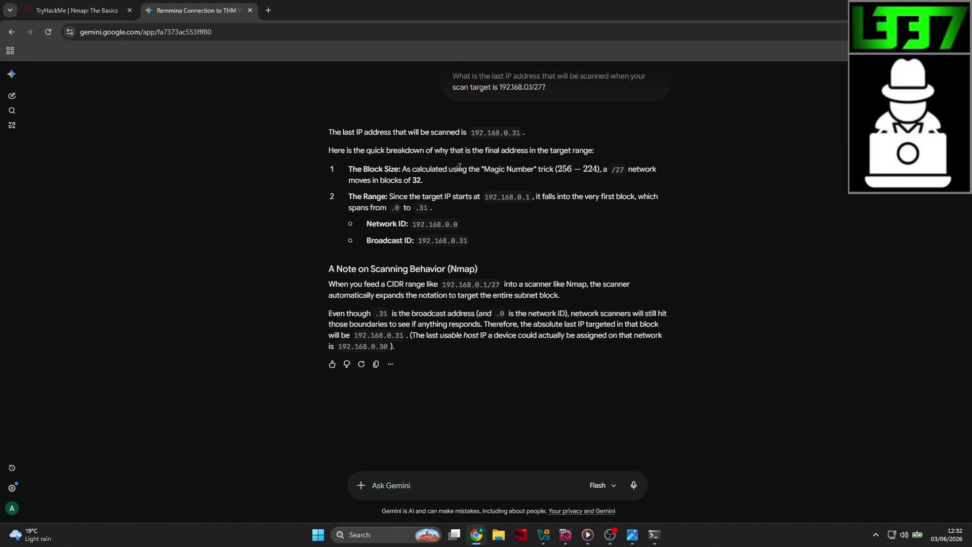
{"action": "scroll", "coordinate": [437, 323], "scroll_direction": "up", "scroll_amount": 1}
{"action": "scroll", "coordinate": [437, 324], "scroll_direction": "down", "scroll_amount": 1}
{"action": "left_click_drag", "start_coordinate": [381, 284], "coordinate": [424, 282]}
{"action": "left_click", "coordinate": [487, 288]}
{"action": "left_click_drag", "start_coordinate": [367, 295], "coordinate": [557, 299]}
{"action": "left_click", "coordinate": [409, 317]}
{"action": "left_click_drag", "start_coordinate": [393, 316], "coordinate": [582, 316]}
{"action": "left_click_drag", "start_coordinate": [399, 325], "coordinate": [593, 327]}
{"action": "left_click", "coordinate": [399, 337]}
Compare with the TryHackMe room, mark 192.168.0.31, and set page zoom to 110%.
{"action": "key", "text": "ctrl+shift+Tab"}
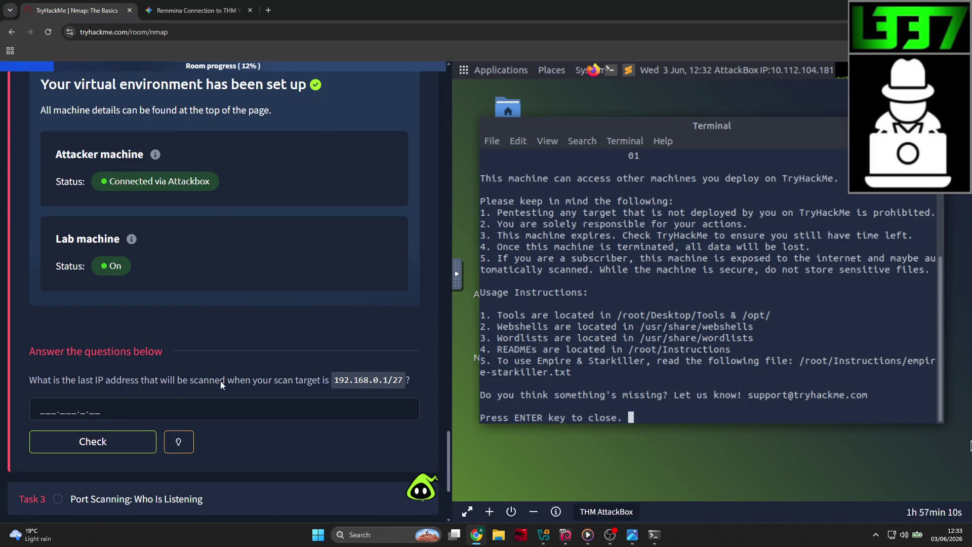
{"action": "left_click", "coordinate": [198, 10]}
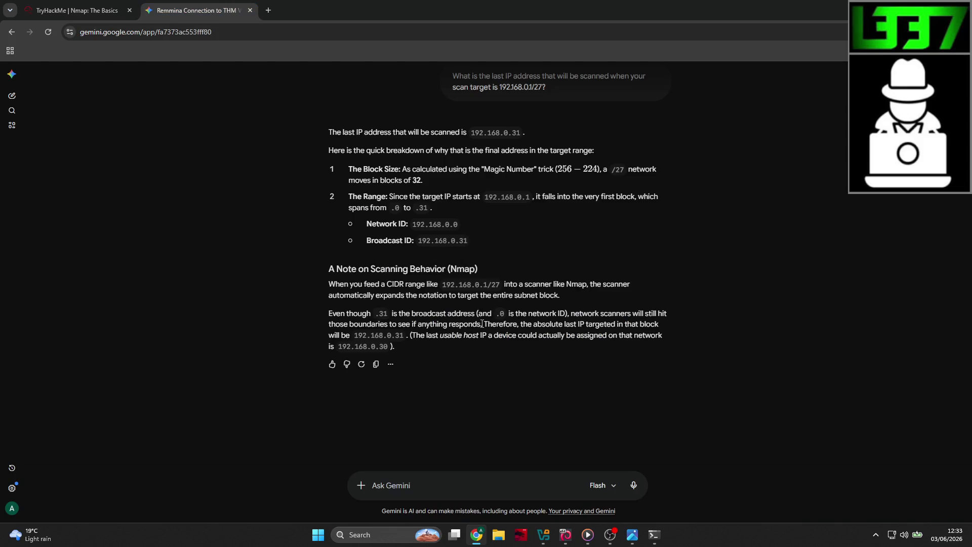
{"action": "left_click_drag", "start_coordinate": [404, 335], "coordinate": [378, 336]}
{"action": "left_click", "coordinate": [302, 236]}
{"action": "key", "text": "ctrl+plus"}
{"action": "key", "text": "ctrl+plus"}
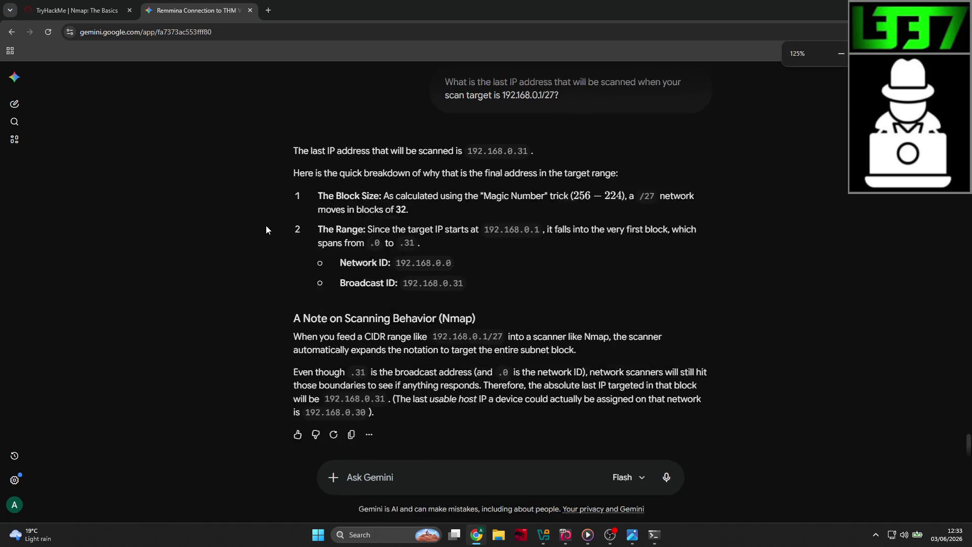
{"action": "key", "text": "ctrl+minus"}
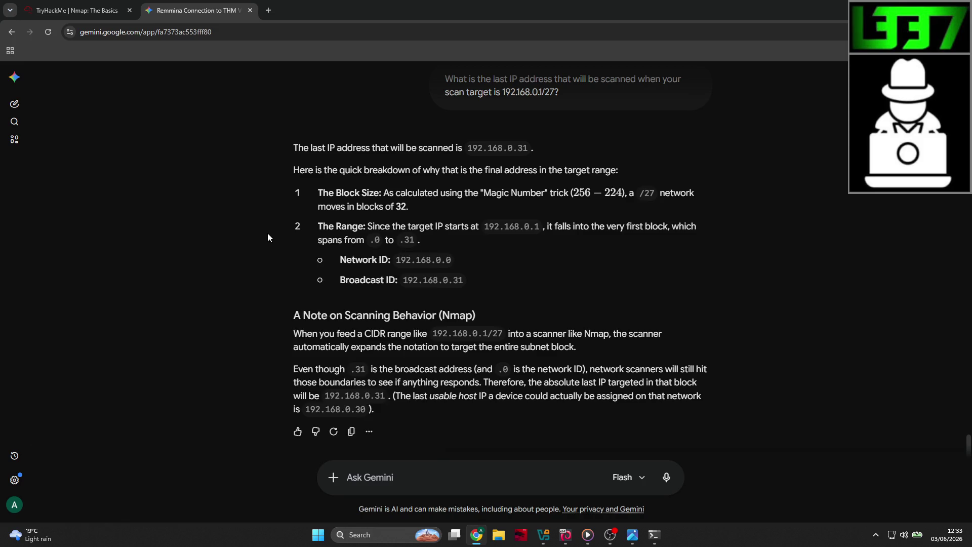
{"action": "right_click", "coordinate": [267, 233]}
{"action": "left_click", "coordinate": [235, 226]}
Scroll back up to the earlier /27 answer showing mask 255.255.255.224 and block size 32.
{"action": "scroll", "coordinate": [374, 199], "scroll_direction": "up", "scroll_amount": 2}
{"action": "scroll", "coordinate": [374, 199], "scroll_direction": "down", "scroll_amount": 2}
{"action": "scroll", "coordinate": [410, 252], "scroll_direction": "up", "scroll_amount": 1}
{"action": "scroll", "coordinate": [410, 252], "scroll_direction": "up", "scroll_amount": 5}
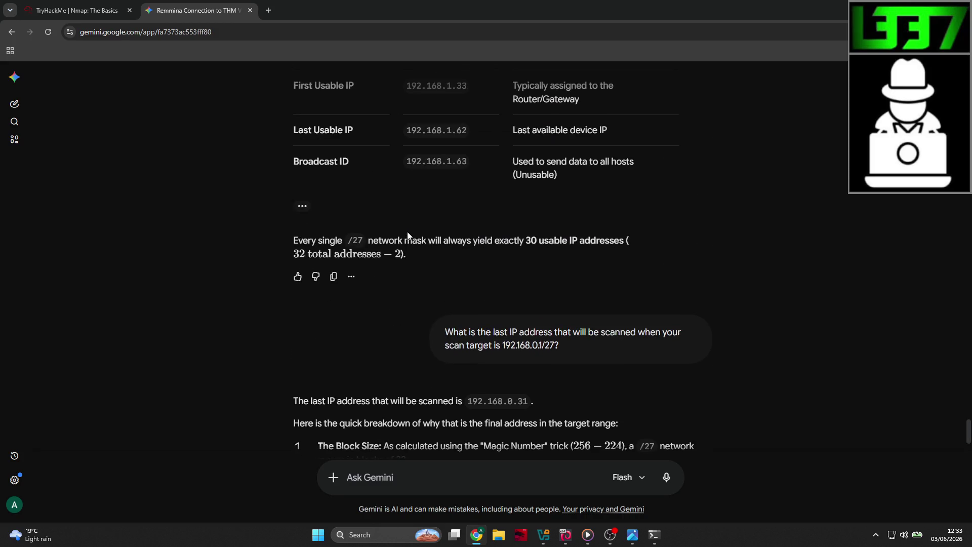
{"action": "scroll", "coordinate": [405, 220], "scroll_direction": "down", "scroll_amount": 4}
{"action": "scroll", "coordinate": [406, 221], "scroll_direction": "up", "scroll_amount": 8}
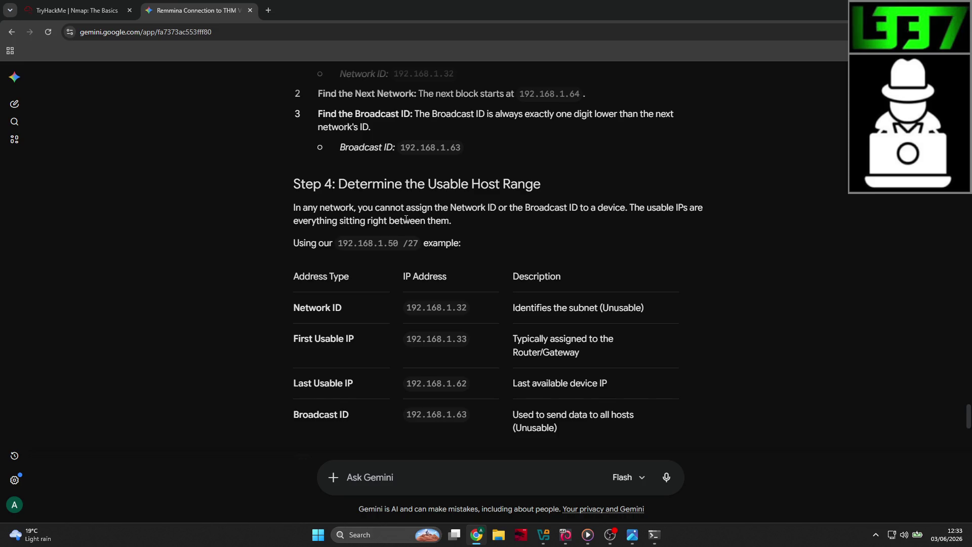
{"action": "scroll", "coordinate": [406, 219], "scroll_direction": "up", "scroll_amount": 3}
{"action": "scroll", "coordinate": [405, 219], "scroll_direction": "up", "scroll_amount": 9}
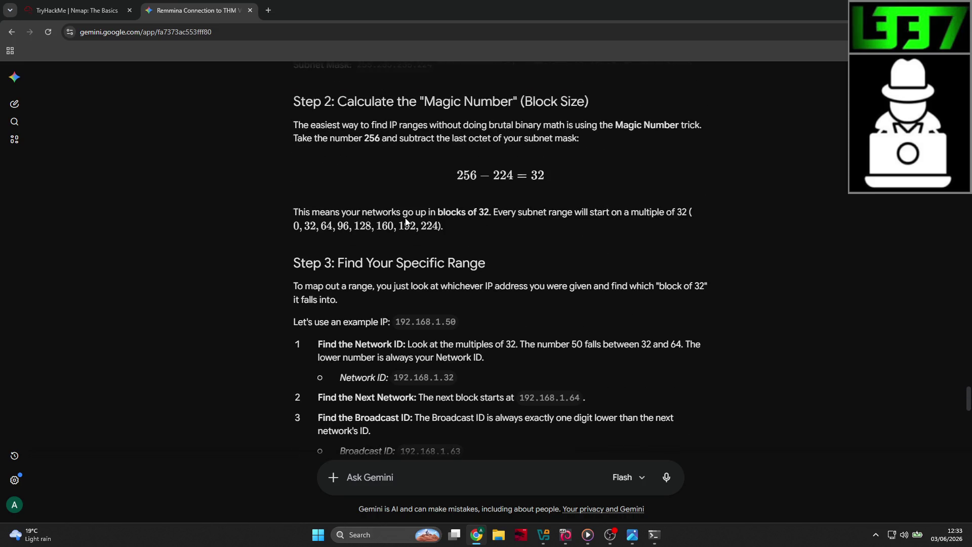
{"action": "scroll", "coordinate": [406, 219], "scroll_direction": "up", "scroll_amount": 3}
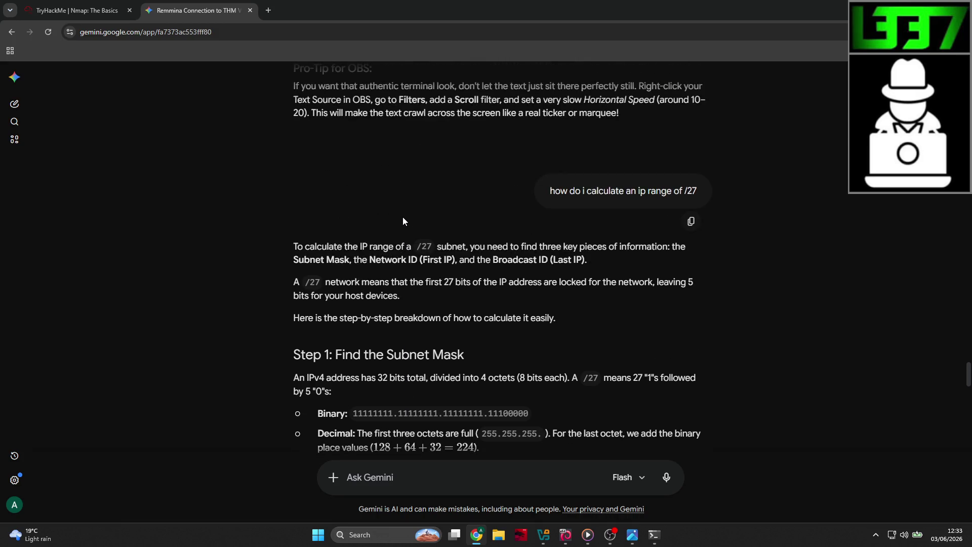
{"action": "scroll", "coordinate": [403, 218], "scroll_direction": "down", "scroll_amount": 3}
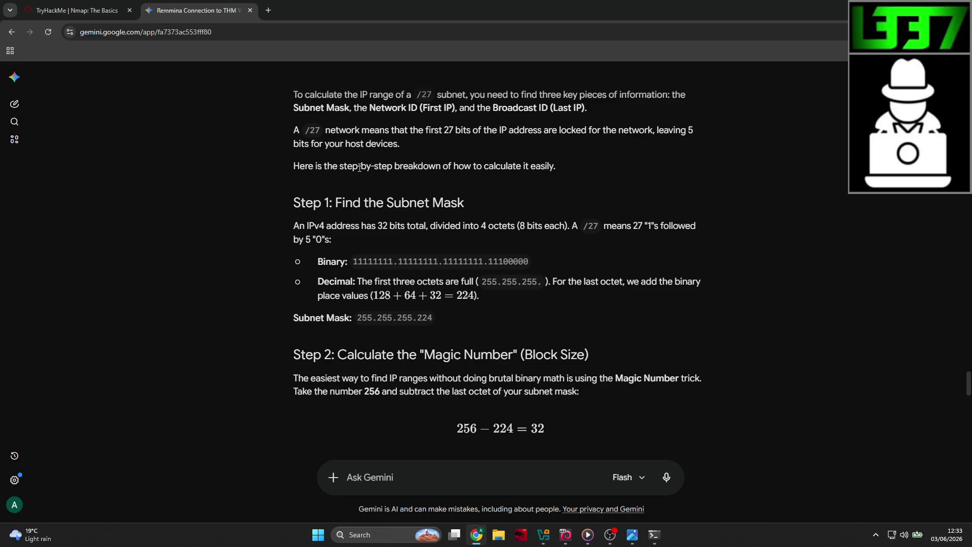
{"action": "left_click_drag", "start_coordinate": [372, 228], "coordinate": [436, 227]}
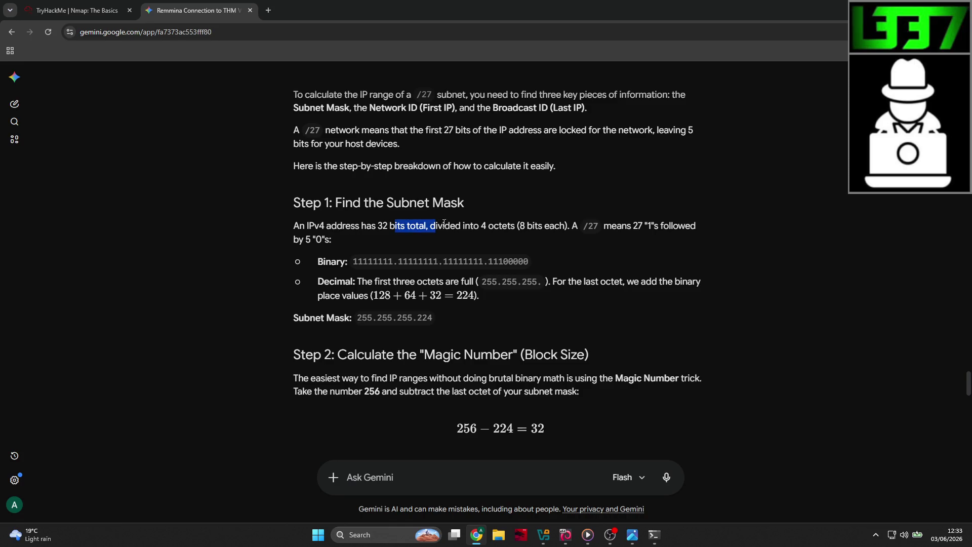
{"action": "left_click_drag", "start_coordinate": [579, 226], "coordinate": [600, 227]}
{"action": "left_click", "coordinate": [665, 225]}
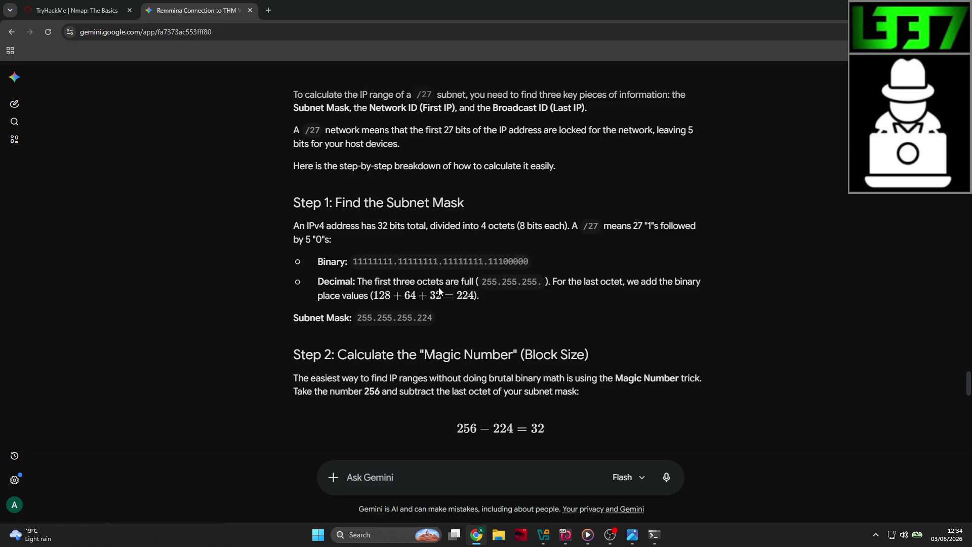
{"action": "left_click_drag", "start_coordinate": [408, 282], "coordinate": [487, 282]}
{"action": "left_click", "coordinate": [527, 280]}
{"action": "left_click_drag", "start_coordinate": [444, 299], "coordinate": [374, 296]}
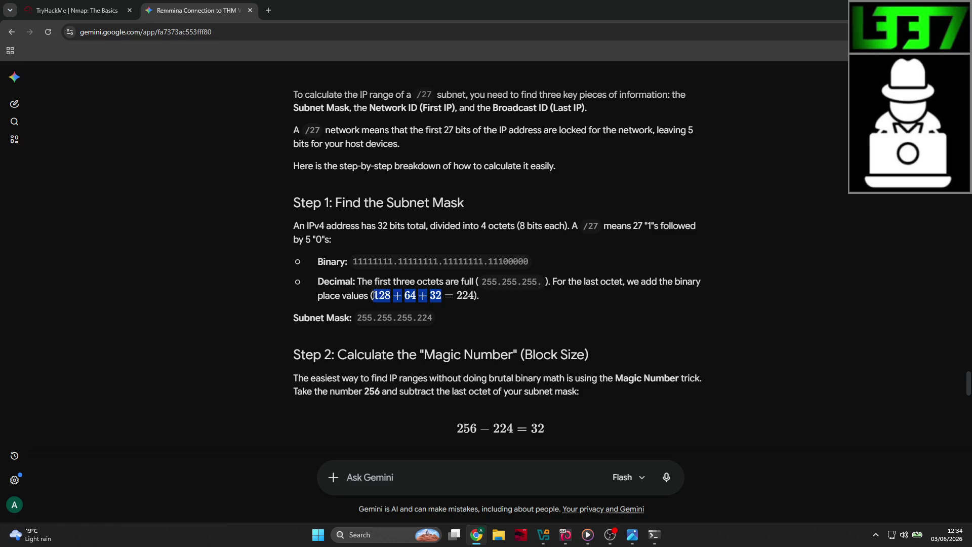
{"action": "left_click", "coordinate": [448, 301]}
{"action": "scroll", "coordinate": [448, 300], "scroll_direction": "down", "scroll_amount": 1}
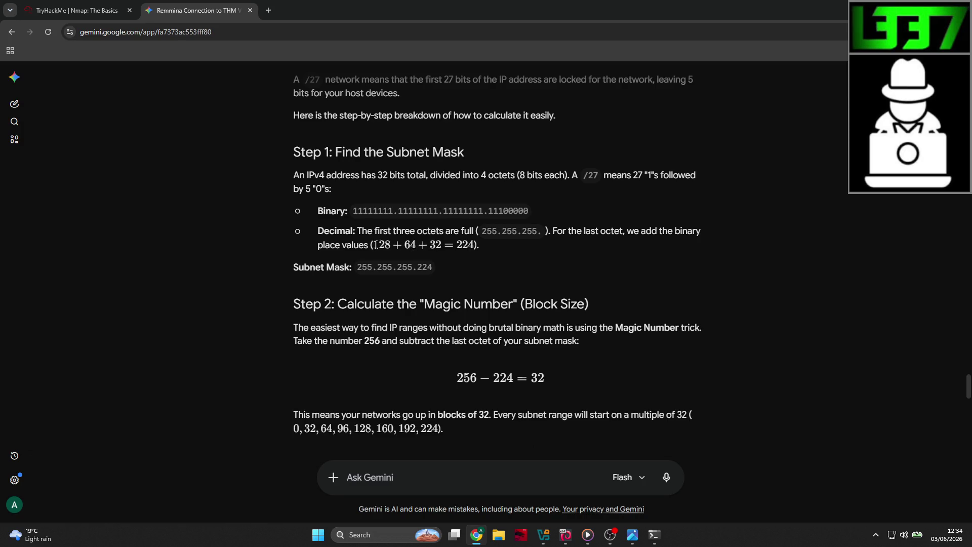
{"action": "scroll", "coordinate": [377, 245], "scroll_direction": "down", "scroll_amount": 1}
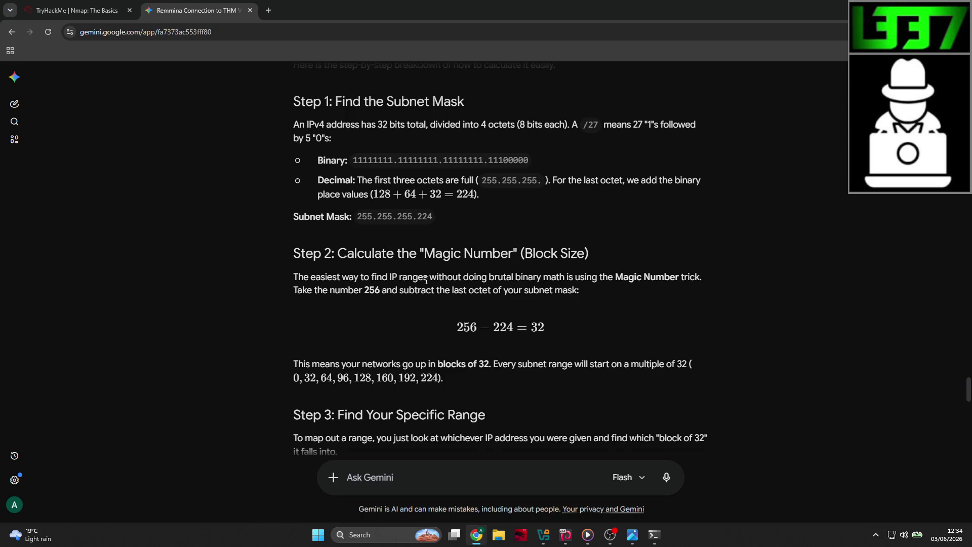
{"action": "scroll", "coordinate": [426, 280], "scroll_direction": "up", "scroll_amount": 3}
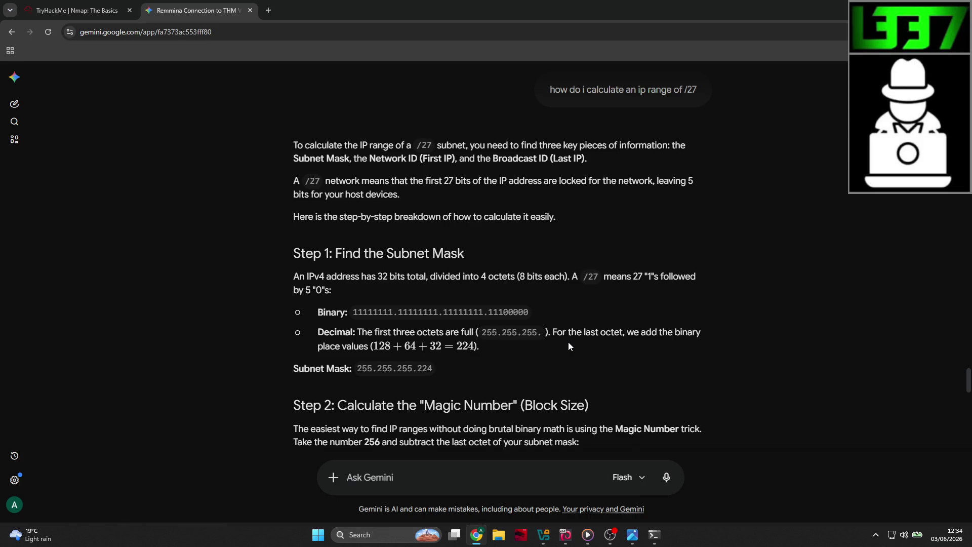
{"action": "scroll", "coordinate": [571, 344], "scroll_direction": "down", "scroll_amount": 3}
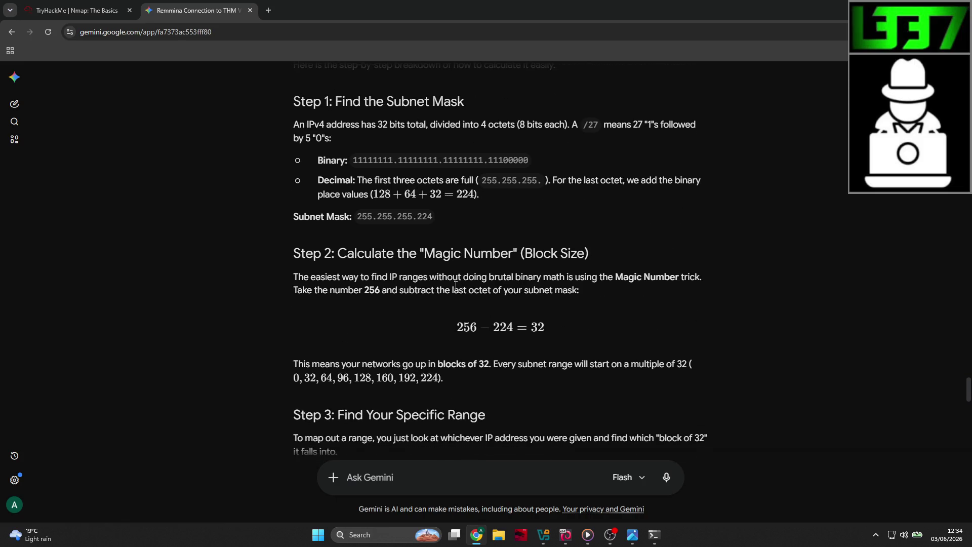
{"action": "scroll", "coordinate": [442, 290], "scroll_direction": "down", "scroll_amount": 1}
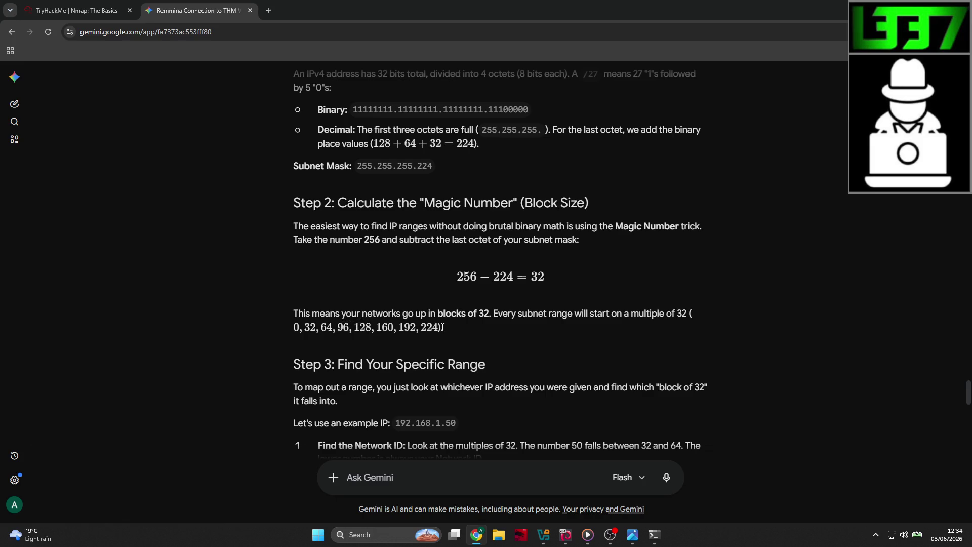
{"action": "scroll", "coordinate": [442, 327], "scroll_direction": "down", "scroll_amount": 2}
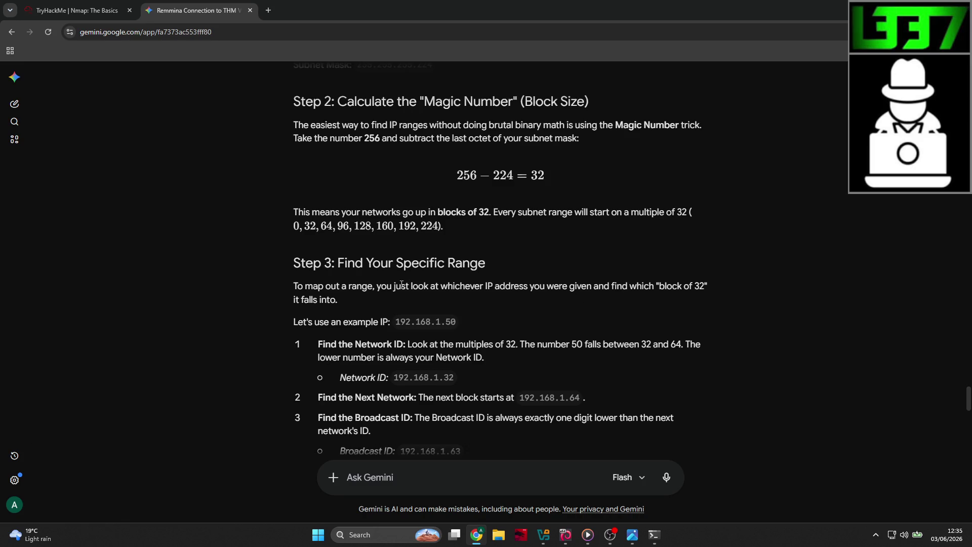
{"action": "scroll", "coordinate": [402, 284], "scroll_direction": "down", "scroll_amount": 1}
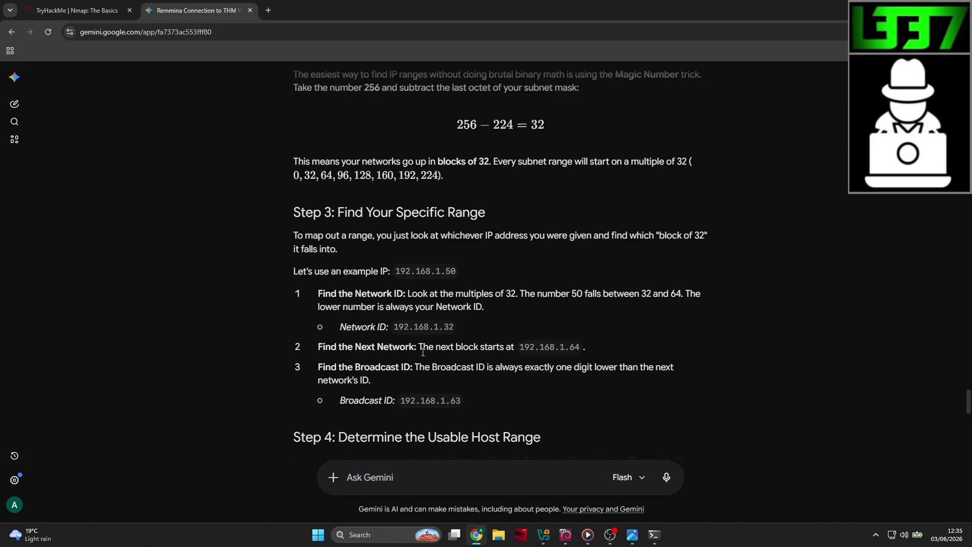
{"action": "scroll", "coordinate": [441, 273], "scroll_direction": "down", "scroll_amount": 1}
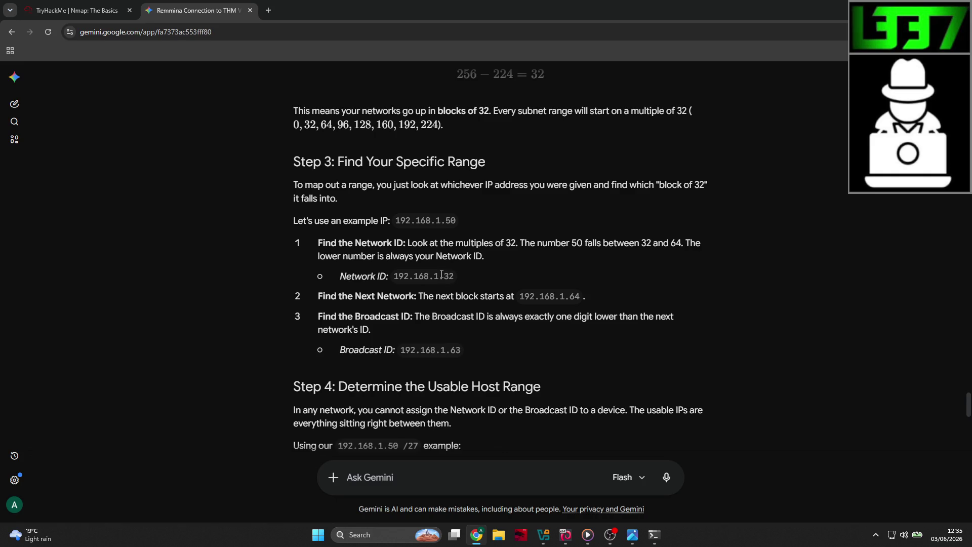
{"action": "left_click_drag", "start_coordinate": [580, 297], "coordinate": [536, 296]}
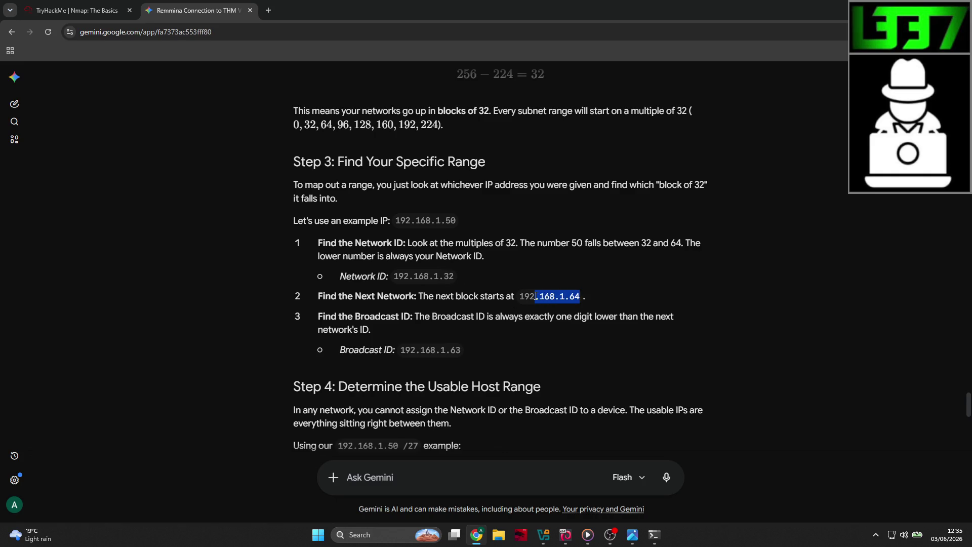
{"action": "left_click", "coordinate": [530, 296]}
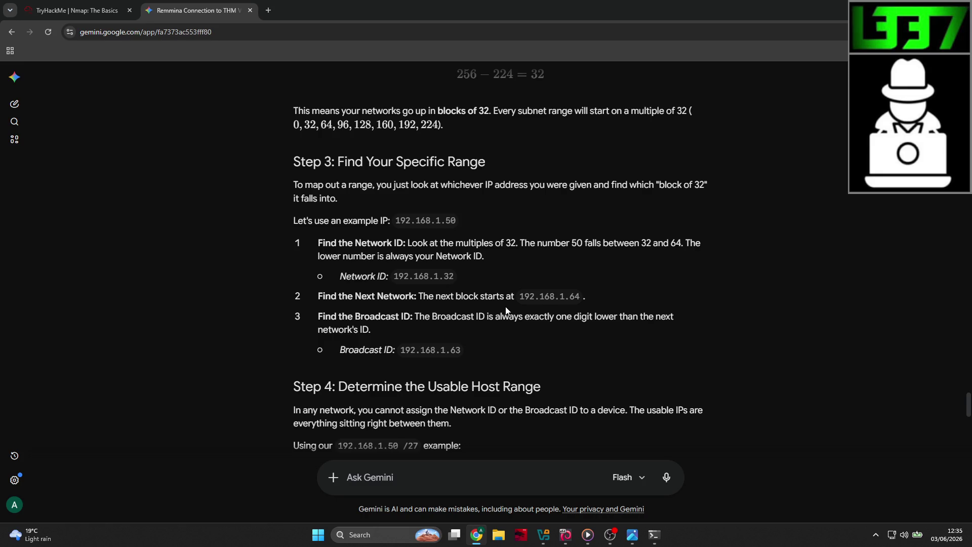
{"action": "scroll", "coordinate": [505, 305], "scroll_direction": "up", "scroll_amount": 7}
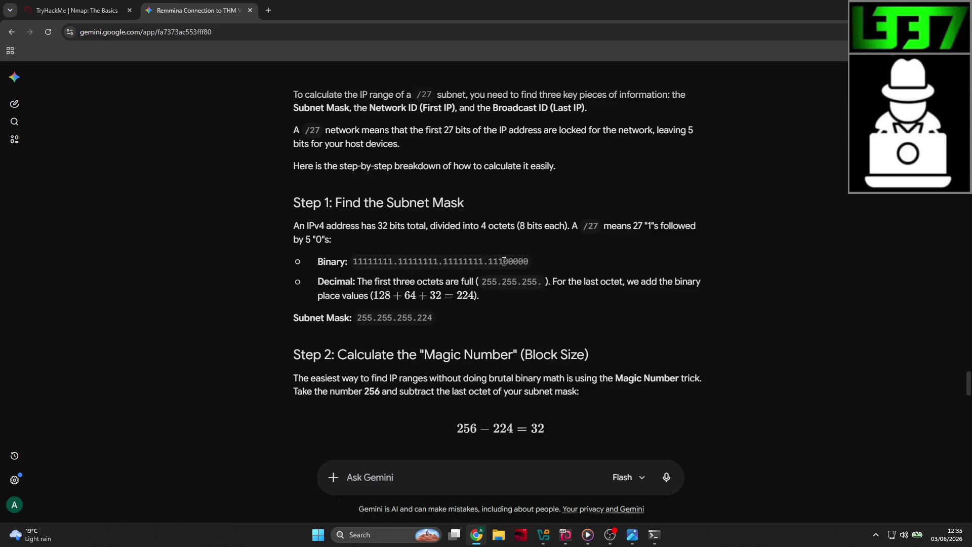
{"action": "left_click_drag", "start_coordinate": [505, 261], "coordinate": [488, 262]}
{"action": "left_click", "coordinate": [369, 261]}
{"action": "scroll", "coordinate": [406, 257], "scroll_direction": "down", "scroll_amount": 1}
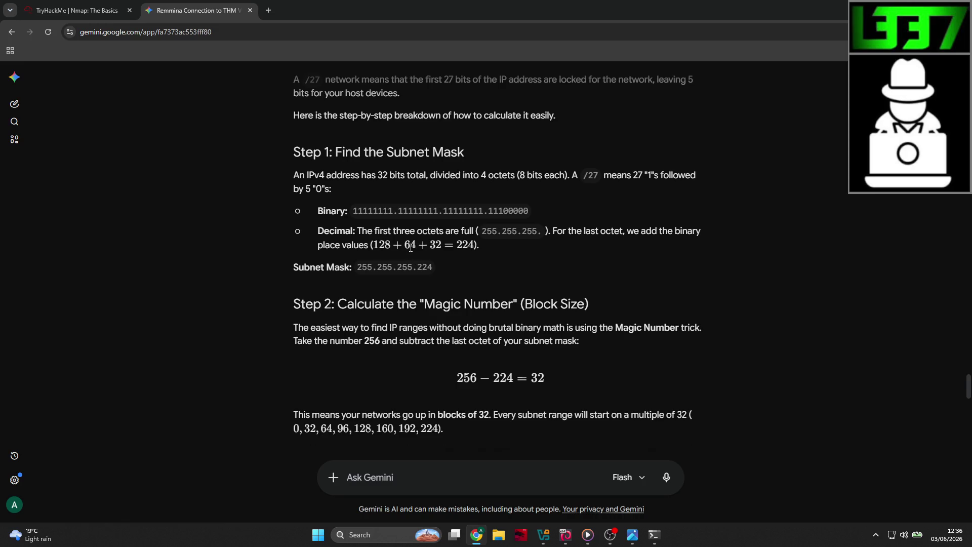
{"action": "scroll", "coordinate": [409, 256], "scroll_direction": "up", "scroll_amount": 1}
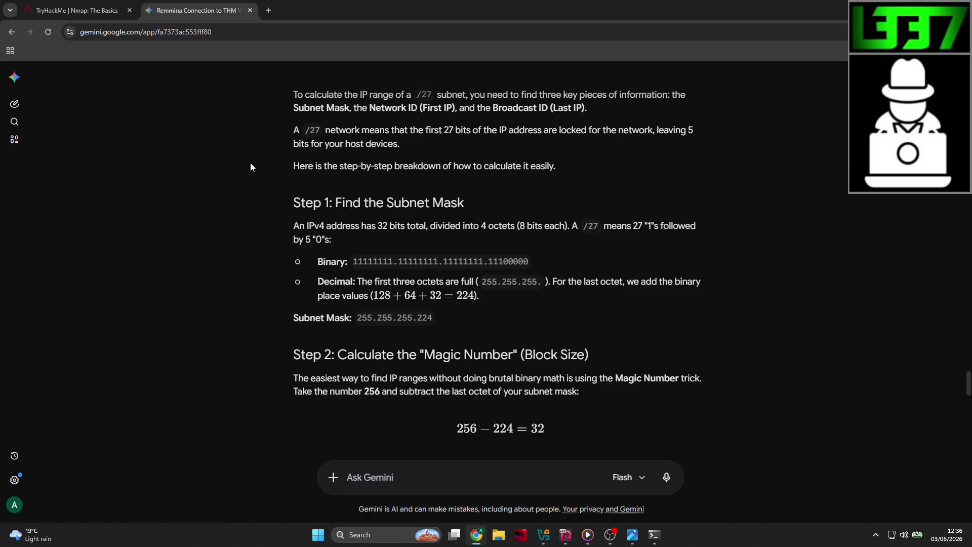
{"action": "left_click", "coordinate": [610, 535]}
{"action": "left_click", "coordinate": [610, 534]}
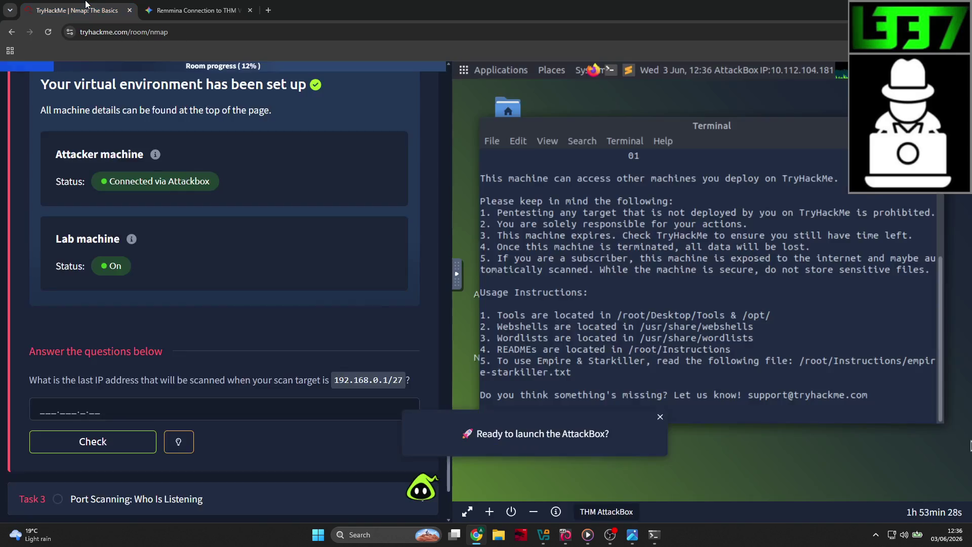
{"action": "left_click", "coordinate": [76, 10]}
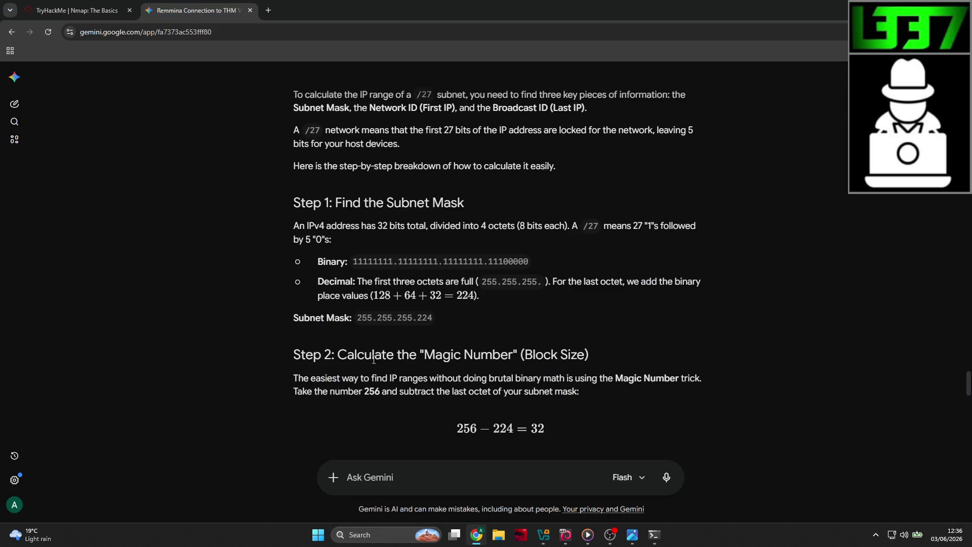
{"action": "scroll", "coordinate": [427, 291], "scroll_direction": "down", "scroll_amount": 1}
{"action": "scroll", "coordinate": [426, 289], "scroll_direction": "down", "scroll_amount": 1}
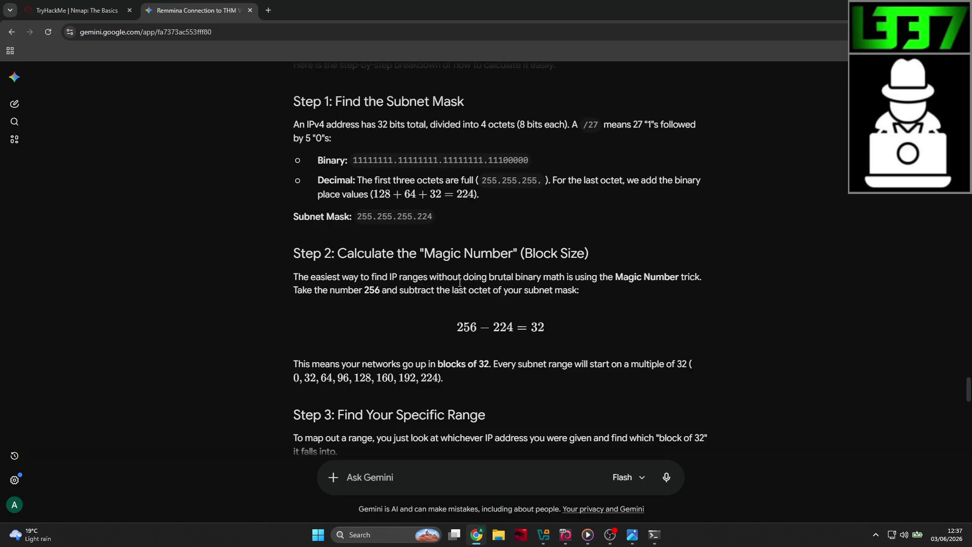
{"action": "scroll", "coordinate": [460, 282], "scroll_direction": "down", "scroll_amount": 3}
{"action": "scroll", "coordinate": [367, 226], "scroll_direction": "up", "scroll_amount": 2}
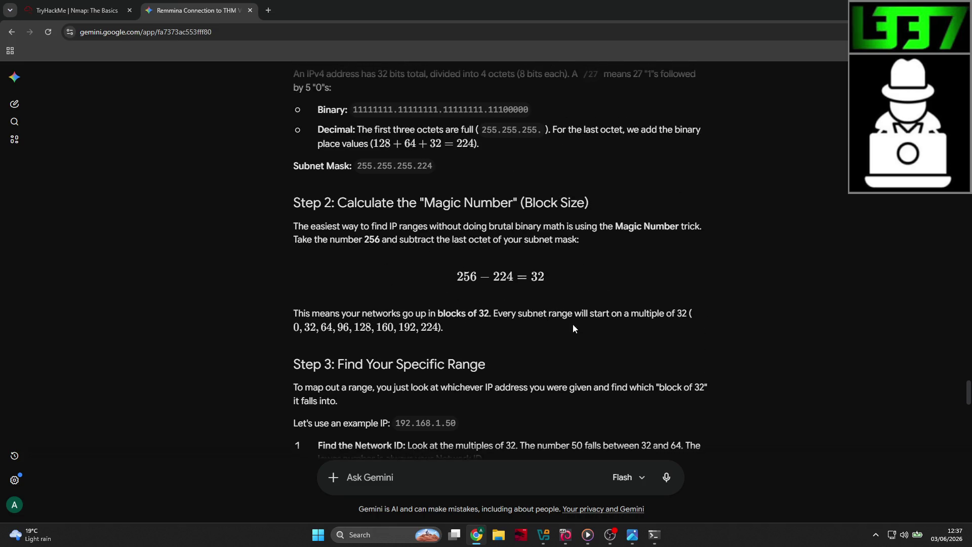
{"action": "scroll", "coordinate": [438, 312], "scroll_direction": "down", "scroll_amount": 3}
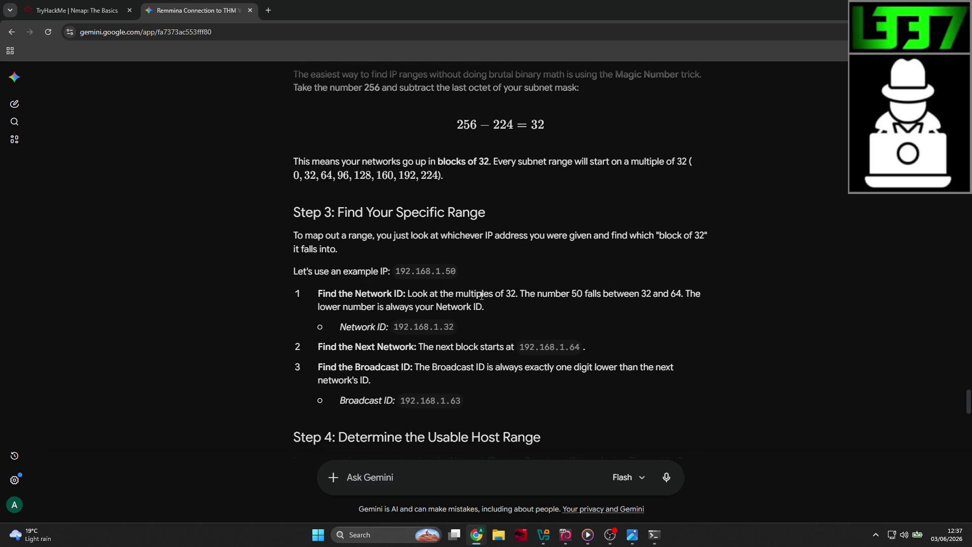
{"action": "left_click_drag", "start_coordinate": [441, 272], "coordinate": [393, 271]}
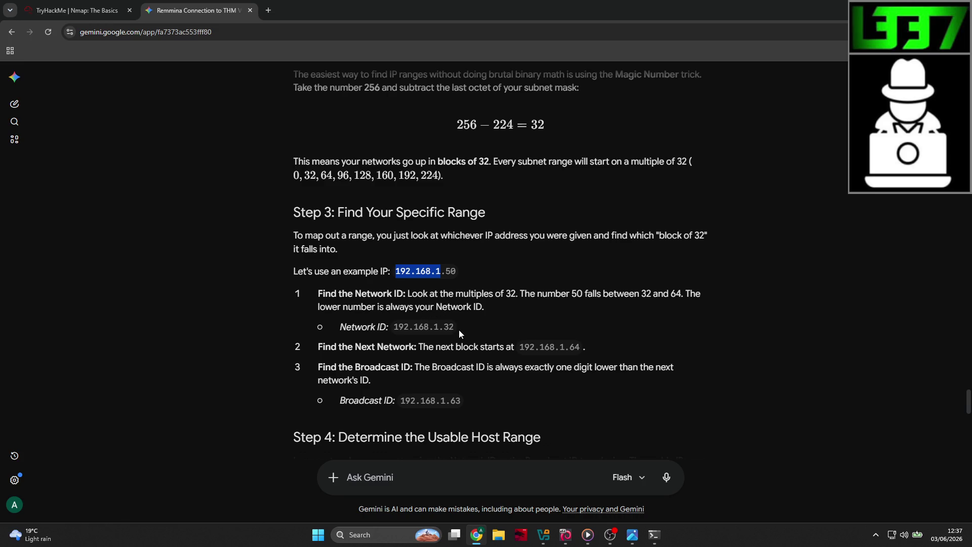
{"action": "left_click_drag", "start_coordinate": [458, 329], "coordinate": [426, 328]}
{"action": "left_click", "coordinate": [404, 341]}
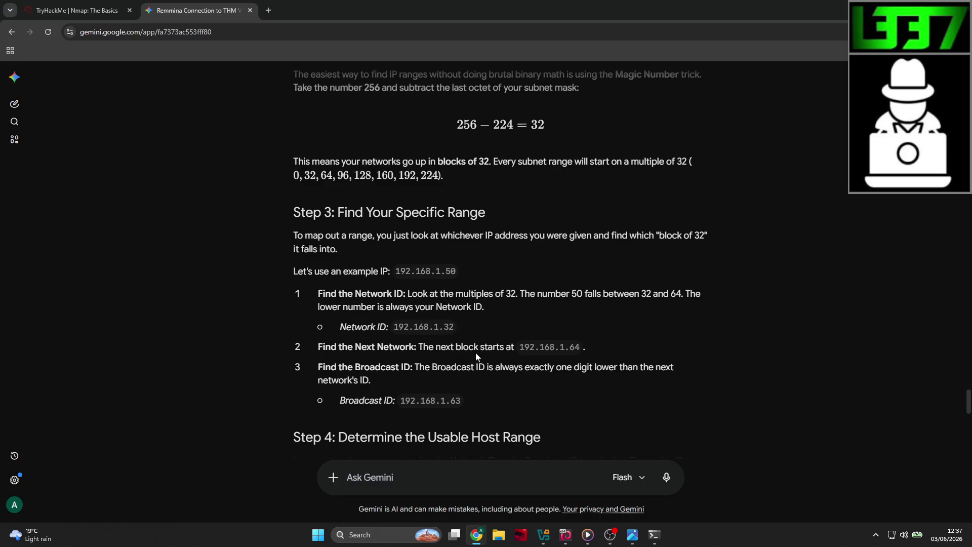
{"action": "left_click_drag", "start_coordinate": [580, 347], "coordinate": [533, 346]}
{"action": "left_click", "coordinate": [438, 347]}
{"action": "scroll", "coordinate": [444, 389], "scroll_direction": "down", "scroll_amount": 1}
{"action": "left_click_drag", "start_coordinate": [454, 350], "coordinate": [376, 342]}
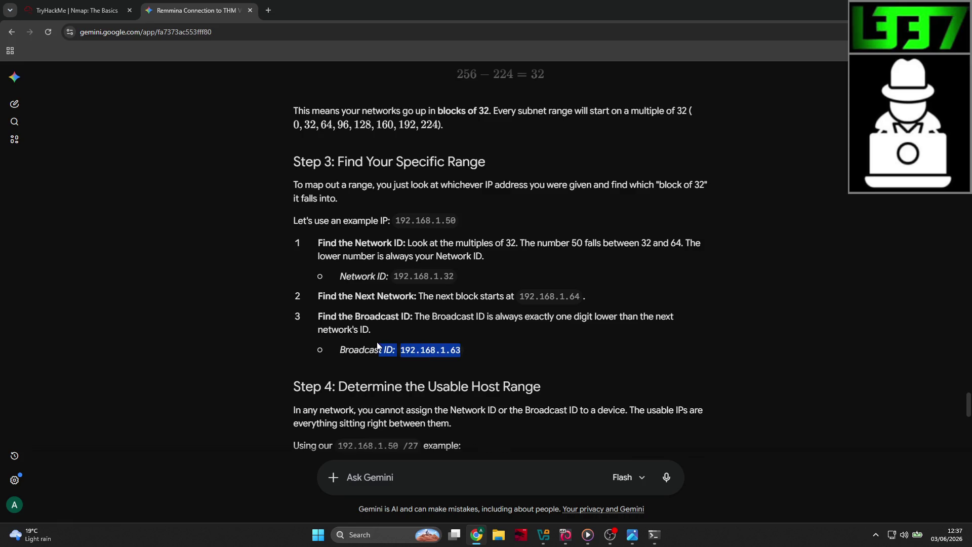
{"action": "left_click_drag", "start_coordinate": [454, 276], "coordinate": [378, 276]}
{"action": "scroll", "coordinate": [467, 335], "scroll_direction": "down", "scroll_amount": 2}
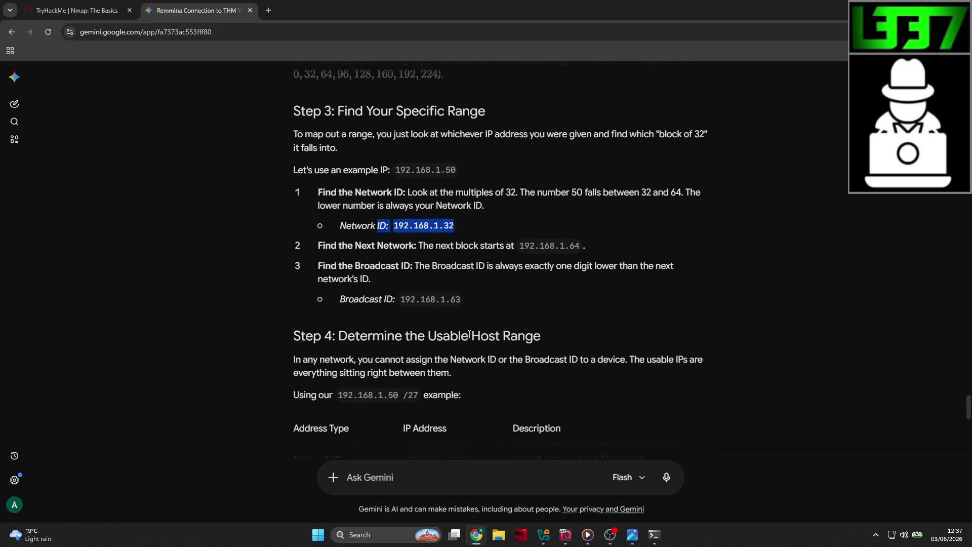
{"action": "scroll", "coordinate": [469, 332], "scroll_direction": "down", "scroll_amount": 1}
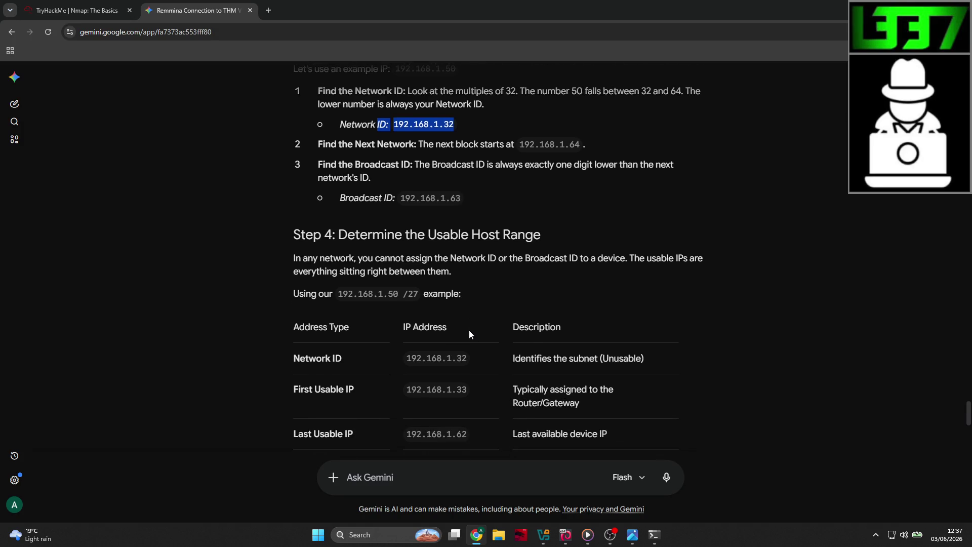
{"action": "scroll", "coordinate": [402, 309], "scroll_direction": "down", "scroll_amount": 1}
{"action": "left_click_drag", "start_coordinate": [466, 383], "coordinate": [411, 383]}
{"action": "scroll", "coordinate": [452, 296], "scroll_direction": "down", "scroll_amount": 4}
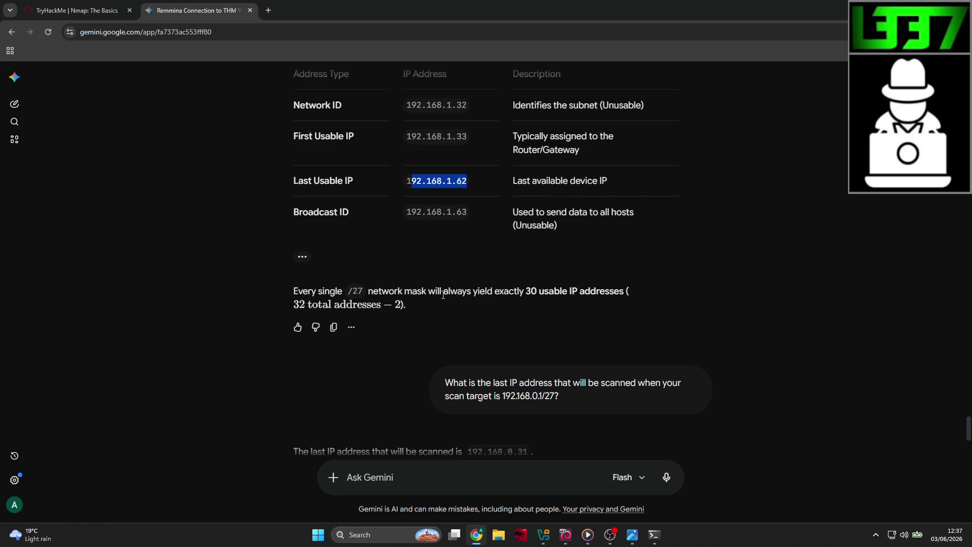
{"action": "scroll", "coordinate": [443, 295], "scroll_direction": "down", "scroll_amount": 4}
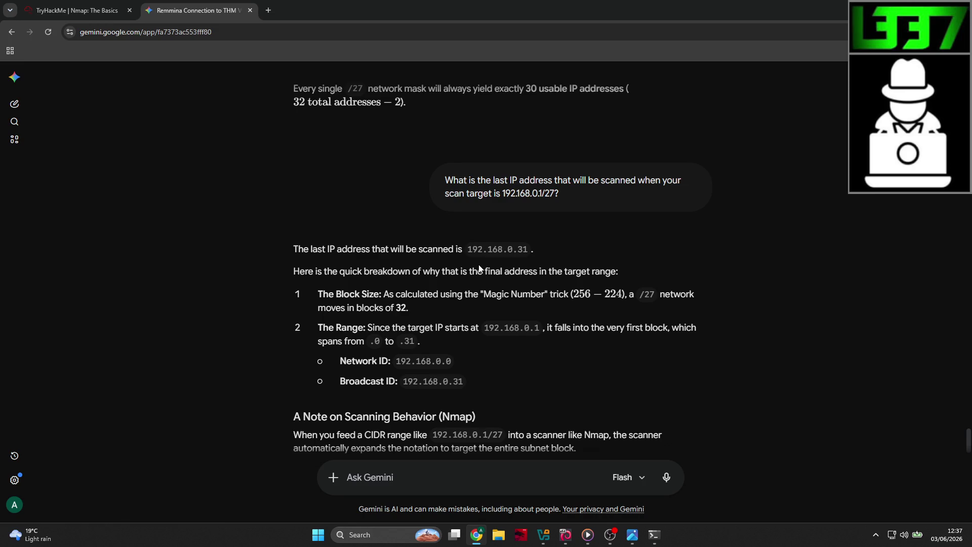
{"action": "scroll", "coordinate": [411, 253], "scroll_direction": "down", "scroll_amount": 2}
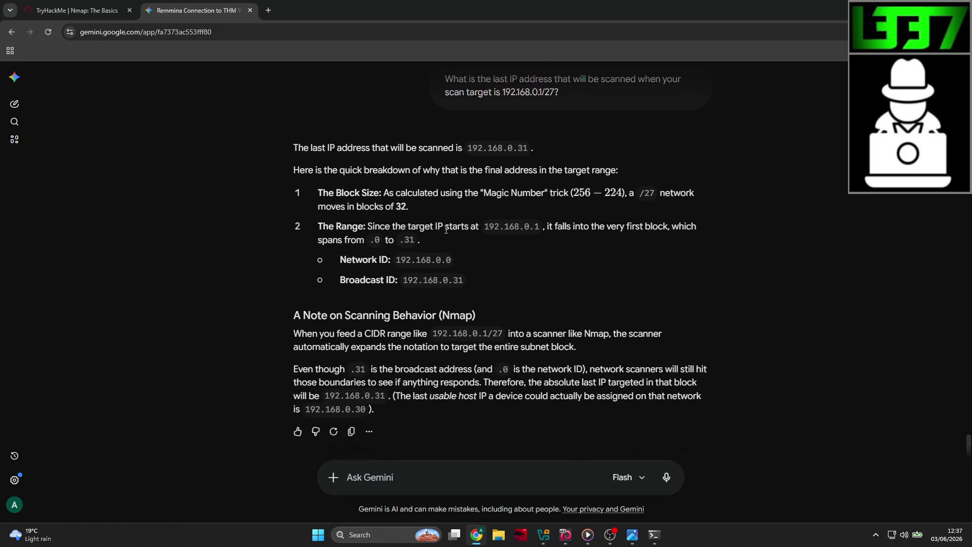
Enter 192.168.0.31 as the last scanned IP in TryHackMe's answer box and submit it.
{"action": "scroll", "coordinate": [468, 224], "scroll_direction": "up", "scroll_amount": 1}
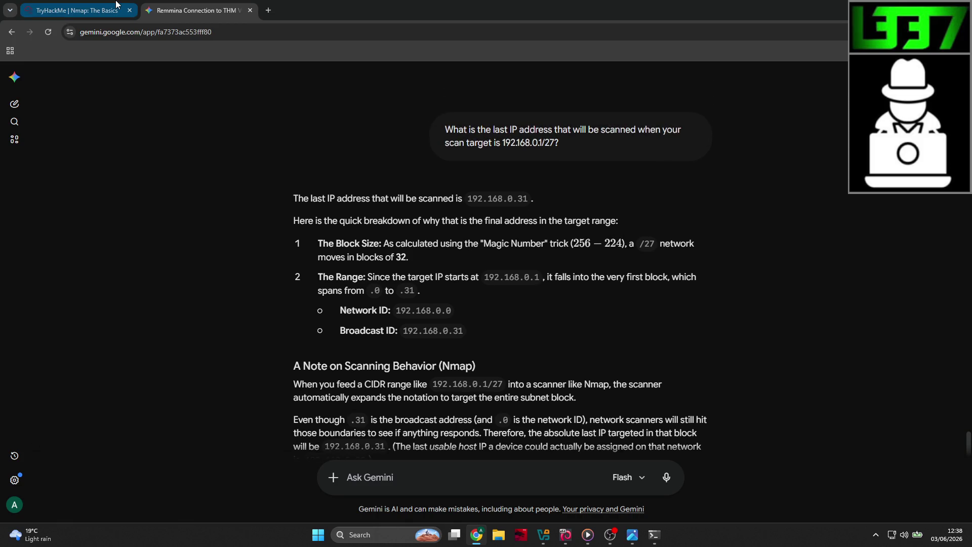
{"action": "left_click", "coordinate": [77, 11]}
{"action": "left_click", "coordinate": [109, 406]}
{"action": "type", "text": "192.168.0."}
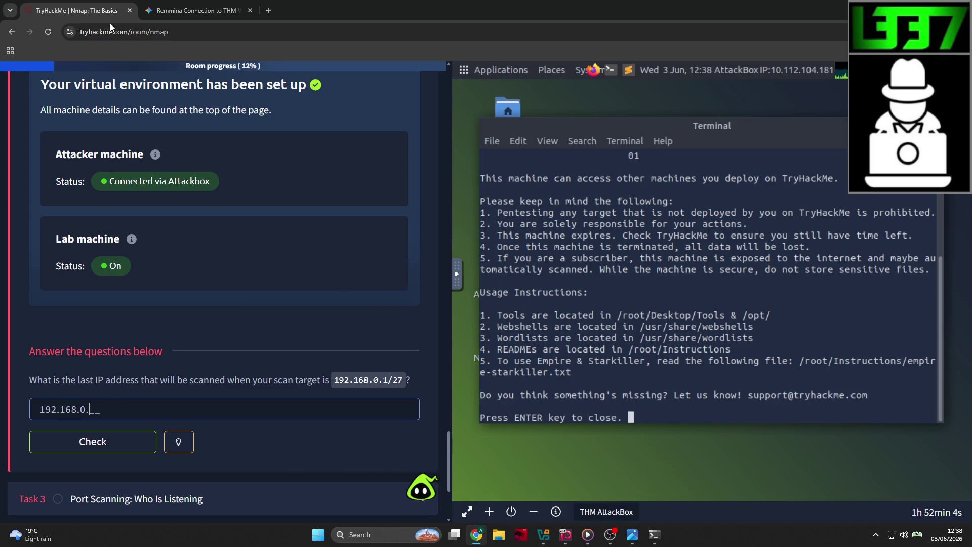
{"action": "key", "text": "ctrl+Tab"}
{"action": "key", "text": "ctrl+Tab"}
{"action": "type", "text": "31"}
{"action": "key", "text": "Return"}
{"action": "key", "text": "ctrl+Tab"}
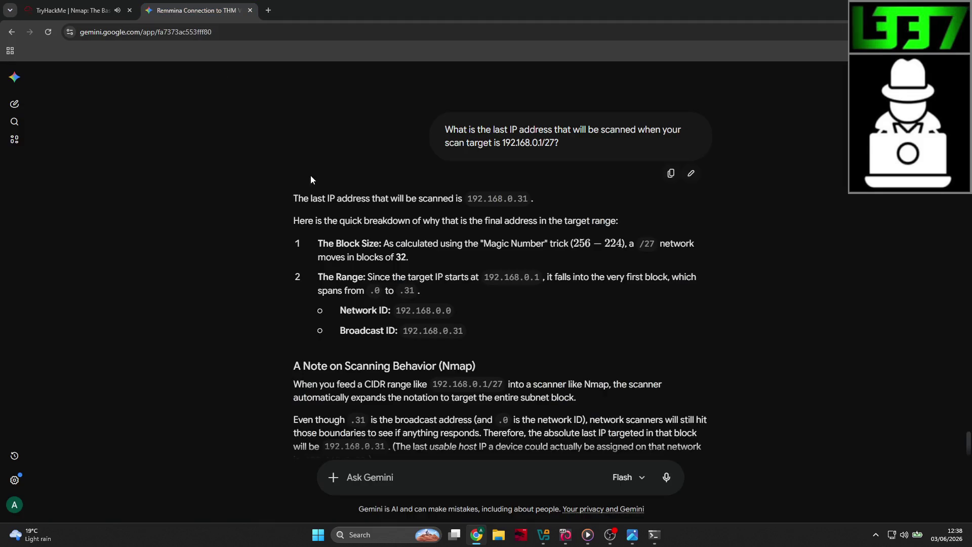
Read the accepted answer's explanation of the last targeted address and usable hosts, comparing with Gemini.
{"action": "scroll", "coordinate": [532, 313], "scroll_direction": "down", "scroll_amount": 1}
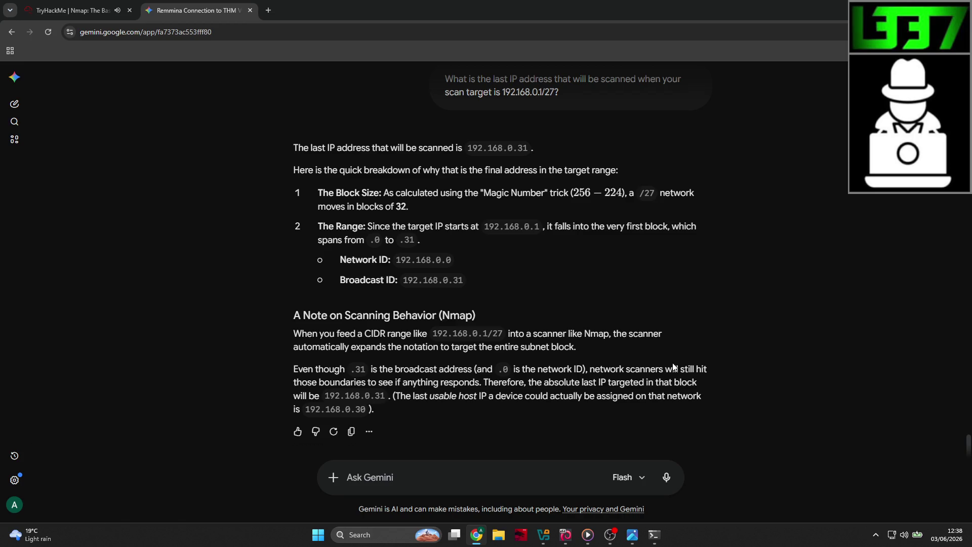
{"action": "mouse_move", "coordinate": [501, 382]}
{"action": "left_mouse_down"}
{"action": "mouse_move", "coordinate": [555, 382]}
{"action": "mouse_move", "coordinate": [371, 396]}
{"action": "left_mouse_up"}
{"action": "mouse_move", "coordinate": [434, 396]}
{"action": "left_mouse_down"}
{"action": "mouse_move", "coordinate": [640, 405]}
{"action": "mouse_move", "coordinate": [561, 415]}
{"action": "left_mouse_up"}
{"action": "mouse_move", "coordinate": [410, 413]}
{"action": "left_mouse_down"}
{"action": "mouse_move", "coordinate": [355, 409]}
{"action": "mouse_move", "coordinate": [434, 396]}
{"action": "left_mouse_up"}
{"action": "left_click", "coordinate": [76, 10]}
{"action": "key", "text": "ctrl+Tab"}
{"action": "left_click", "coordinate": [129, 4]}
{"action": "scroll", "coordinate": [202, 347], "scroll_direction": "down", "scroll_amount": 3}
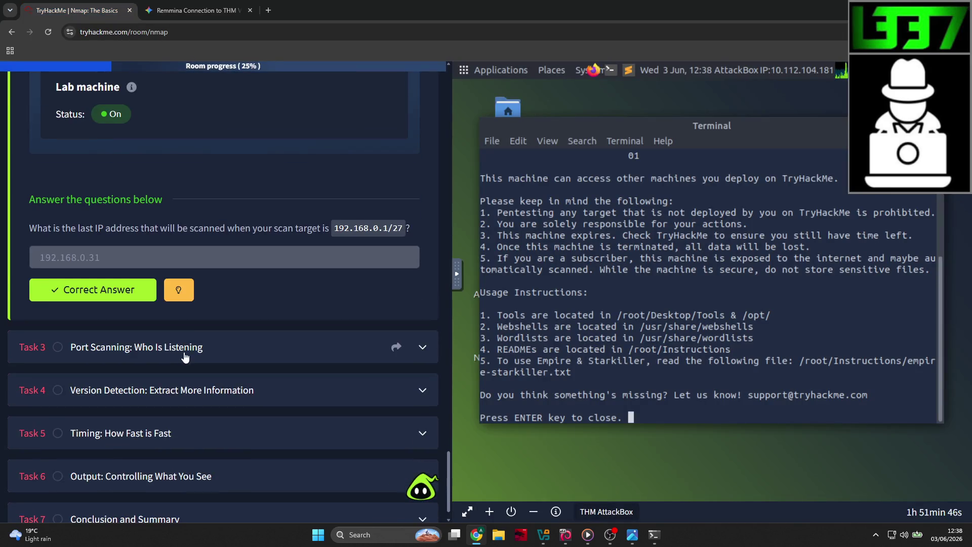
Expand Task 3, Port Scanning: Who Is Listening, and scroll down to the -sT connect scan section.
{"action": "left_click", "coordinate": [337, 357]}
{"action": "scroll", "coordinate": [334, 260], "scroll_direction": "down", "scroll_amount": 2}
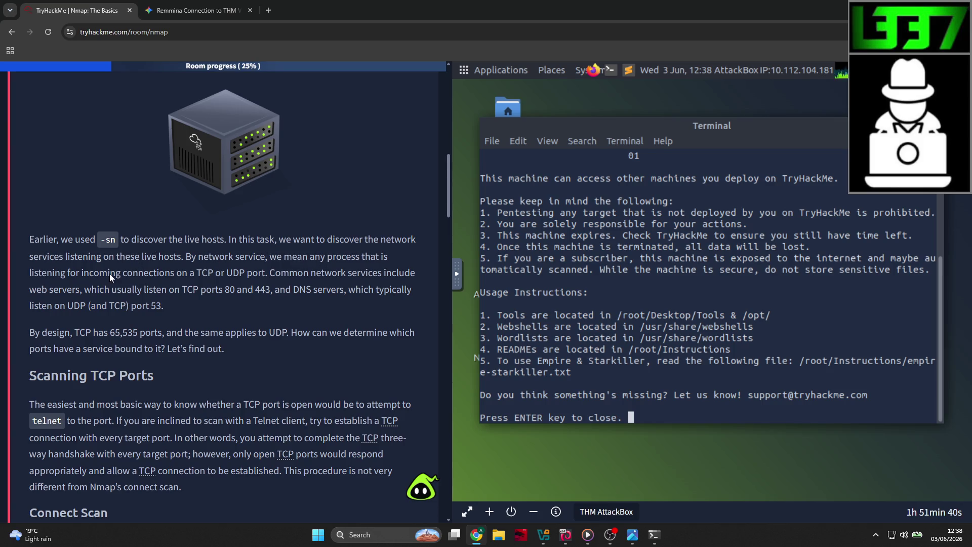
{"action": "scroll", "coordinate": [108, 258], "scroll_direction": "down", "scroll_amount": 1}
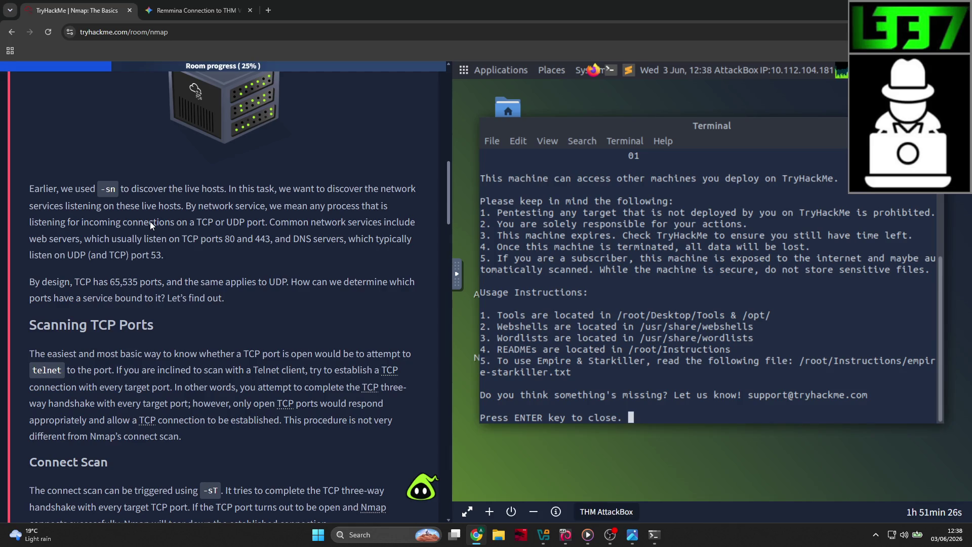
{"action": "scroll", "coordinate": [150, 220], "scroll_direction": "down", "scroll_amount": 2}
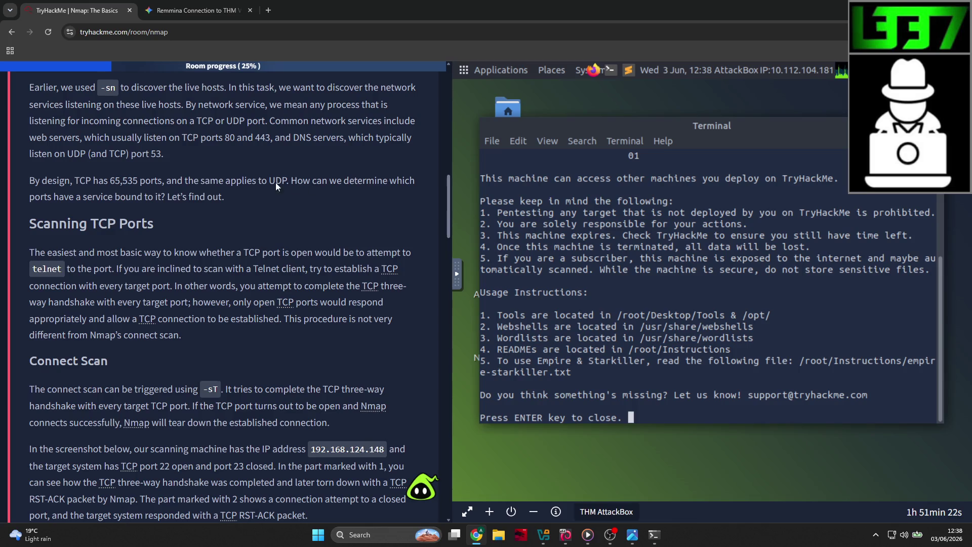
{"action": "scroll", "coordinate": [117, 191], "scroll_direction": "down", "scroll_amount": 3}
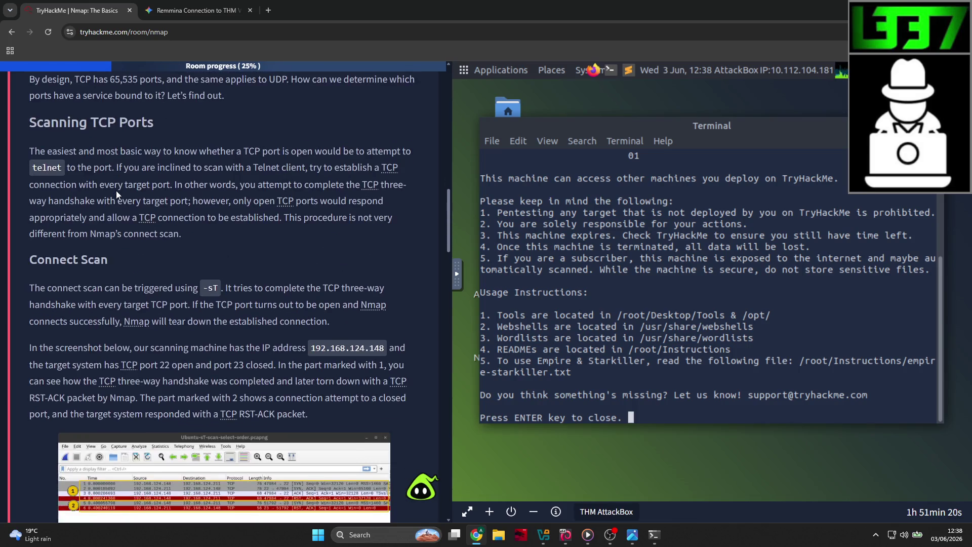
Read the -sT Connect Scan notes, then close the AttackBox welcome terminal.
{"action": "scroll", "coordinate": [129, 216], "scroll_direction": "up", "scroll_amount": 2}
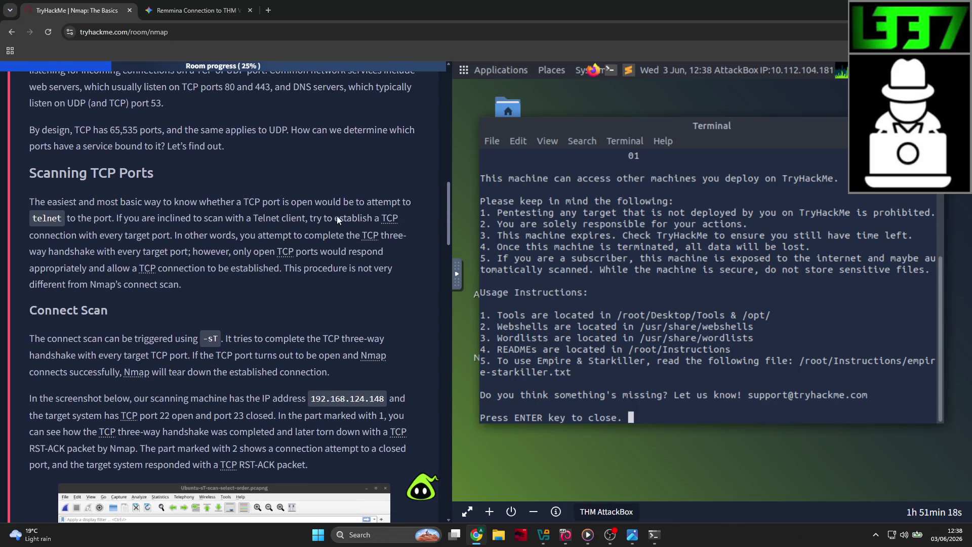
{"action": "left_click", "coordinate": [215, 220]}
{"action": "left_click_drag", "start_coordinate": [343, 223], "coordinate": [344, 224]}
{"action": "left_click", "coordinate": [132, 235]}
{"action": "scroll", "coordinate": [223, 283], "scroll_direction": "down", "scroll_amount": 3}
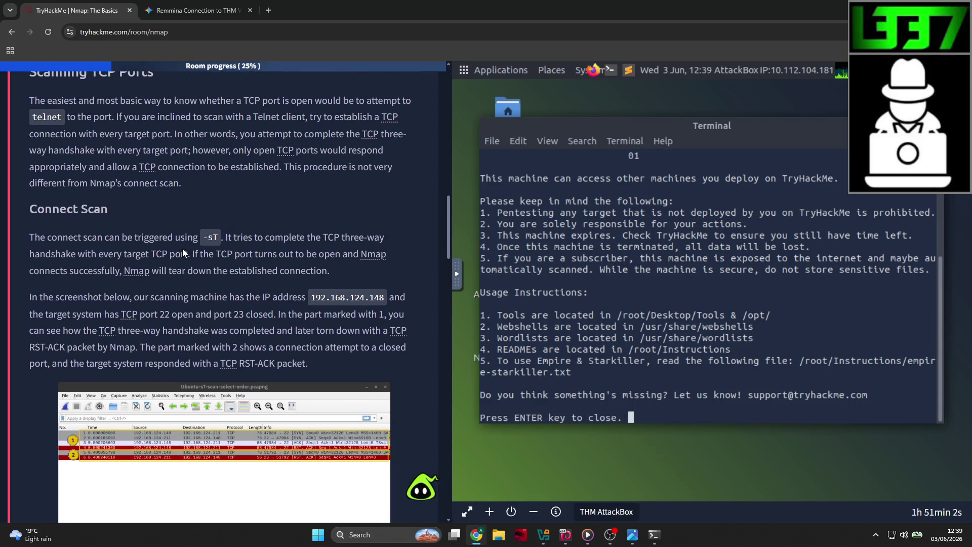
{"action": "left_click", "coordinate": [241, 244]}
{"action": "key", "text": "Return"}
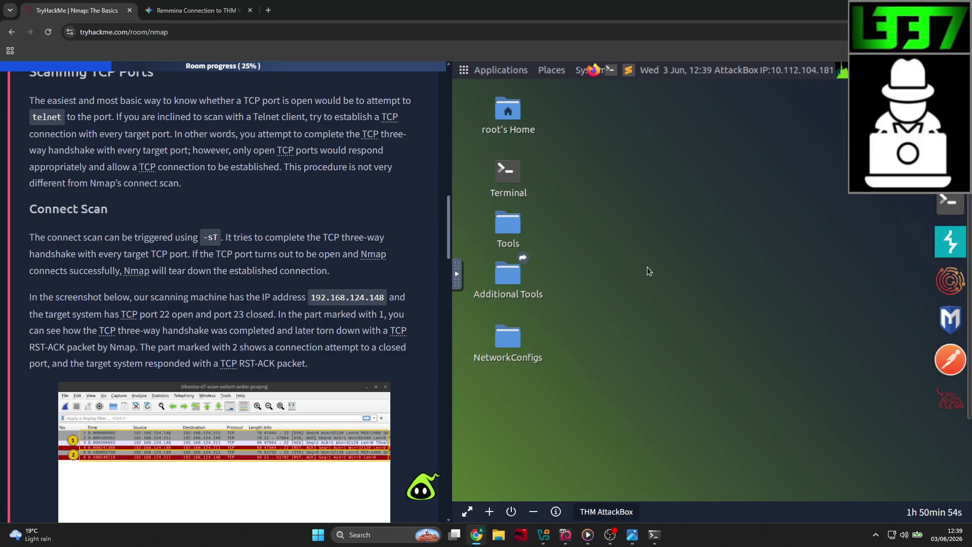
In a new AttackBox terminal, run ifconfig to find the AttackBox address 10.112.104.181.
{"action": "key", "text": "Return"}
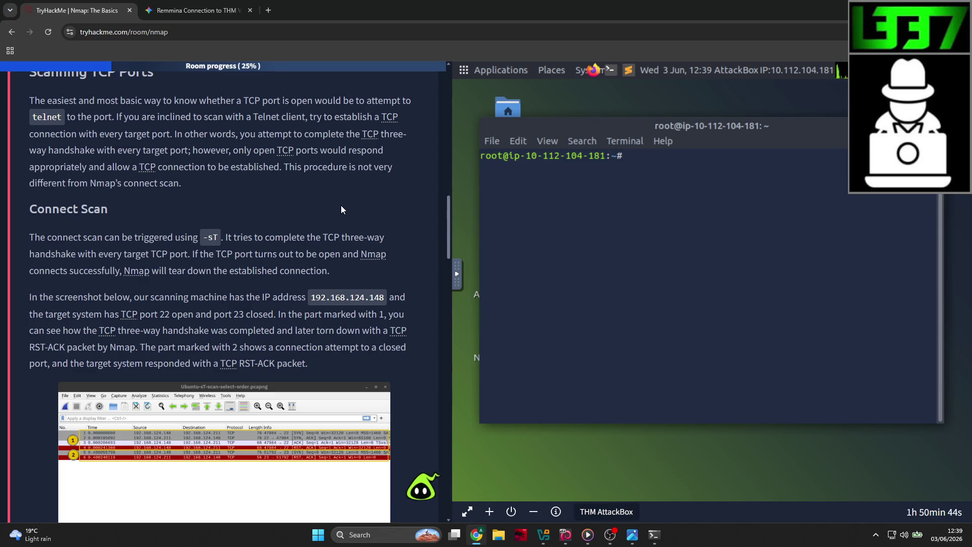
{"action": "type", "text": "sys"}
{"action": "key", "text": "BackSpace"}
{"action": "key", "text": "BackSpace"}
{"action": "key", "text": "BackSpace"}
{"action": "type", "text": "ifconfig"}
{"action": "key", "text": "Return"}
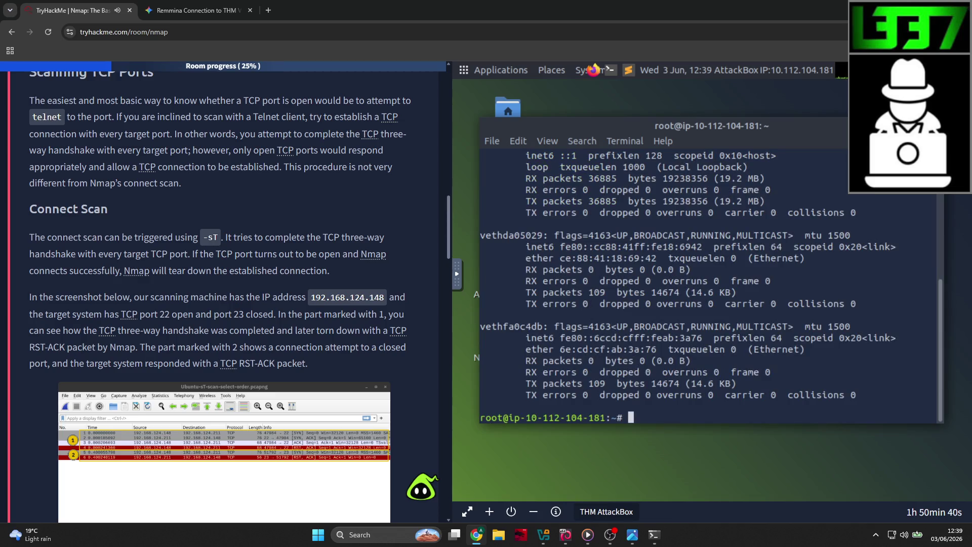
{"action": "scroll", "coordinate": [638, 225], "scroll_direction": "up", "scroll_amount": 2}
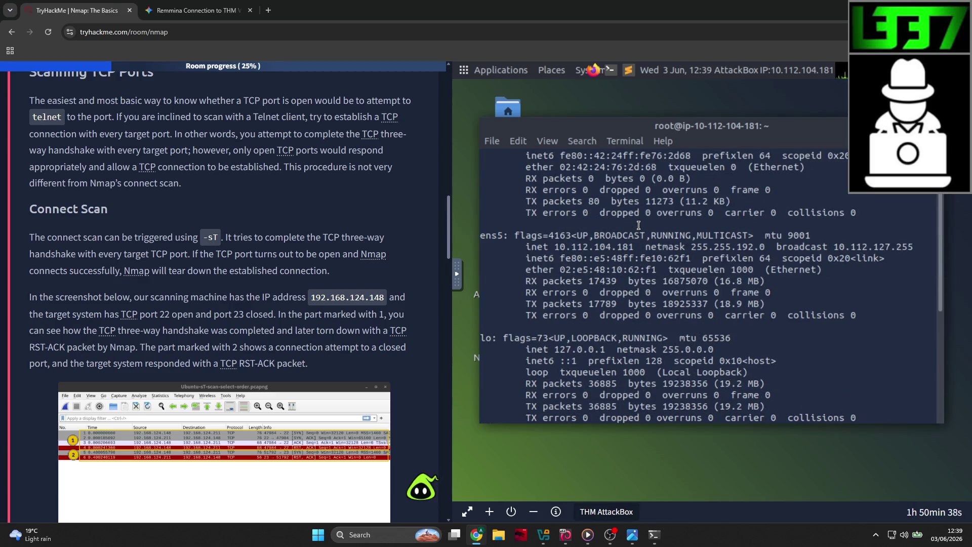
{"action": "scroll", "coordinate": [675, 223], "scroll_direction": "down", "scroll_amount": 2}
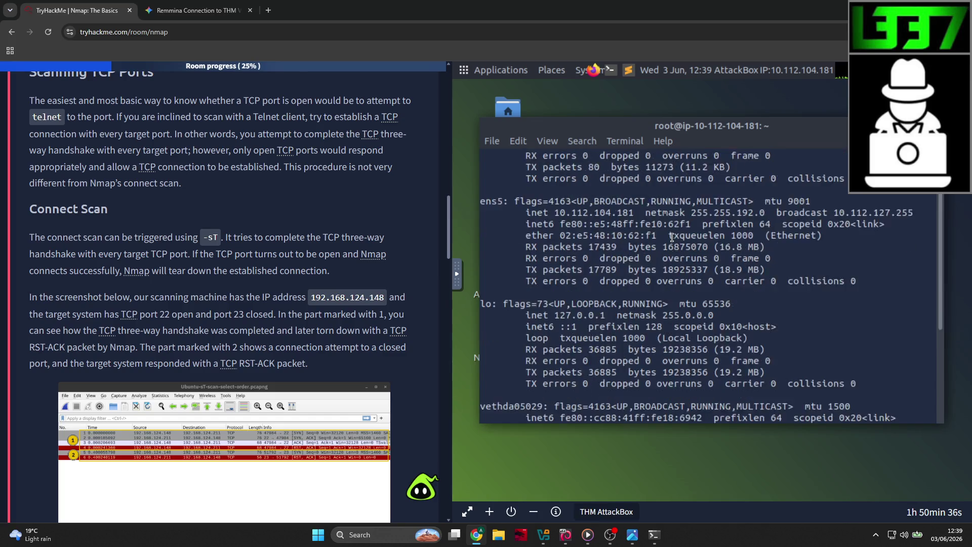
Run a fast TCP connect scan with nmap -T4 -sT 10.112.104.181.
{"action": "type", "text": "nmap -s"}
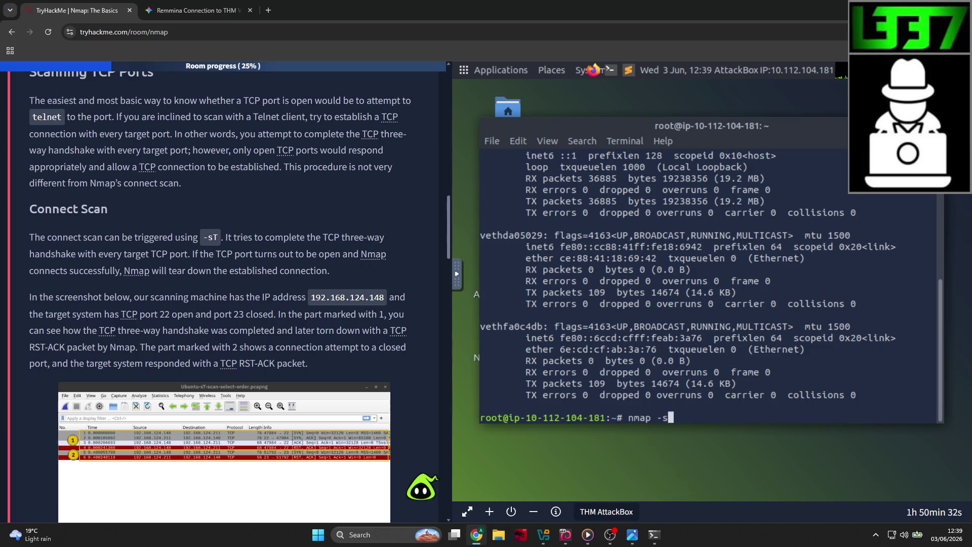
{"action": "key", "text": "BackSpace"}
{"action": "key", "text": "BackSpace"}
{"action": "type", "text": "-T4 -sT"}
{"action": "scroll", "coordinate": [637, 210], "scroll_direction": "up", "scroll_amount": 7}
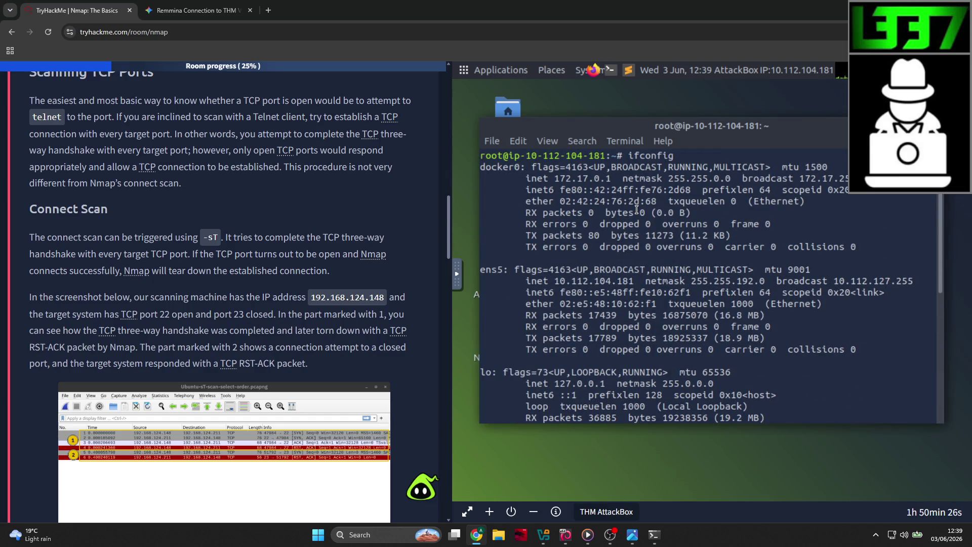
{"action": "type", "text": "10.112.1"}
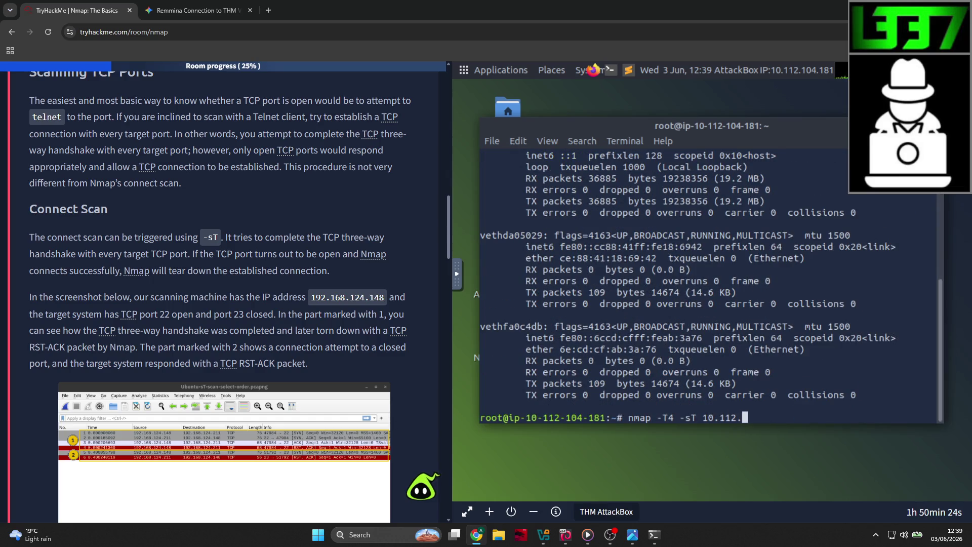
{"action": "scroll", "coordinate": [634, 210], "scroll_direction": "up", "scroll_amount": 3}
{"action": "scroll", "coordinate": [634, 209], "scroll_direction": "up", "scroll_amount": 3}
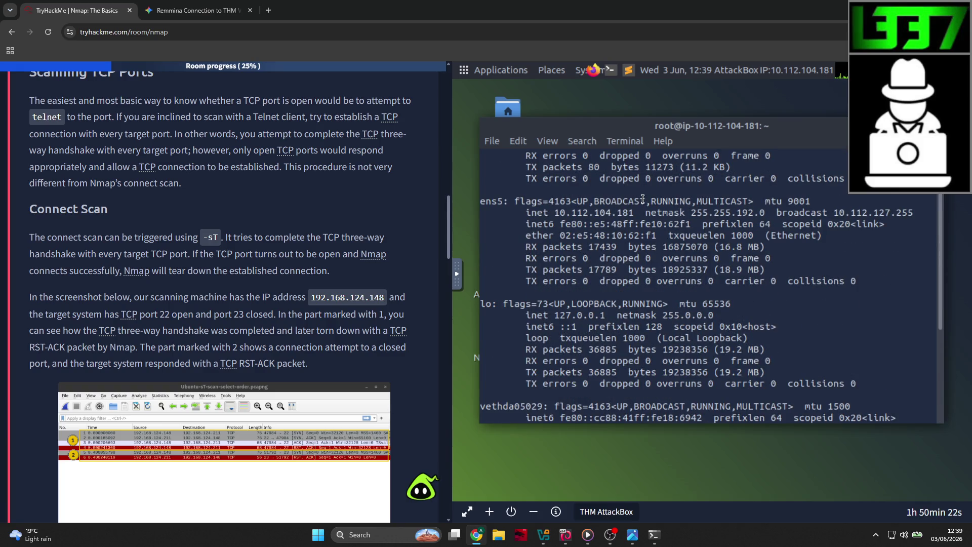
{"action": "scroll", "coordinate": [643, 200], "scroll_direction": "down", "scroll_amount": 10}
{"action": "type", "text": "04.181"}
{"action": "key", "text": "Return"}
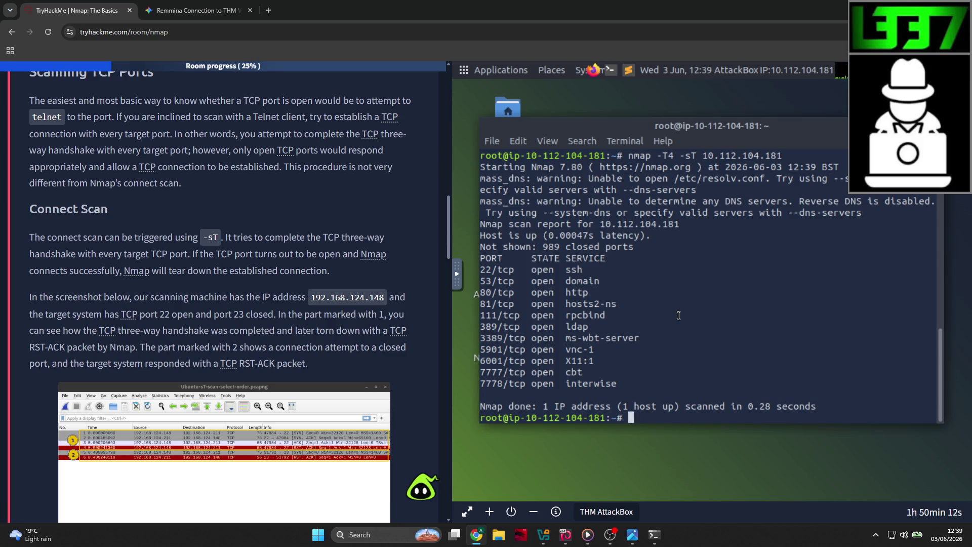
Create the lab user on the AttackBox with useradd, then retry with adduser.
{"action": "type", "text": "useradd apizz"}
{"action": "type", "text": "y95"}
{"action": "key", "text": "Return"}
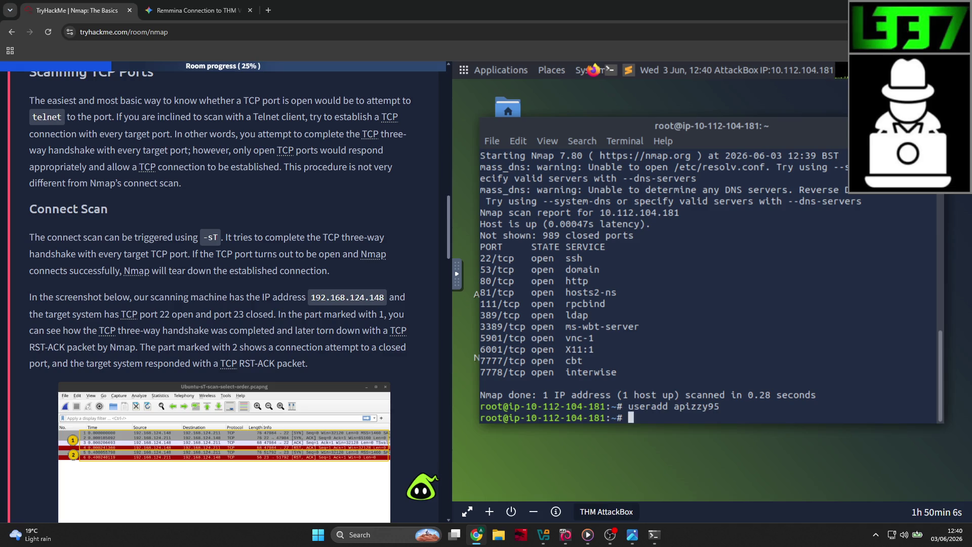
{"action": "type", "text": "adduser"}
{"action": "type", "text": " apizzy95"}
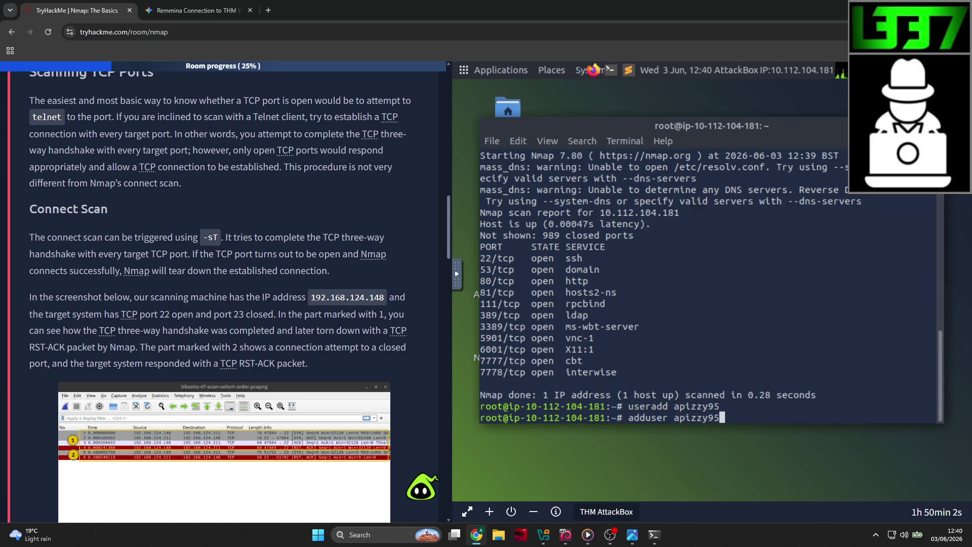
{"action": "key", "text": "Return"}
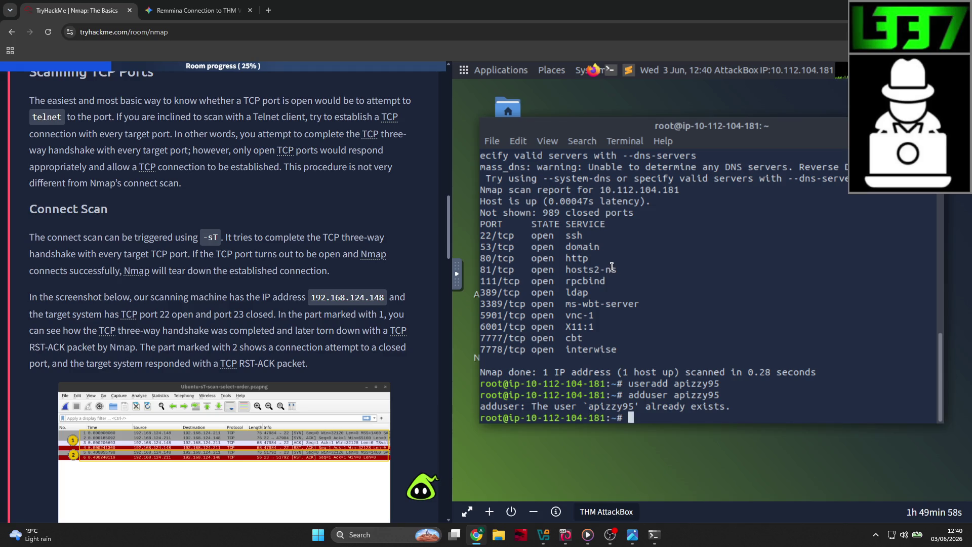
Attempt to set the lab user's password with the misspelled pswd and paswd commands.
{"action": "type", "text": "pswd apizz"}
{"action": "type", "text": "y95"}
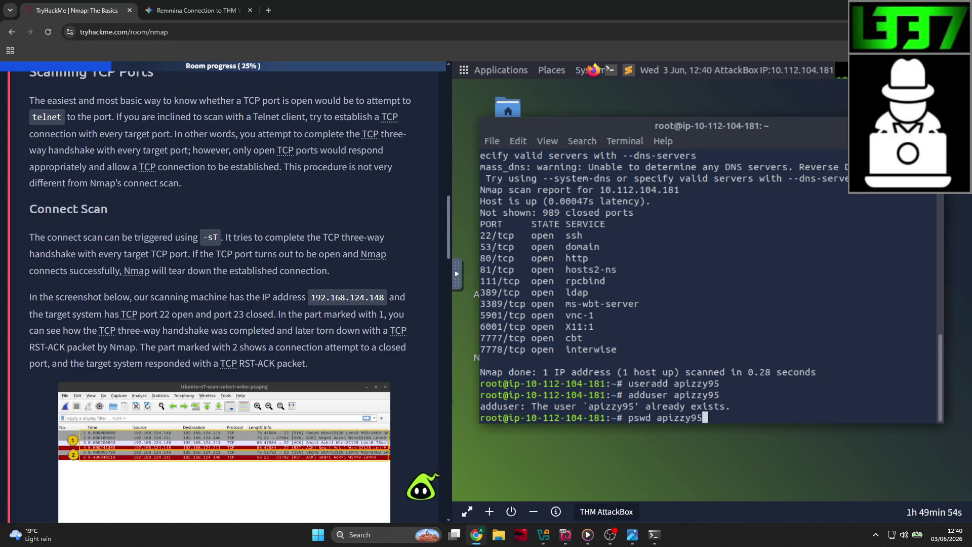
{"action": "key", "text": "Return"}
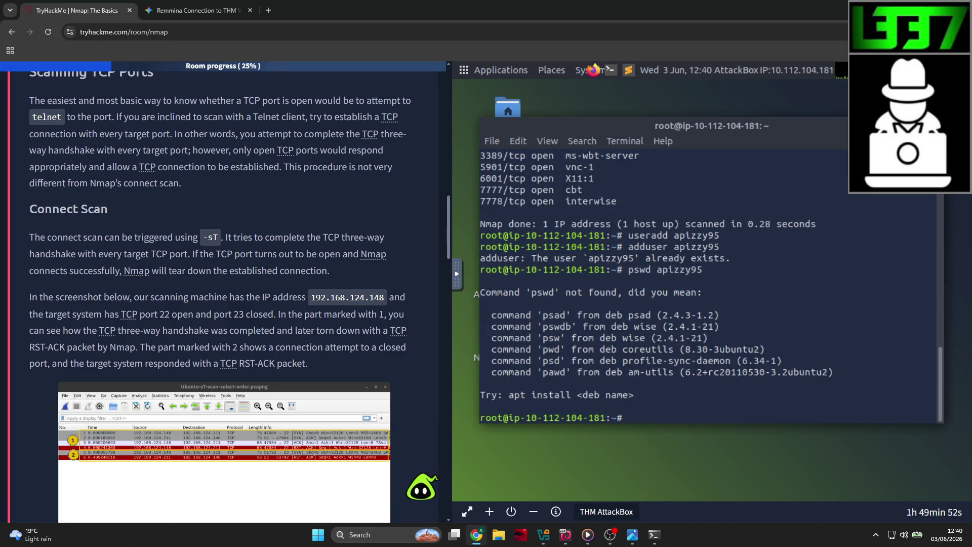
{"action": "type", "text": "paswd apizzy95"}
{"action": "key", "text": "Return"}
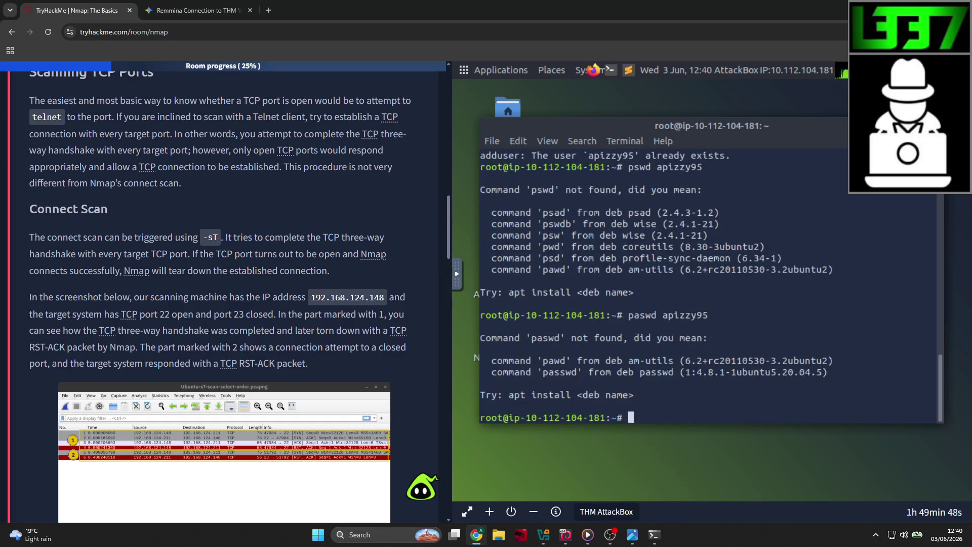
Ask Google Gemini 'linuxu passwd command' in a new tab, then return to TryHackMe.
{"action": "left_click", "coordinate": [269, 11]}
{"action": "type", "text": "gemini"}
{"action": "key", "text": "Return"}
{"action": "type", "text": "linuxu passwd"}
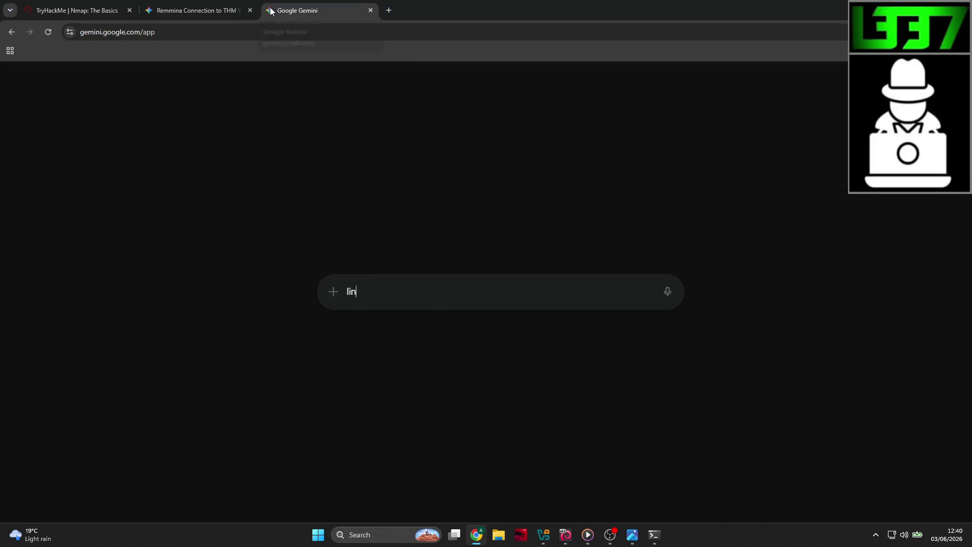
{"action": "type", "text": " command"}
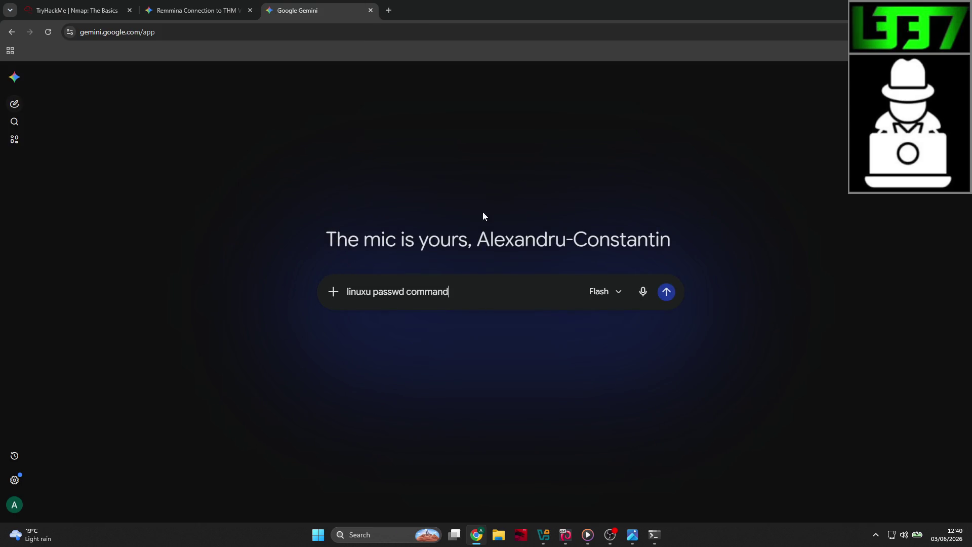
{"action": "left_click", "coordinate": [666, 291]}
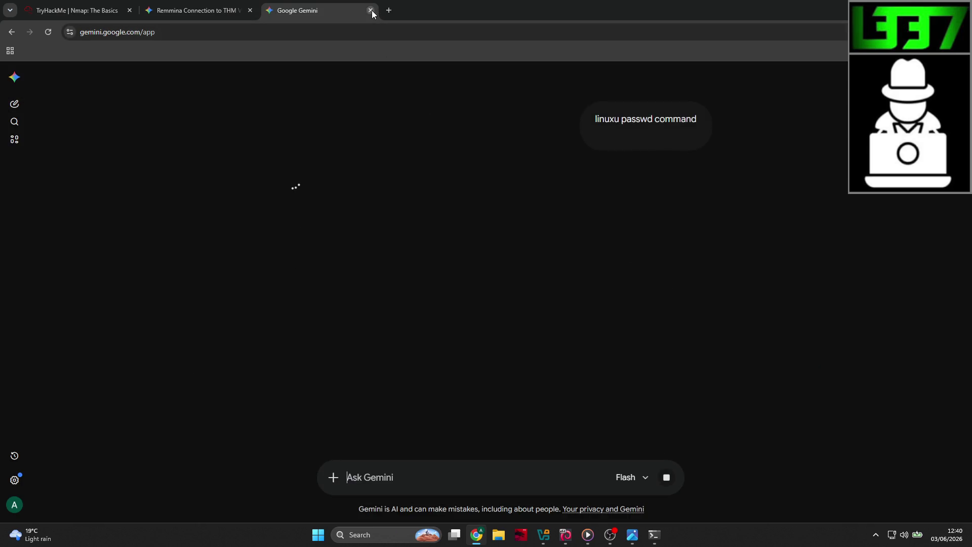
{"action": "key", "text": "ctrl+1"}
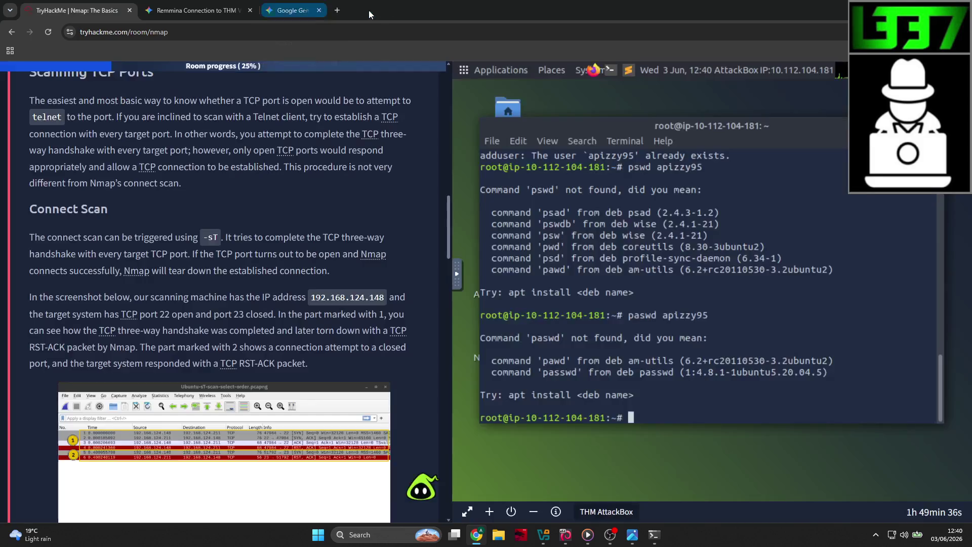
Close the Gemini tab and set a new password for the lab user with passwd.
{"action": "key", "text": "ctrl+w"}
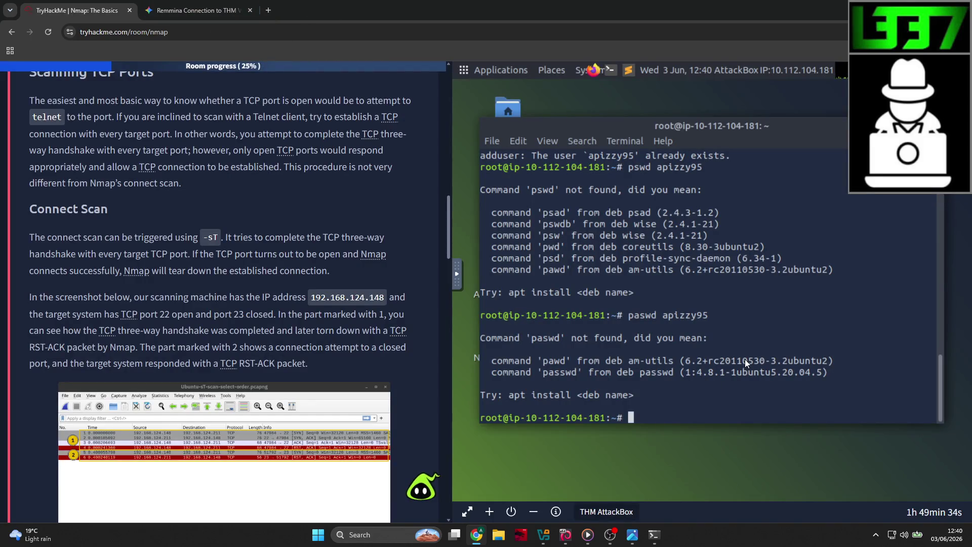
{"action": "type", "text": "passwd apizzy95"}
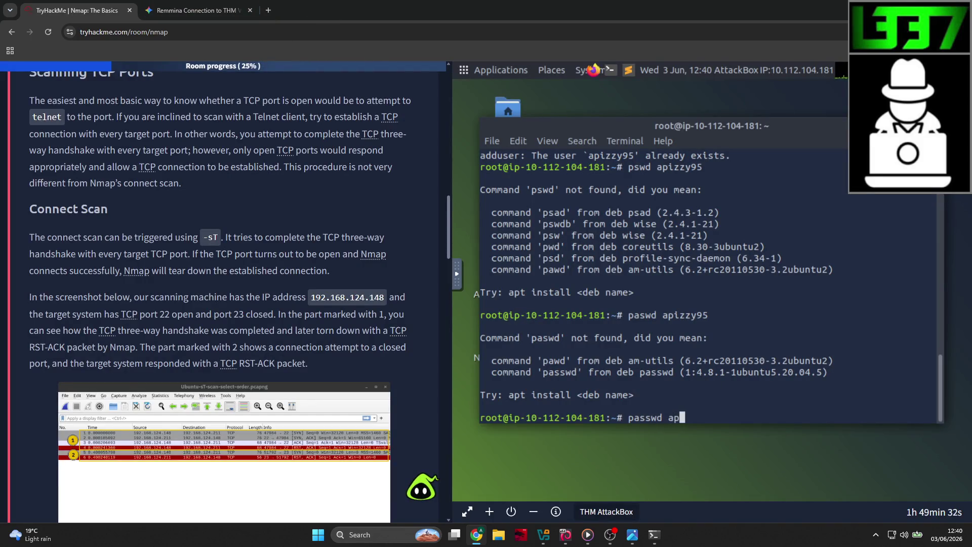
{"action": "key", "text": "Return"}
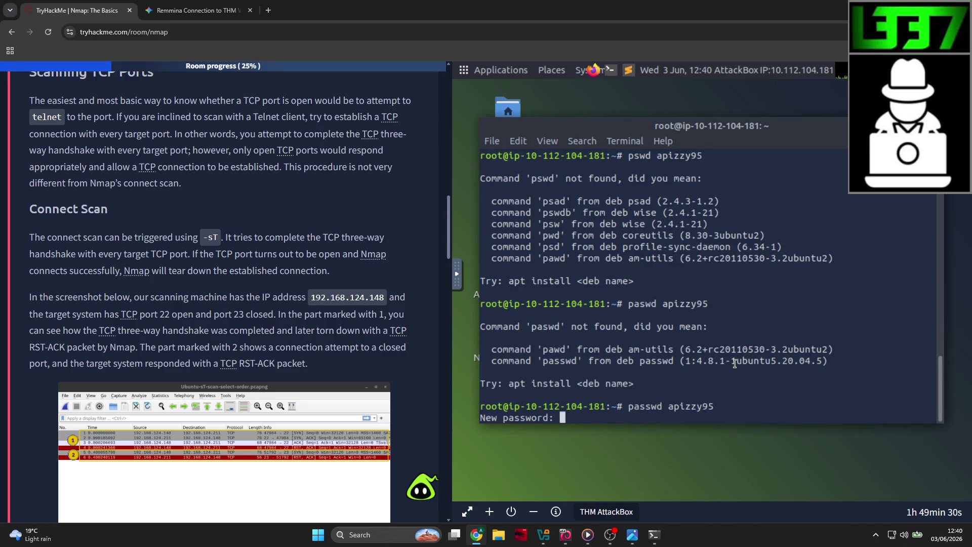
{"action": "key", "text": "Return"}
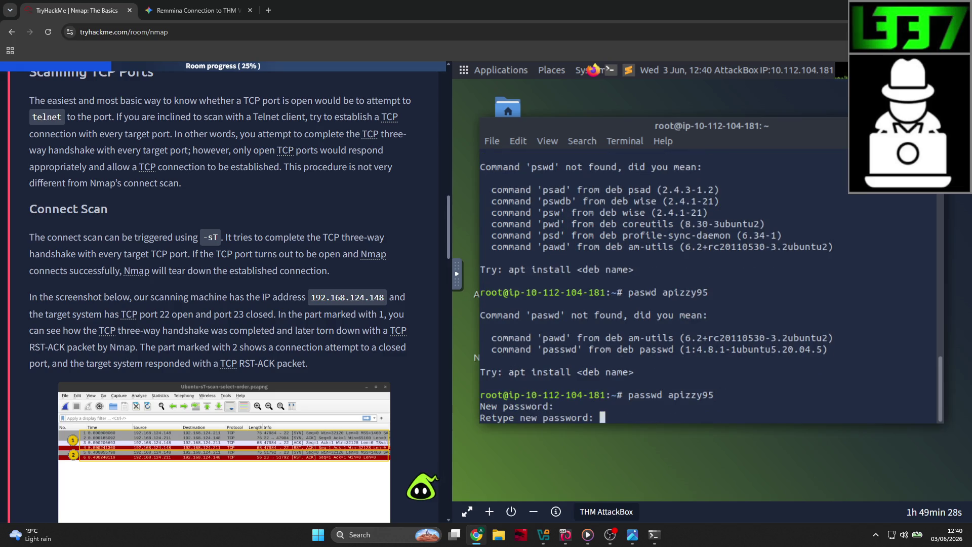
{"action": "key", "text": "Return"}
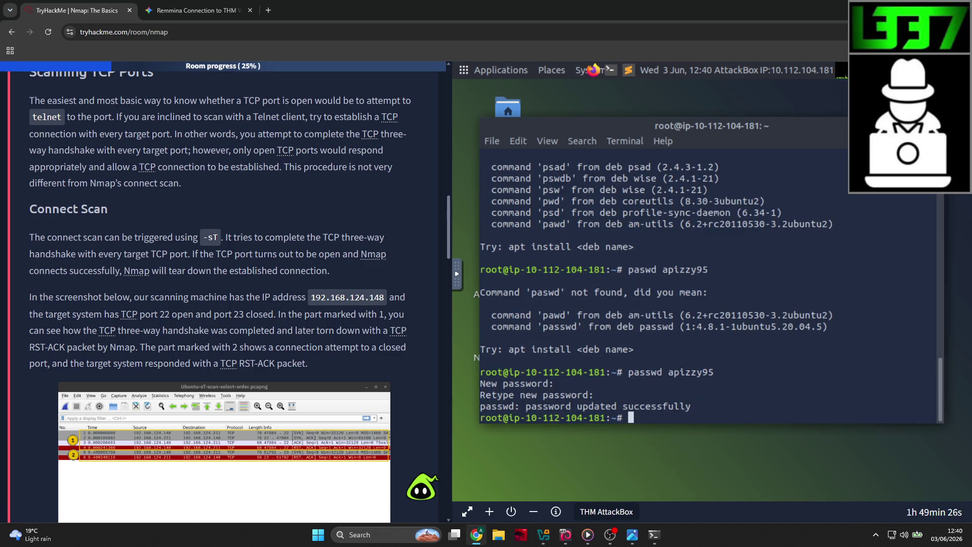
{"action": "left_click", "coordinate": [587, 533]}
{"action": "left_click", "coordinate": [565, 533]}
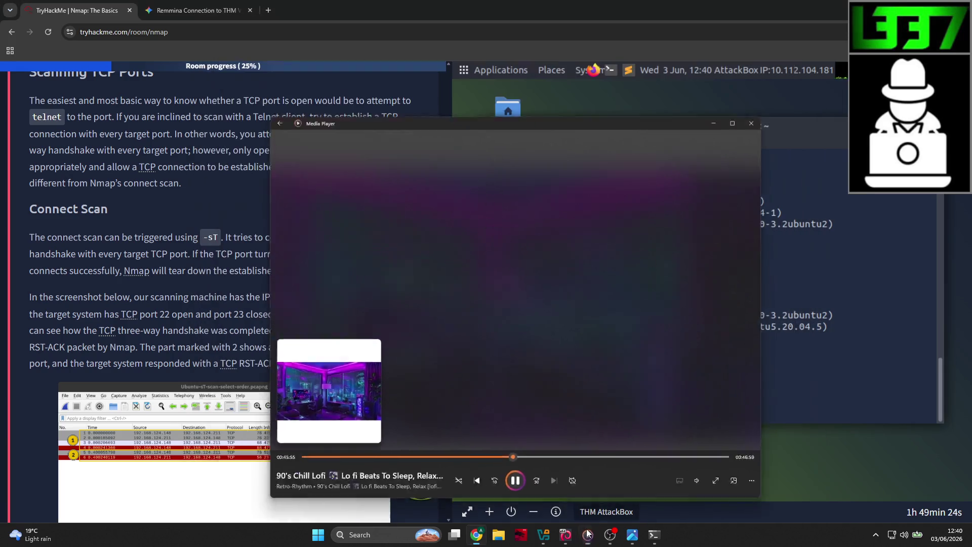
Unlock the Kali VM with its login password and return to its desktop.
{"action": "left_click", "coordinate": [683, 307]}
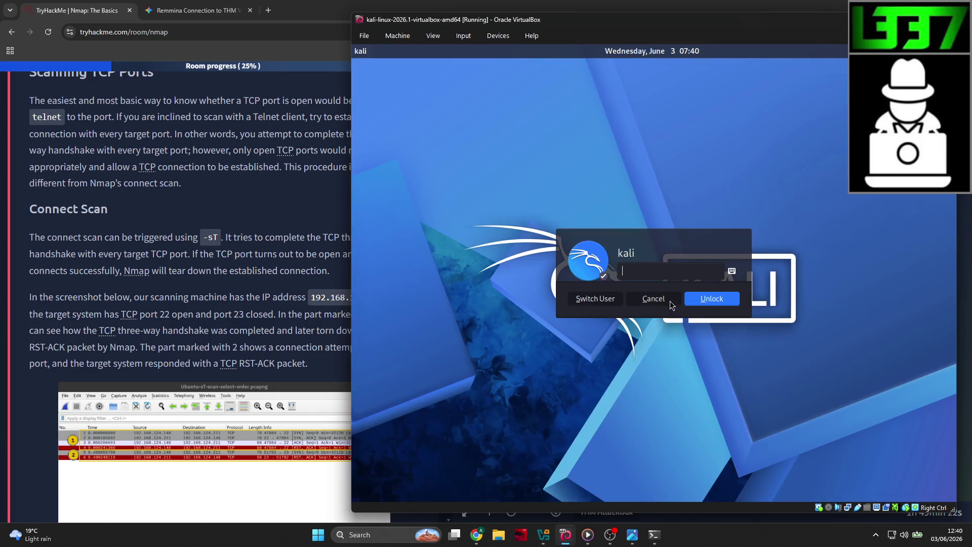
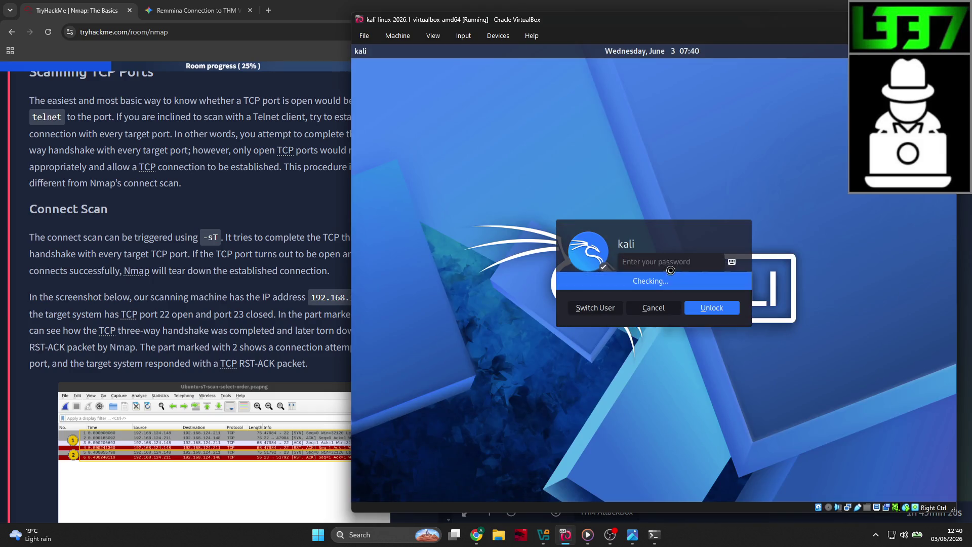
{"action": "key", "text": "Return"}
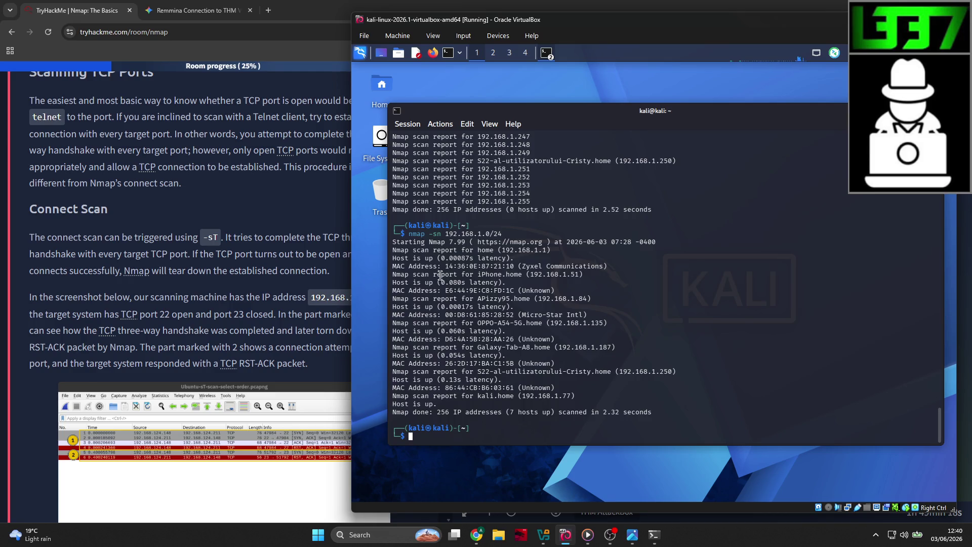
{"action": "left_click", "coordinate": [218, 284]}
{"action": "scroll", "coordinate": [242, 288], "scroll_direction": "up", "scroll_amount": 10}
{"action": "key", "text": "alt+Tab"}
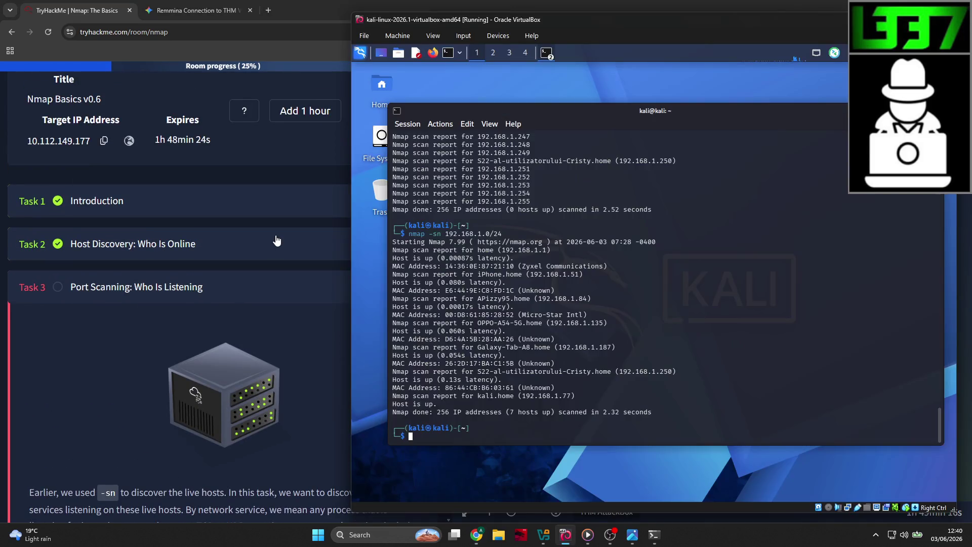
SSH as the lab user to 10.112.149.177, accepting the host key and entering passwords.
{"action": "type", "text": "ssh "}
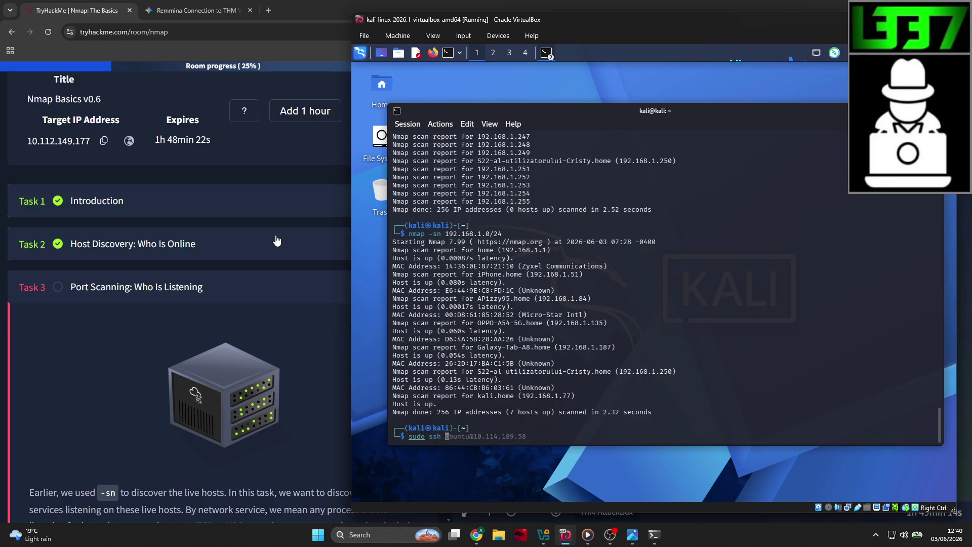
{"action": "type", "text": "10"}
{"action": "key", "text": "BackSpace"}
{"action": "key", "text": "BackSpace"}
{"action": "type", "text": "apizzy95\""}
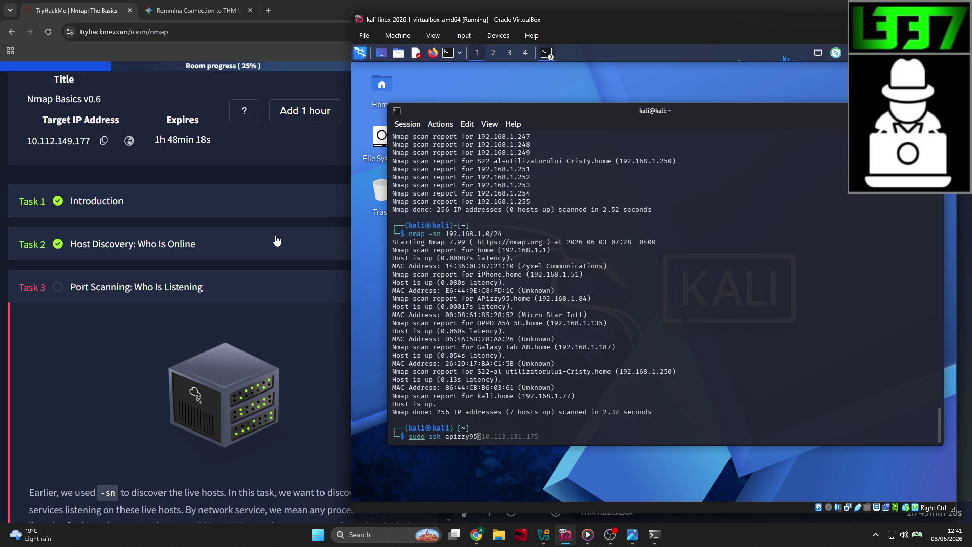
{"action": "key", "text": "BackSpace"}
{"action": "type", "text": "@10.112.149.177"}
{"action": "key", "text": "Return"}
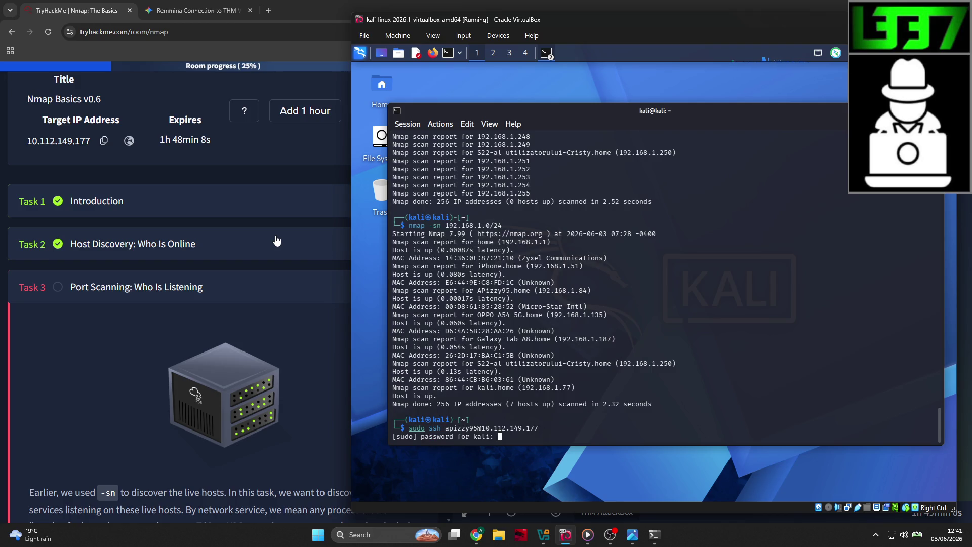
{"action": "key", "text": "Return"}
{"action": "type", "text": "ye"}
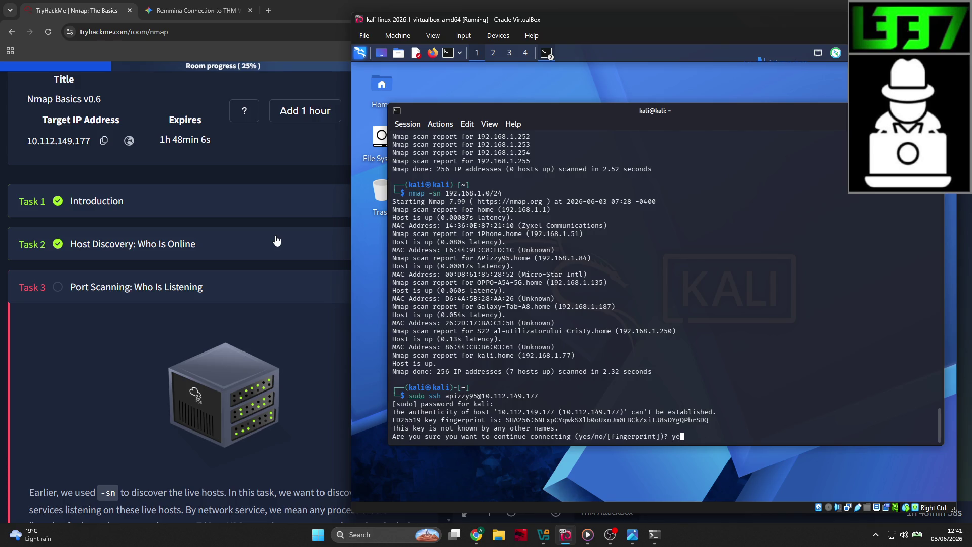
{"action": "key", "text": "Return"}
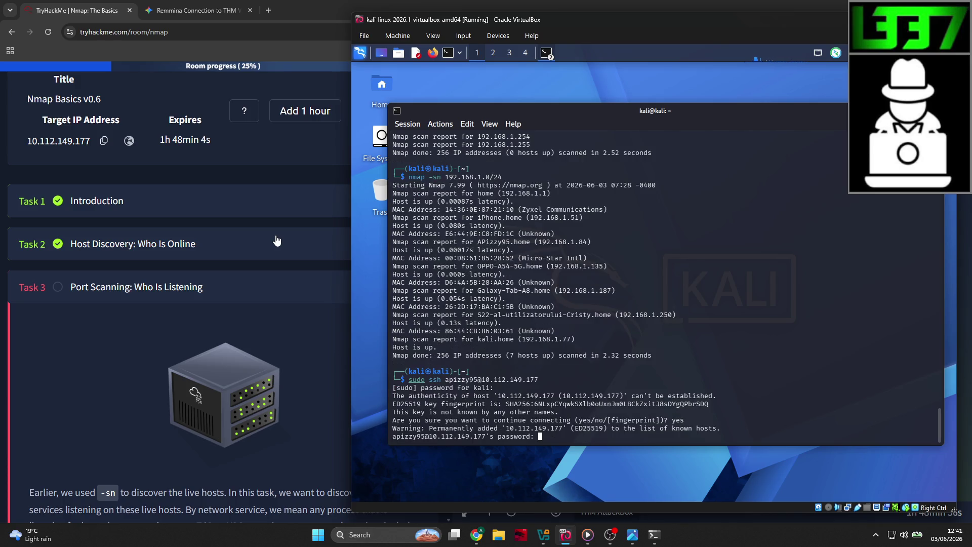
{"action": "key", "text": "Return"}
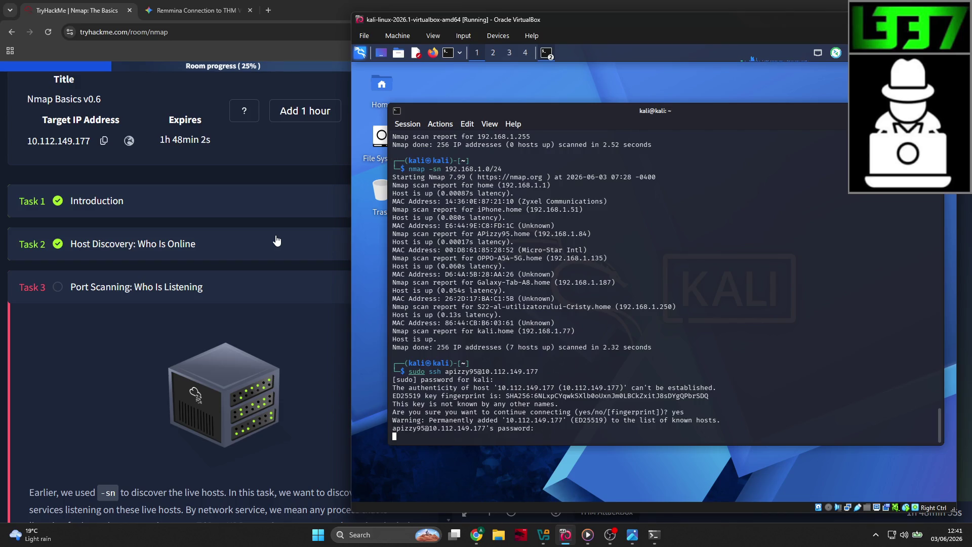
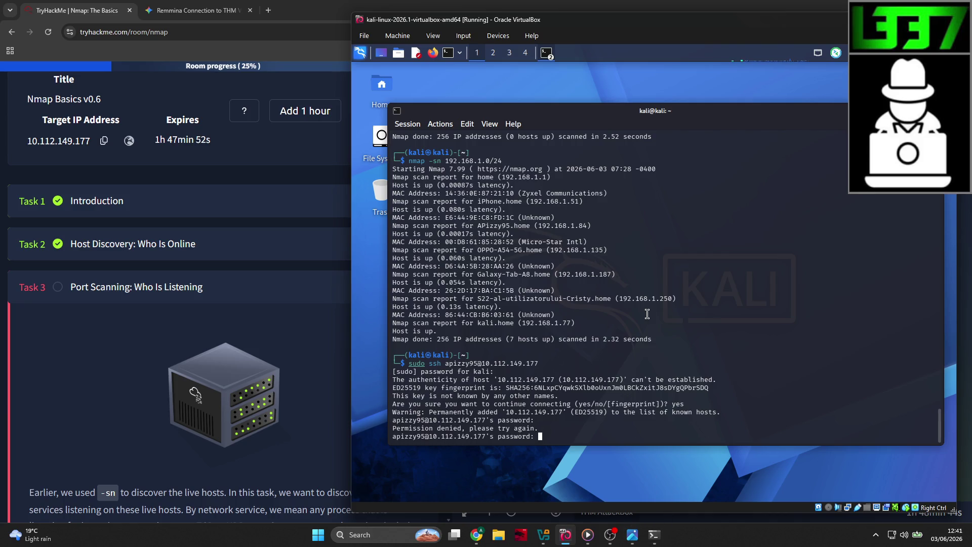
Reset the local user account's password again with passwd in the AttackBox terminal.
{"action": "left_click", "coordinate": [308, 375]}
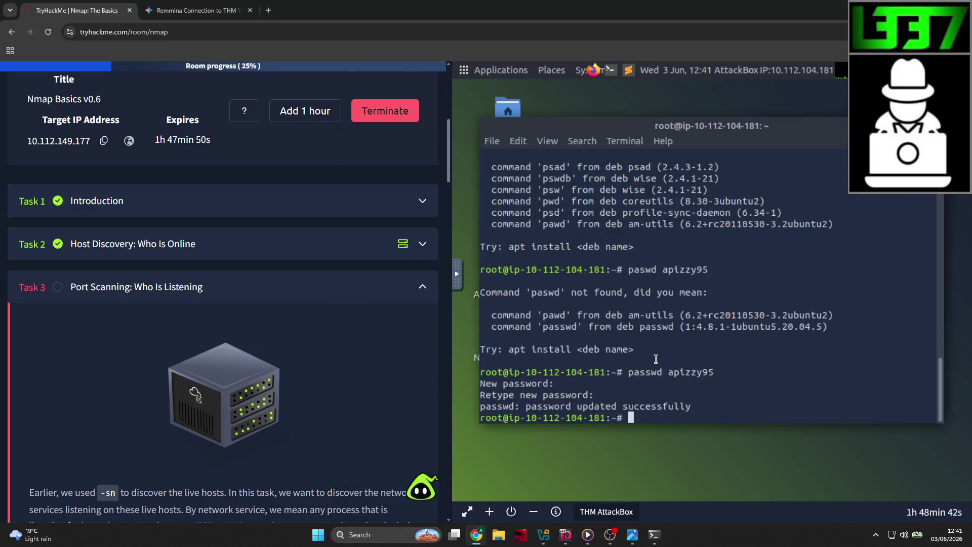
{"action": "key", "text": "Up"}
{"action": "key", "text": "Return"}
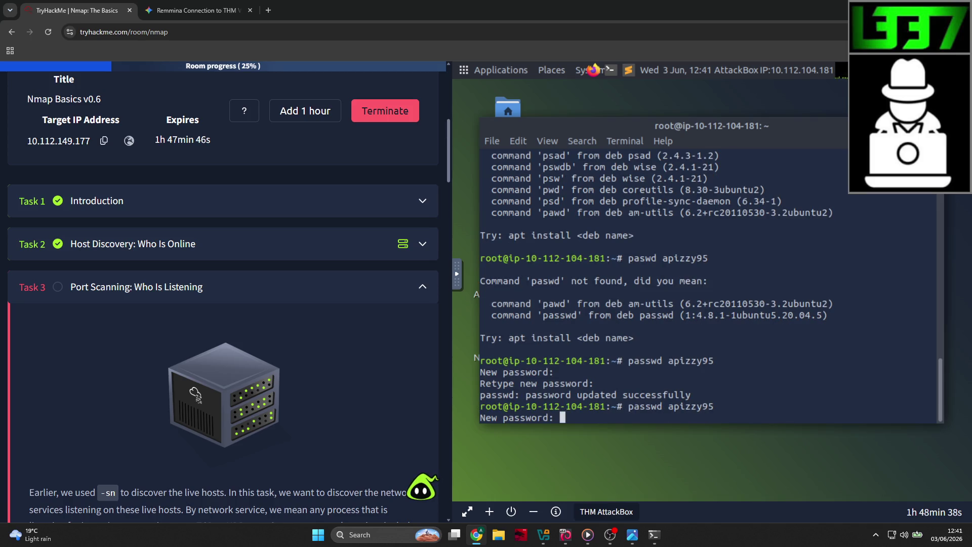
{"action": "key", "text": "Return"}
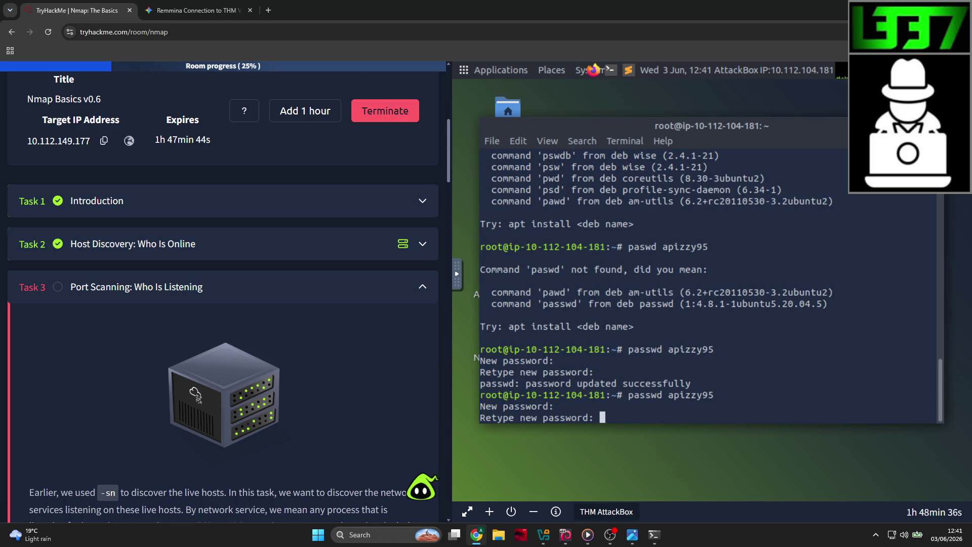
{"action": "key", "text": "Return"}
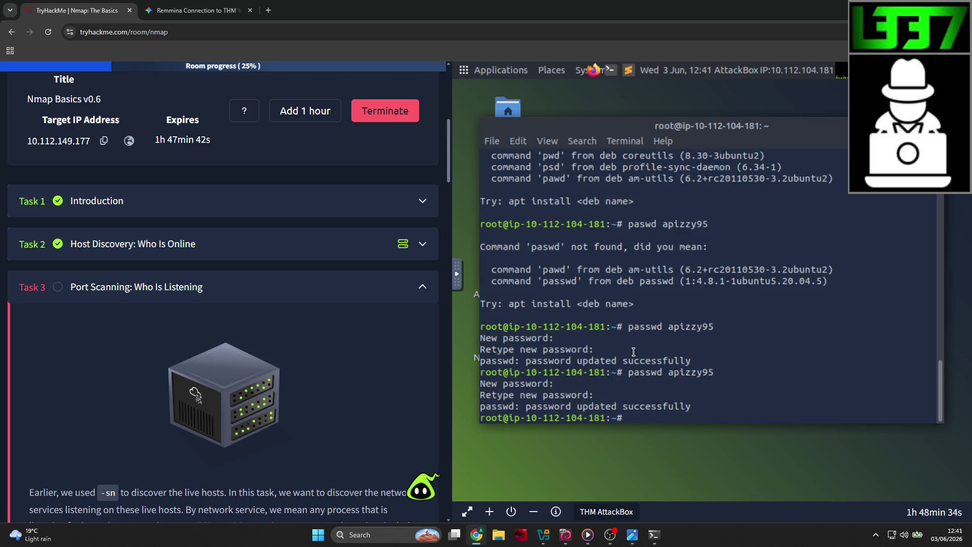
Retry the sudo ssh login to 10.112.149.177 from Kali with the new password, still refused.
{"action": "key", "text": "alt+Tab"}
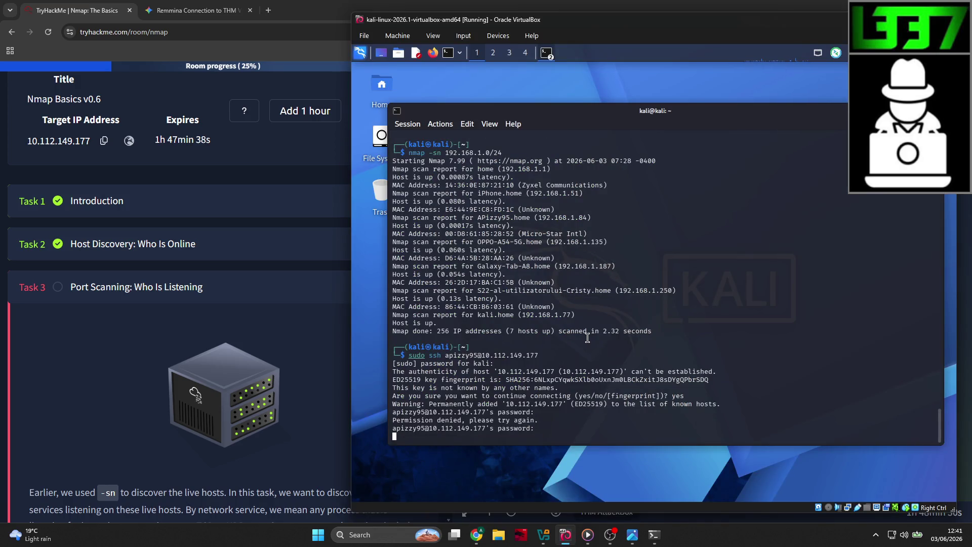
{"action": "key", "text": "Return"}
{"action": "key", "text": "ctrl+c"}
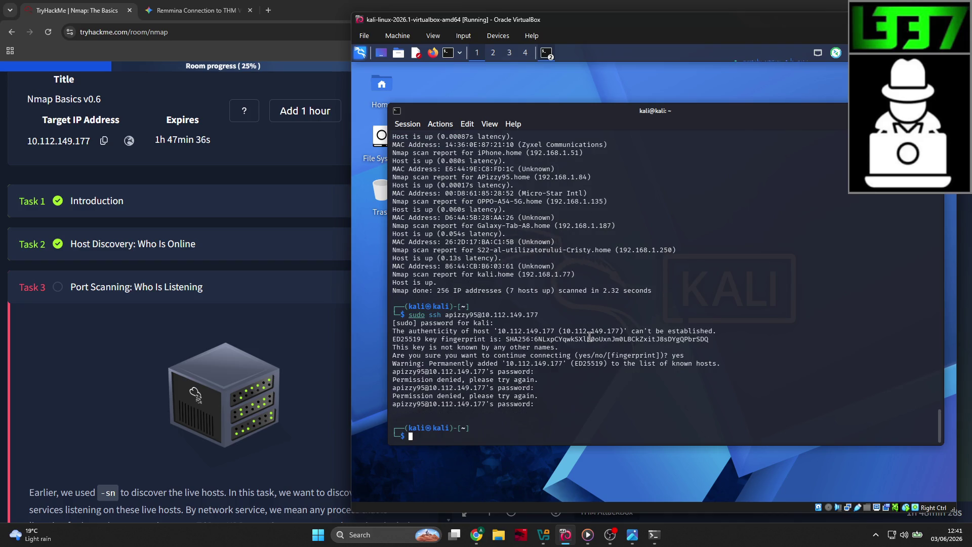
{"action": "key", "text": "Up"}
{"action": "key", "text": "Return"}
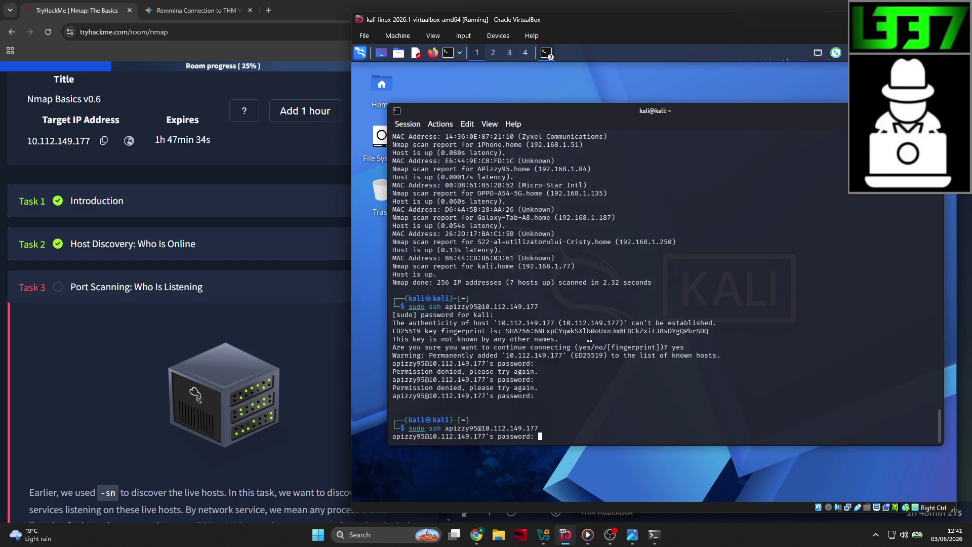
{"action": "key", "text": "Return"}
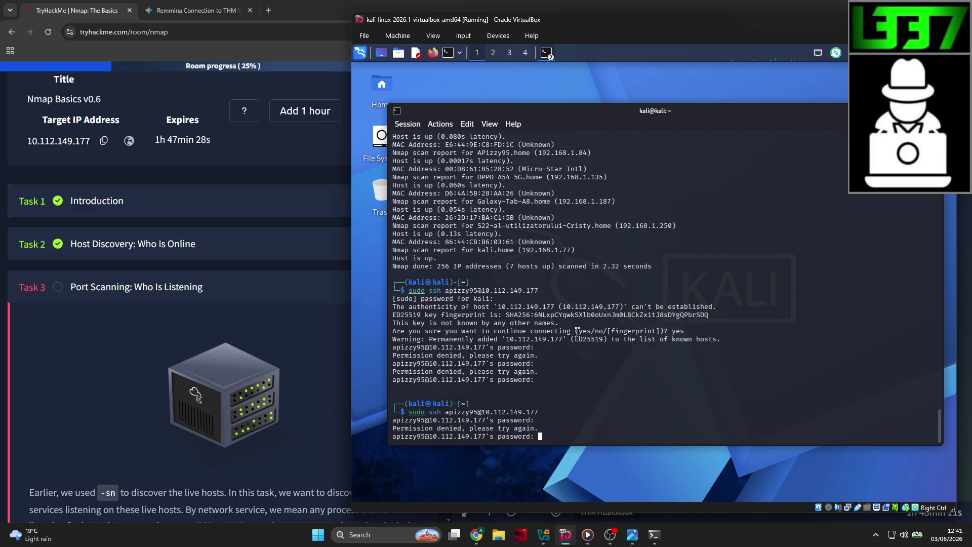
{"action": "key", "text": "alt+Tab"}
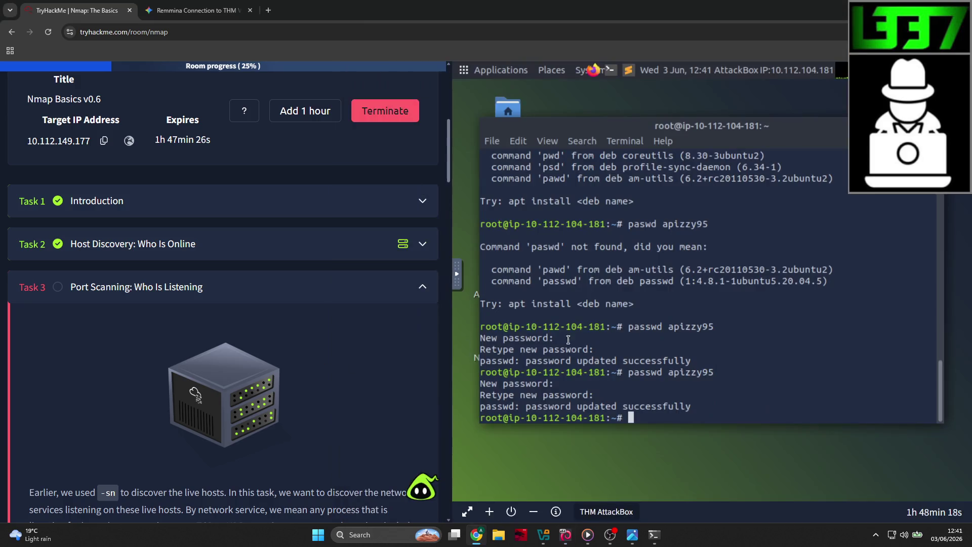
Switch the AttackBox shell to the reset user with su and test it with echo "hello".
{"action": "type", "text": "su apizzy95"}
{"action": "key", "text": "Return"}
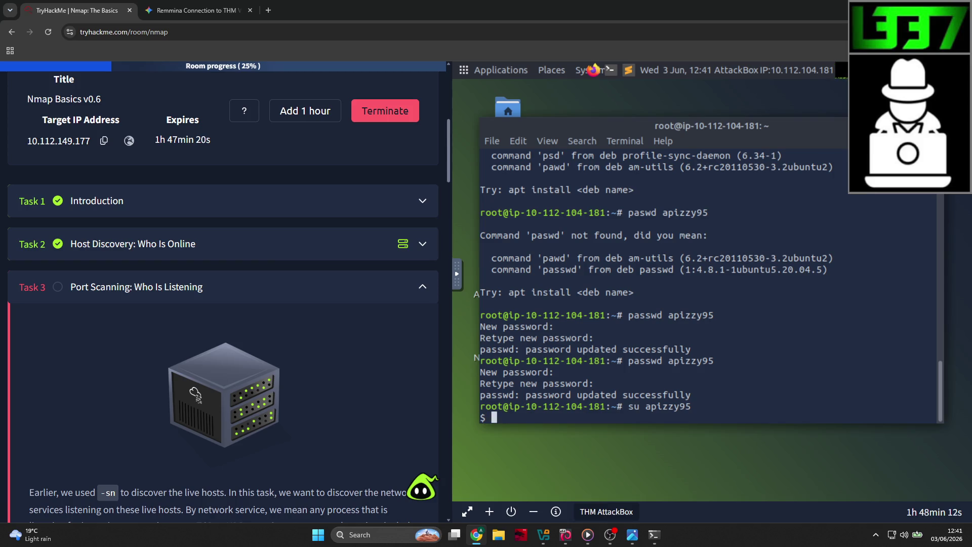
{"action": "type", "text": "echo \""}
{"action": "type", "text": "hello\""}
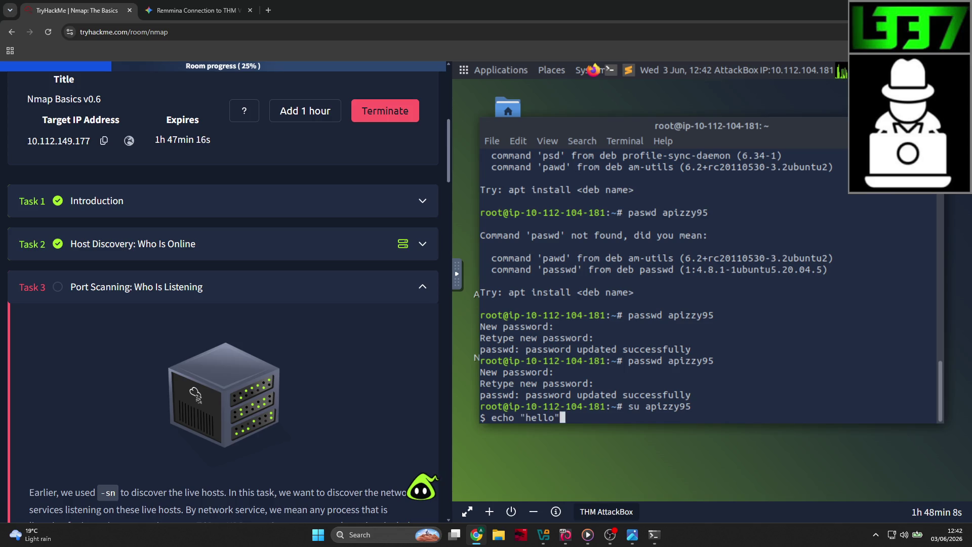
{"action": "key", "text": "Return"}
List files, move up a directory and into home, revealing the root and ubuntu folders.
{"action": "type", "text": "ls"}
{"action": "key", "text": "Return"}
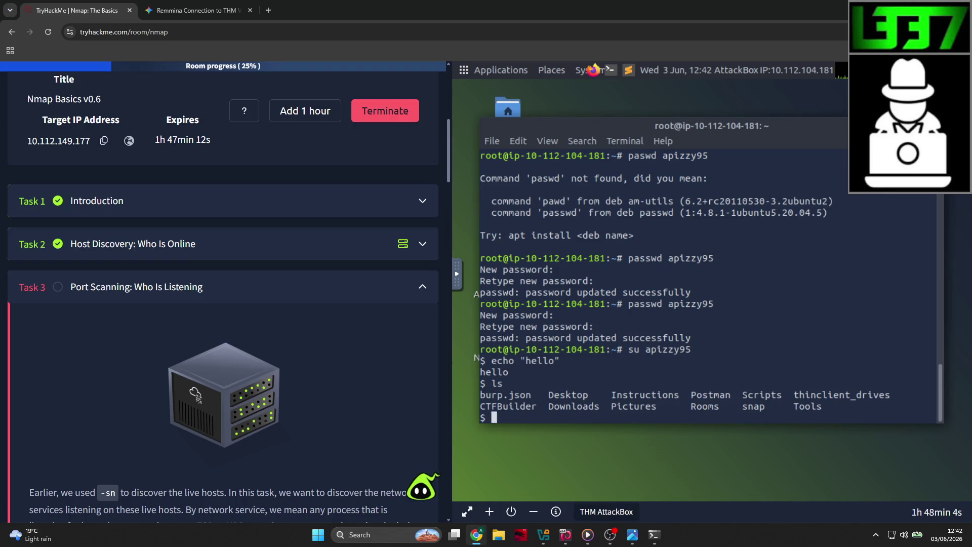
{"action": "type", "text": "cd .."}
{"action": "key", "text": "Return"}
{"action": "type", "text": "ls"}
{"action": "key", "text": "Return"}
{"action": "type", "text": "cd home"}
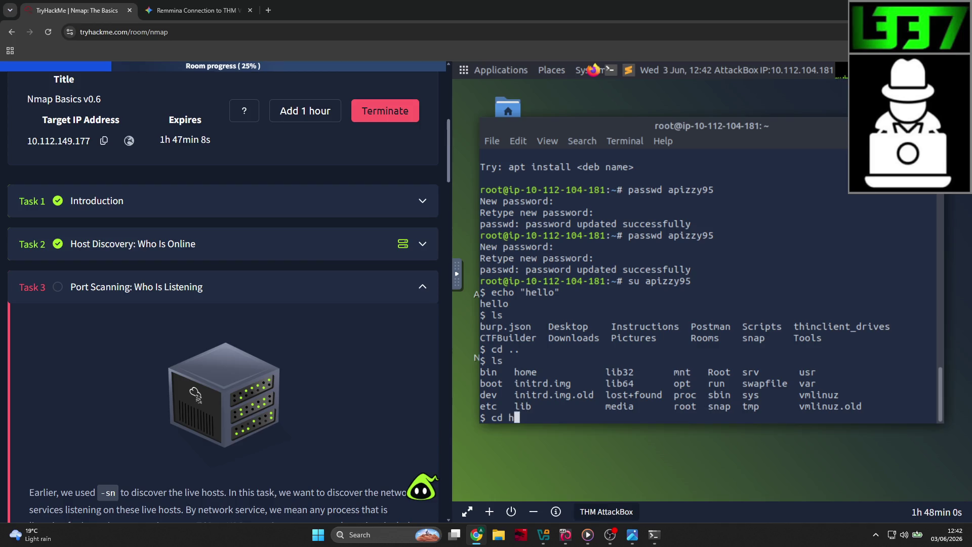
{"action": "key", "text": "Return"}
{"action": "type", "text": "ls"}
{"action": "key", "text": "Return"}
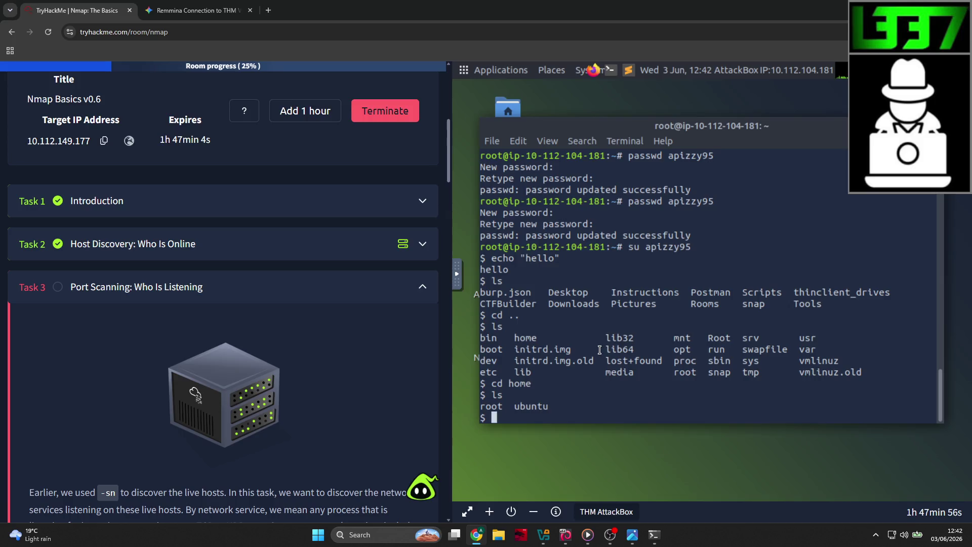
Cancel the line, try quitting the user shell, then request root access with sudo su.
{"action": "key", "text": "alt+Tab"}
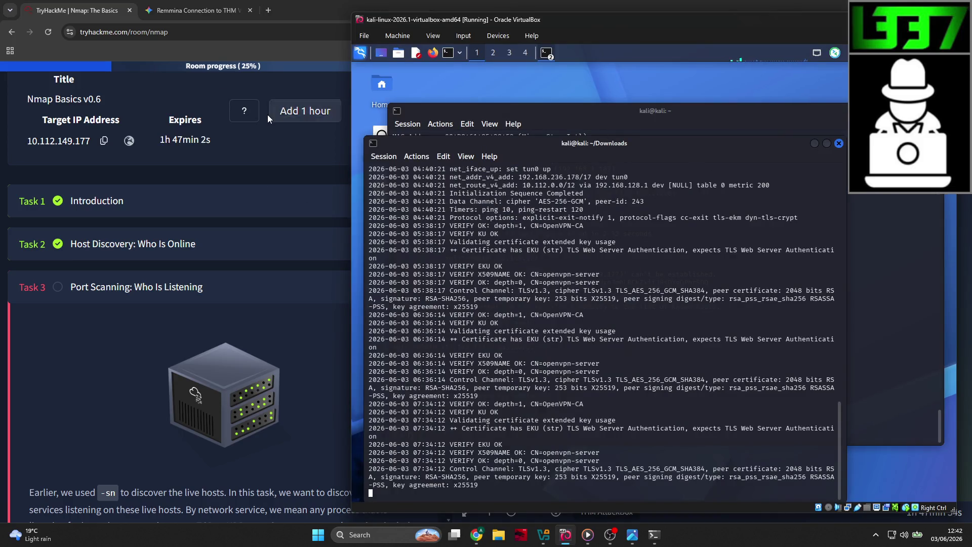
{"action": "left_click", "coordinate": [267, 115]}
{"action": "key", "text": "ctrl+c"}
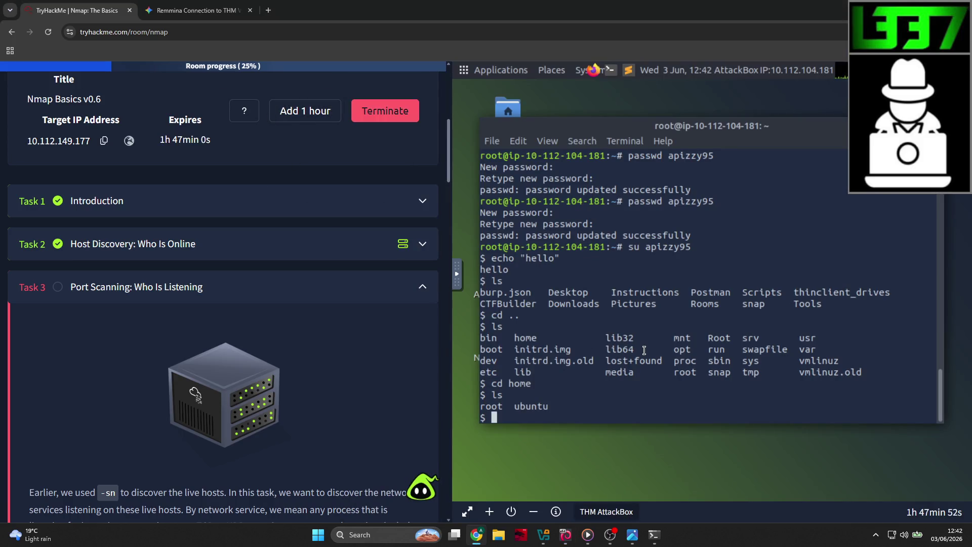
{"action": "type", "text": "quit"}
{"action": "key", "text": "Return"}
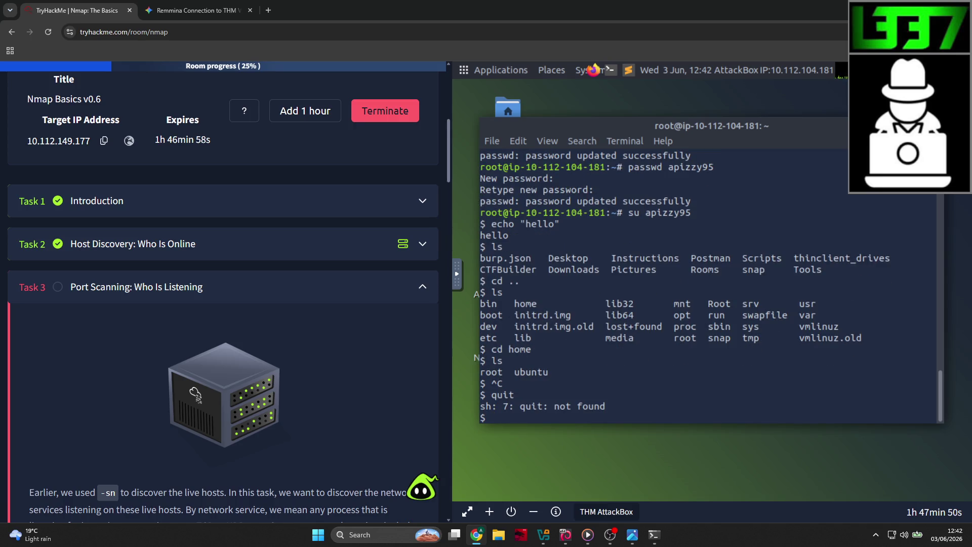
{"action": "type", "text": "sudo su"}
{"action": "key", "text": "Return"}
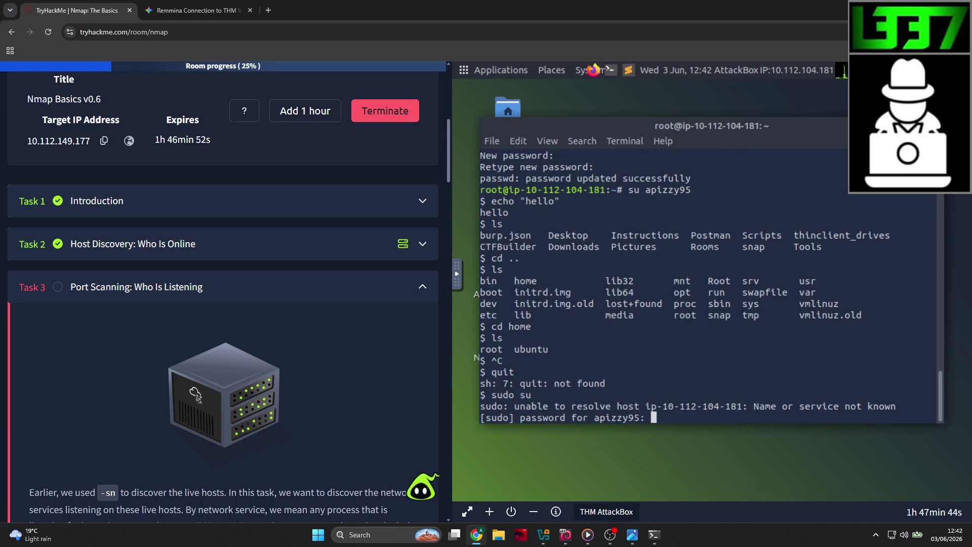
Submit the sudo password, then retry a root shell with sudo su root.
{"action": "key", "text": "Return"}
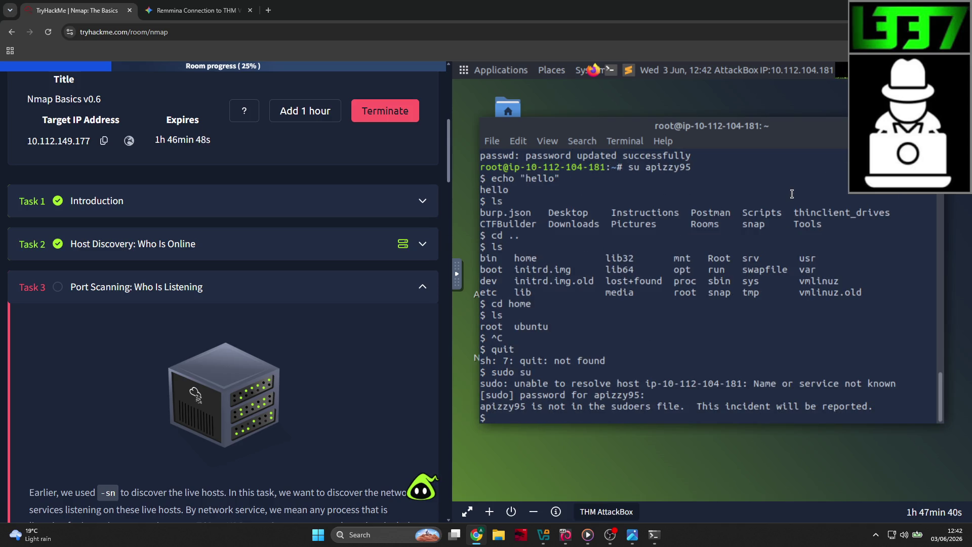
{"action": "scroll", "coordinate": [785, 197], "scroll_direction": "up", "scroll_amount": 5}
{"action": "scroll", "coordinate": [775, 205], "scroll_direction": "down", "scroll_amount": 5}
{"action": "scroll", "coordinate": [718, 227], "scroll_direction": "up", "scroll_amount": 2}
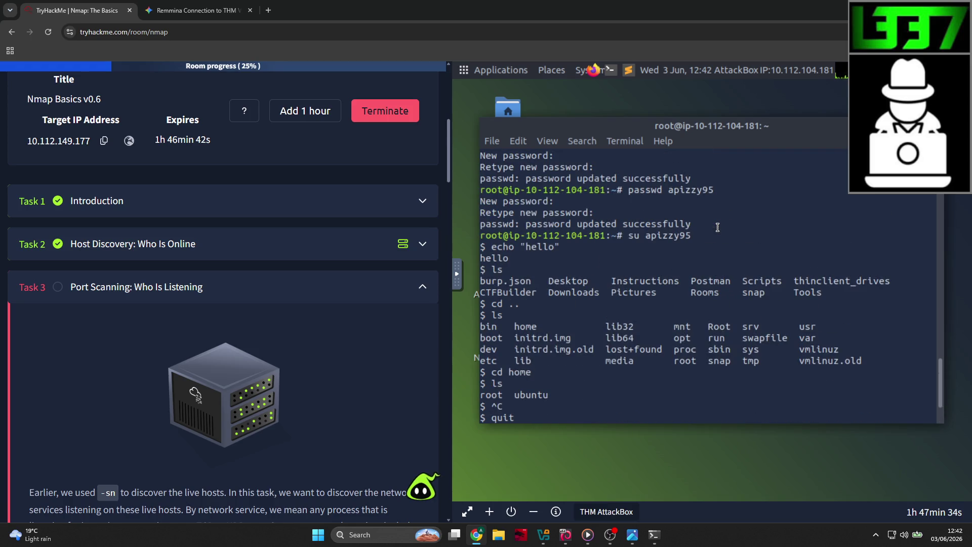
{"action": "scroll", "coordinate": [718, 225], "scroll_direction": "down", "scroll_amount": 2}
{"action": "type", "text": "sudo su r"}
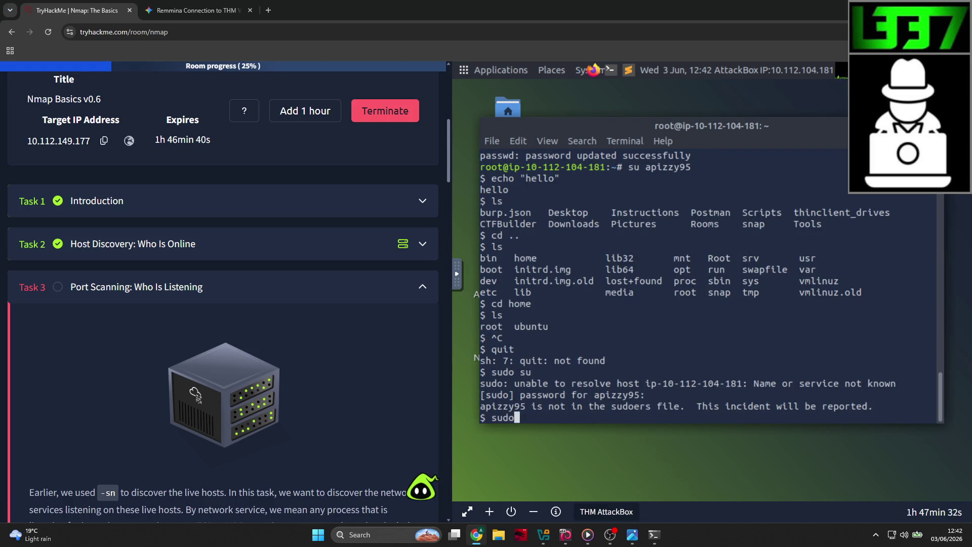
{"action": "type", "text": "oot"}
{"action": "key", "text": "Return"}
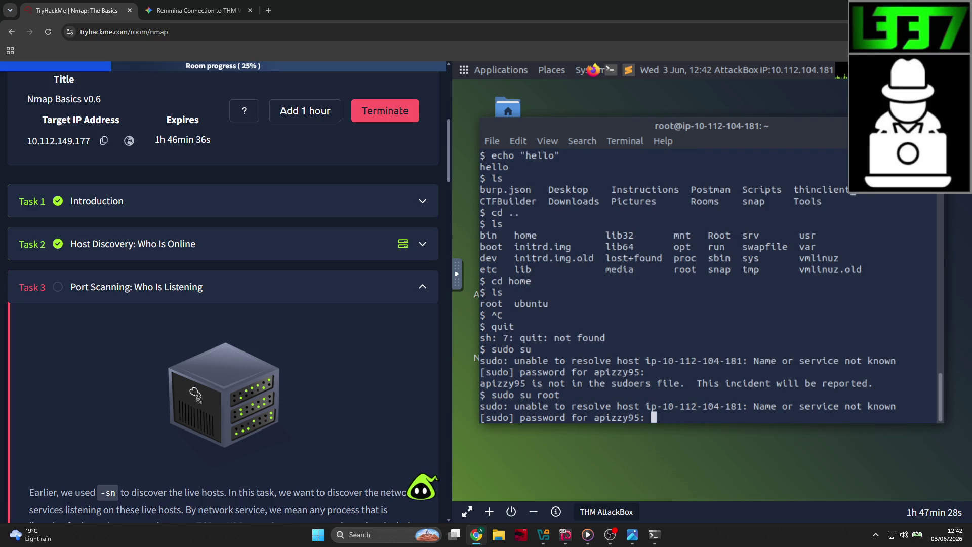
{"action": "key", "text": "Return"}
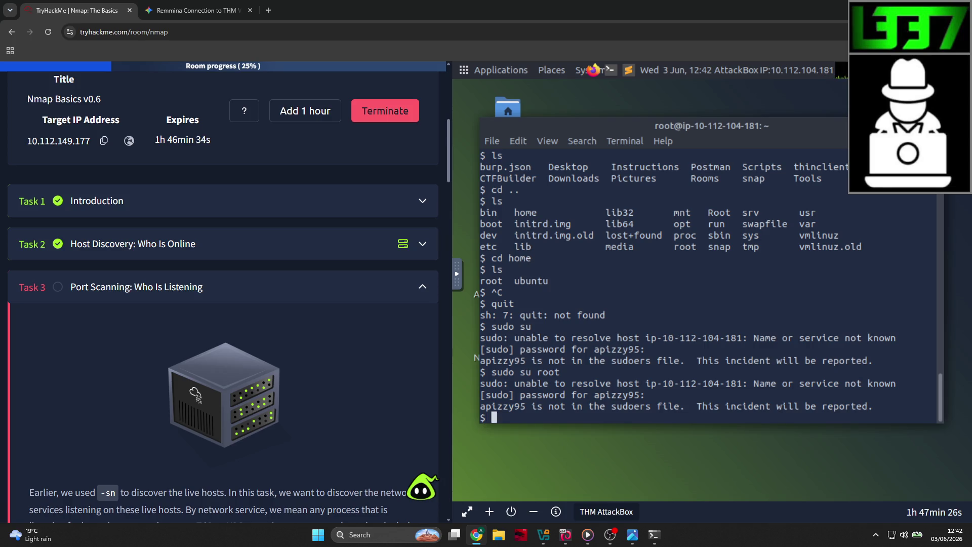
Try switching to root twice with su root, then cancel the prompt.
{"action": "type", "text": "su root"}
{"action": "key", "text": "Return"}
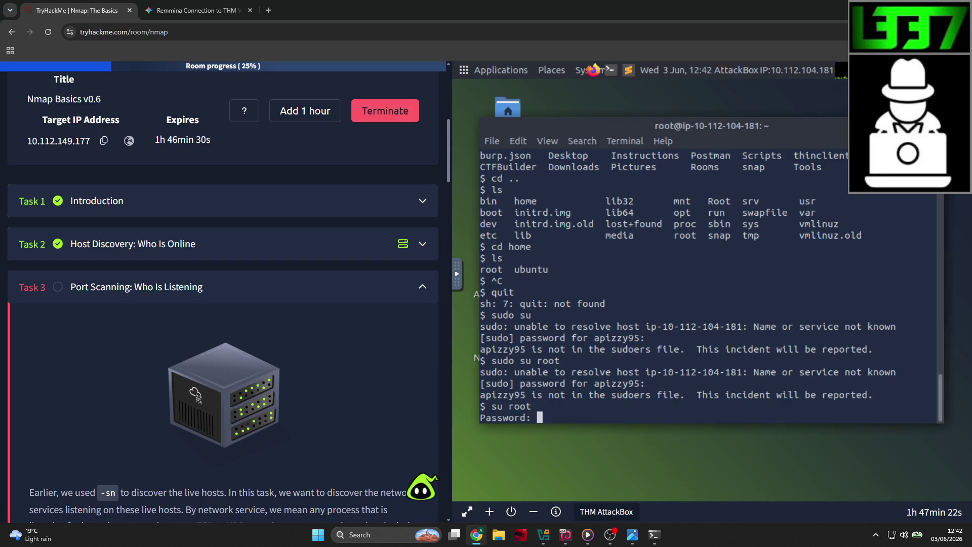
{"action": "key", "text": "Return"}
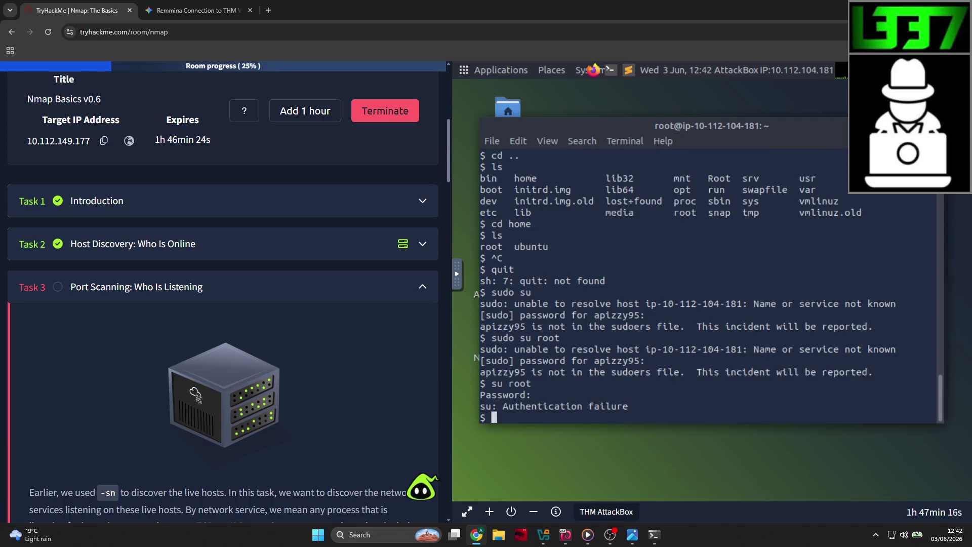
{"action": "type", "text": "su root"}
{"action": "key", "text": "Return"}
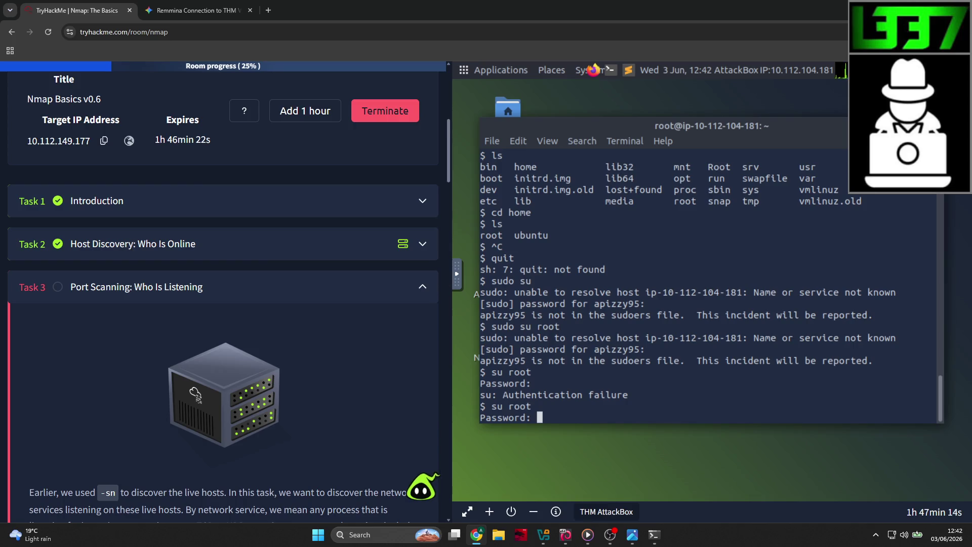
{"action": "key", "text": "Return"}
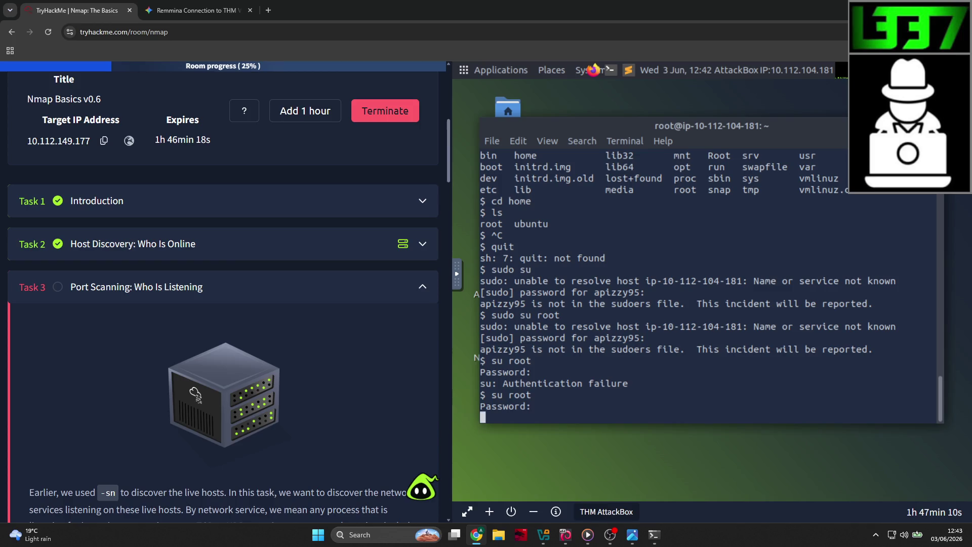
{"action": "key", "text": "ctrl+c"}
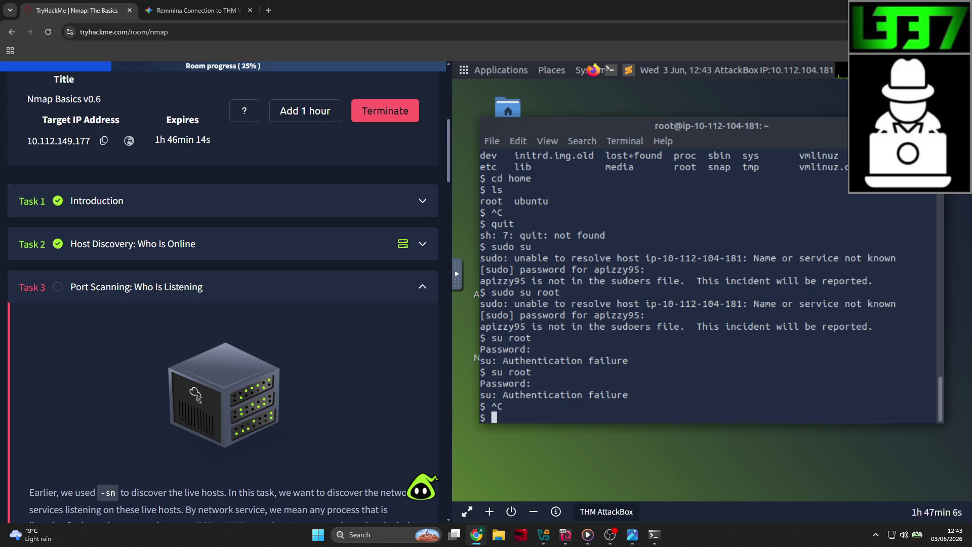
In a fresh terminal, set a new password with passwd ubuntu, then bring up Kali's terminal.
{"action": "key", "text": "ctrl+shift+w"}
{"action": "left_click", "coordinate": [744, 322]}
{"action": "double_click", "coordinate": [539, 175]}
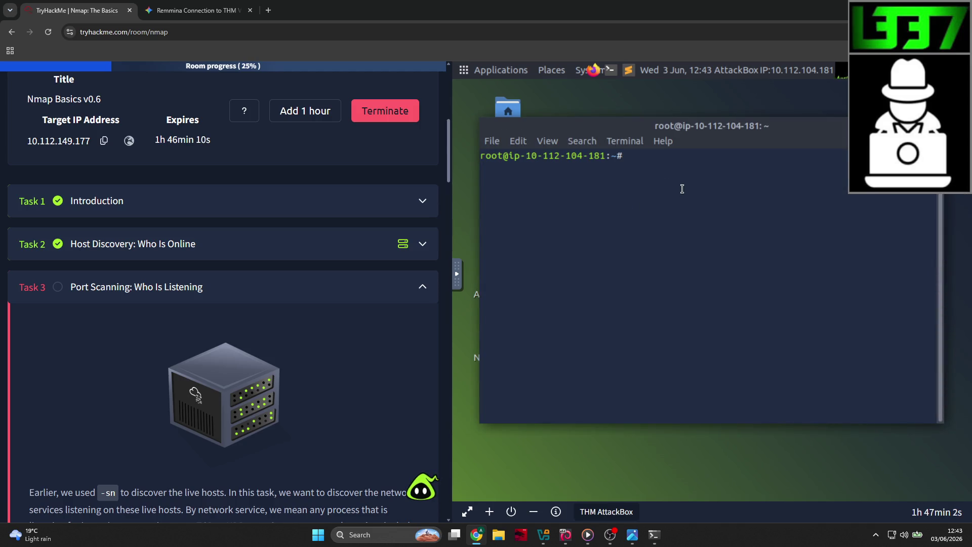
{"action": "type", "text": "passwd ubuntu"}
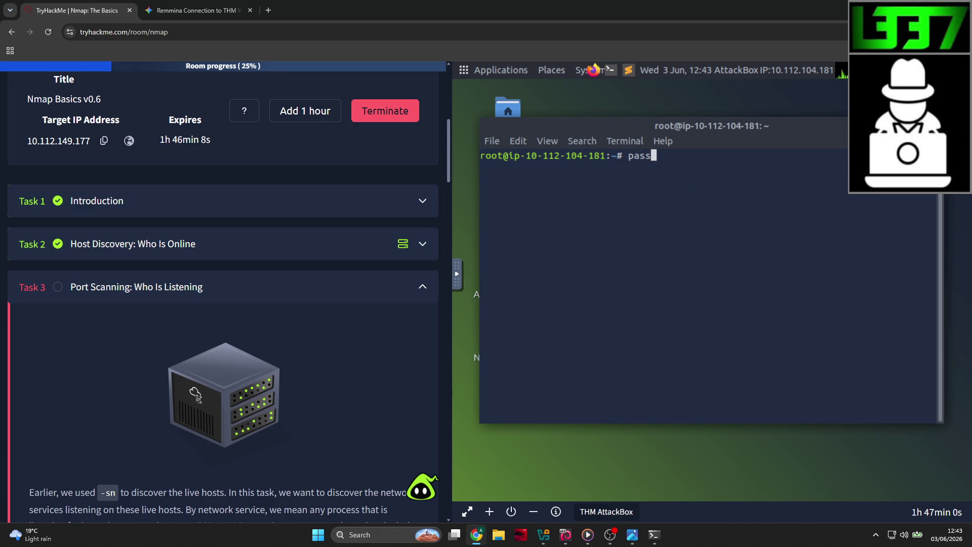
{"action": "key", "text": "Return"}
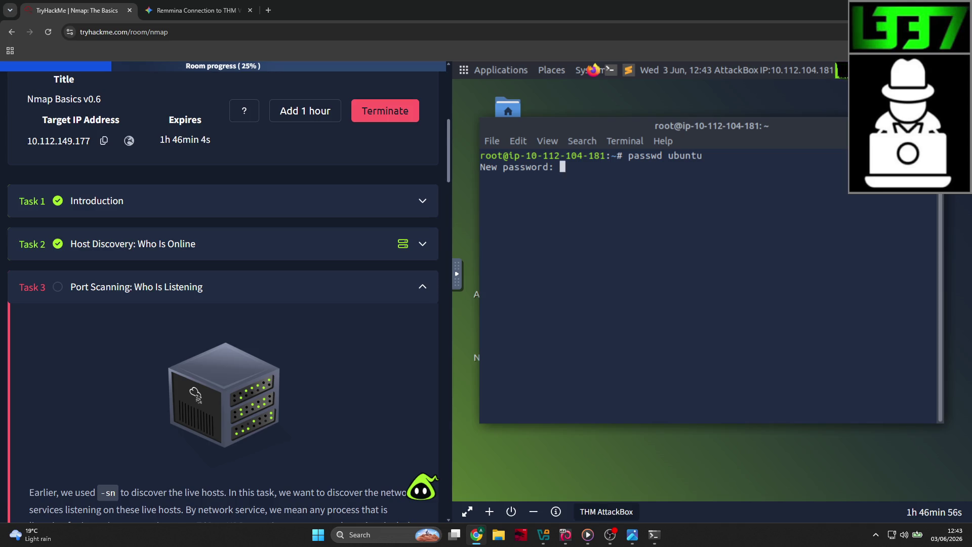
{"action": "key", "text": "Return"}
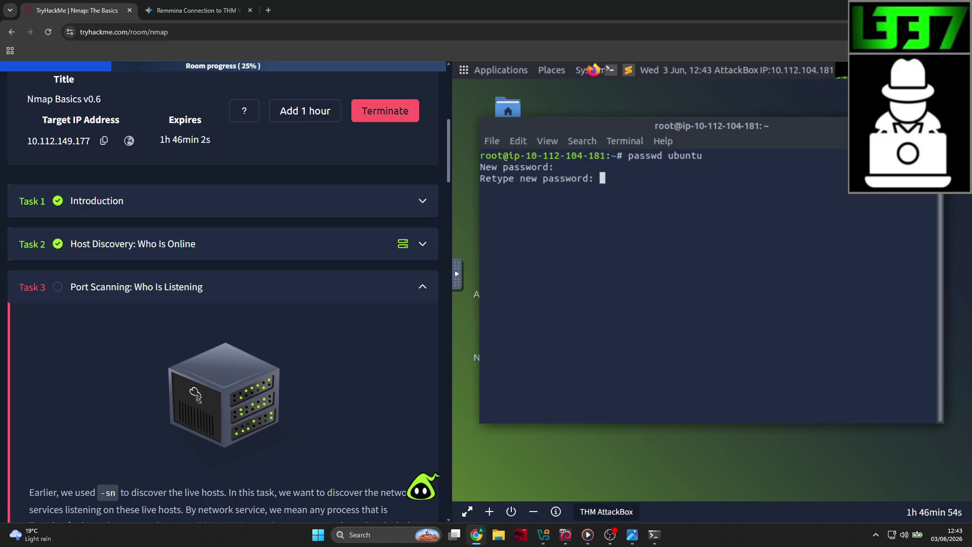
{"action": "key", "text": "Return"}
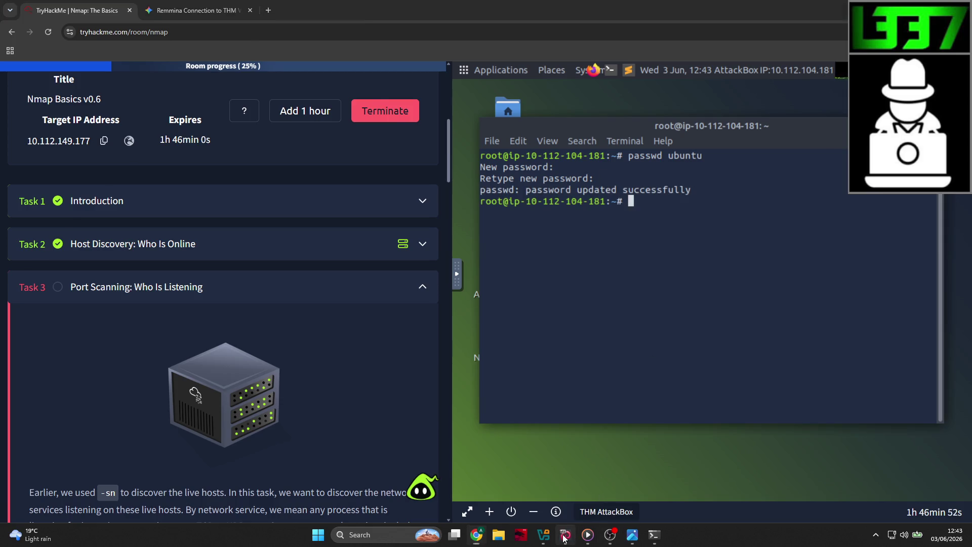
{"action": "left_click", "coordinate": [566, 534]}
{"action": "left_click", "coordinate": [794, 110]}
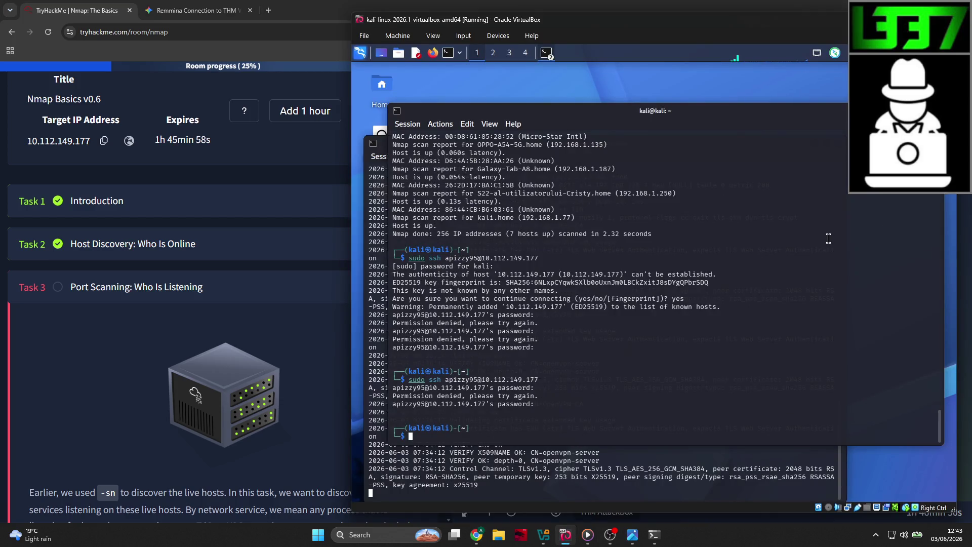
{"action": "key", "text": "Up"}
{"action": "key", "text": "Left"}
{"action": "key", "text": "Left"}
{"action": "key", "text": "Left"}
{"action": "key", "text": "Right"}
{"action": "key", "text": "Right"}
{"action": "key", "text": "Right"}
{"action": "key", "text": "ctrl+k"}
{"action": "type", "text": "ubuntu@"}
{"action": "type", "text": "10.112."}
{"action": "type", "text": "149.177"}
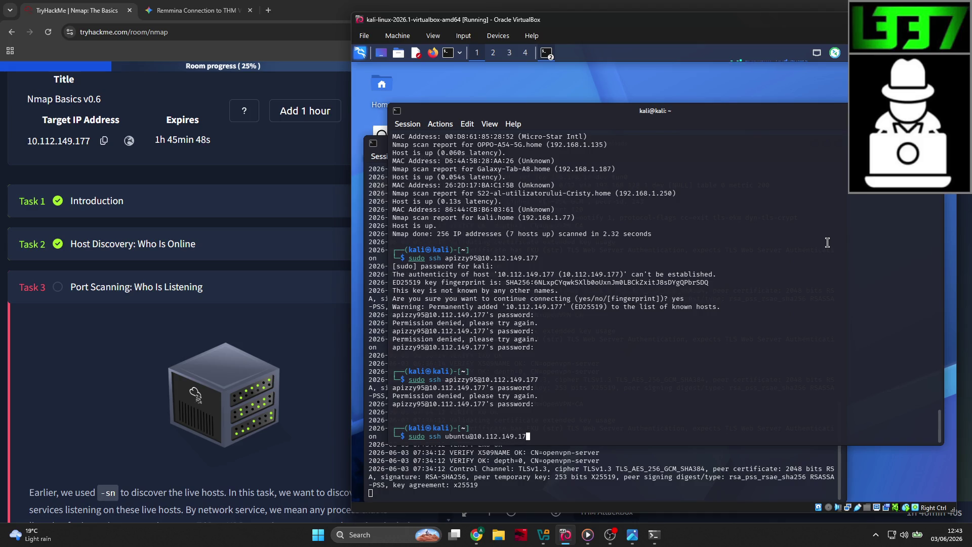
{"action": "key", "text": "Return"}
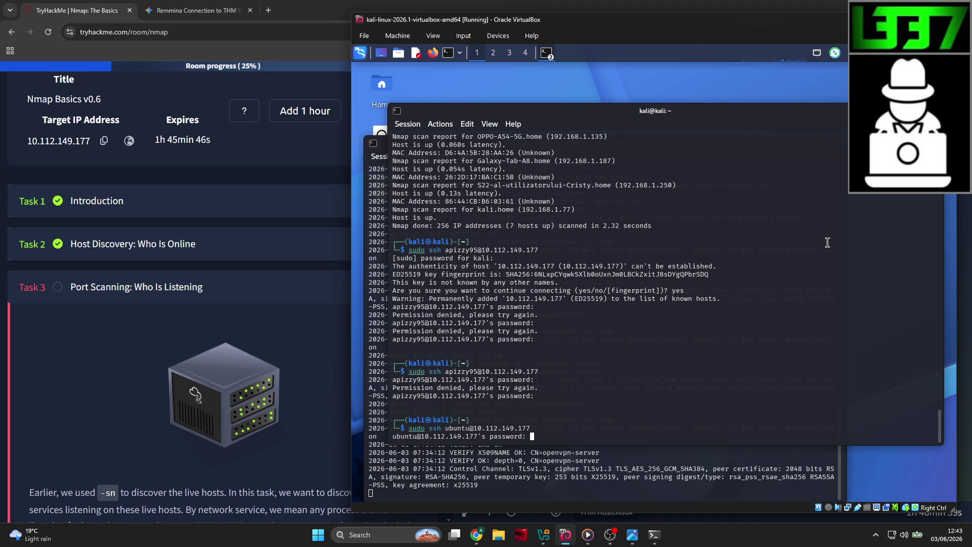
{"action": "key", "text": "Return"}
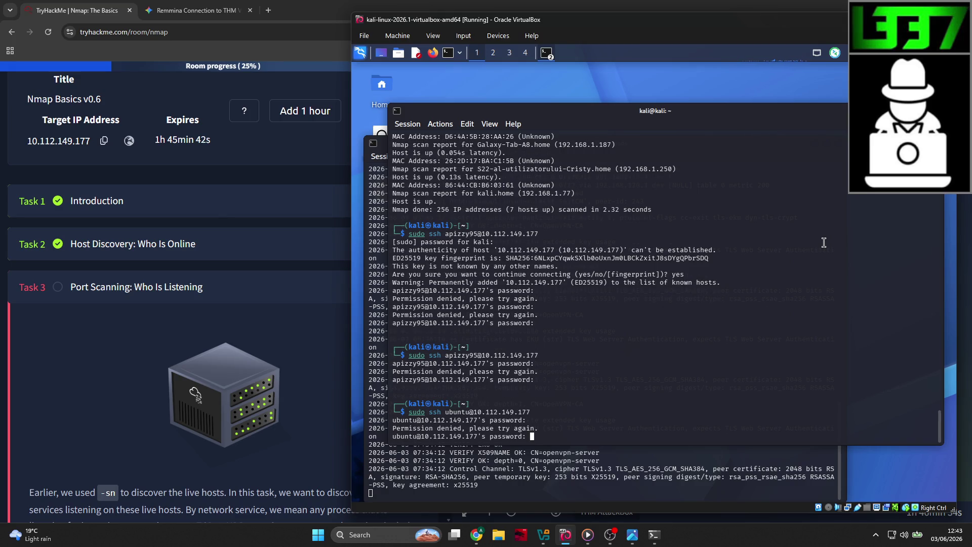
Abort the denied ssh login, clear the Kali terminal, and return to TryHackMe.
{"action": "key", "text": "ctrl+c"}
{"action": "type", "text": "clear"}
{"action": "key", "text": "Return"}
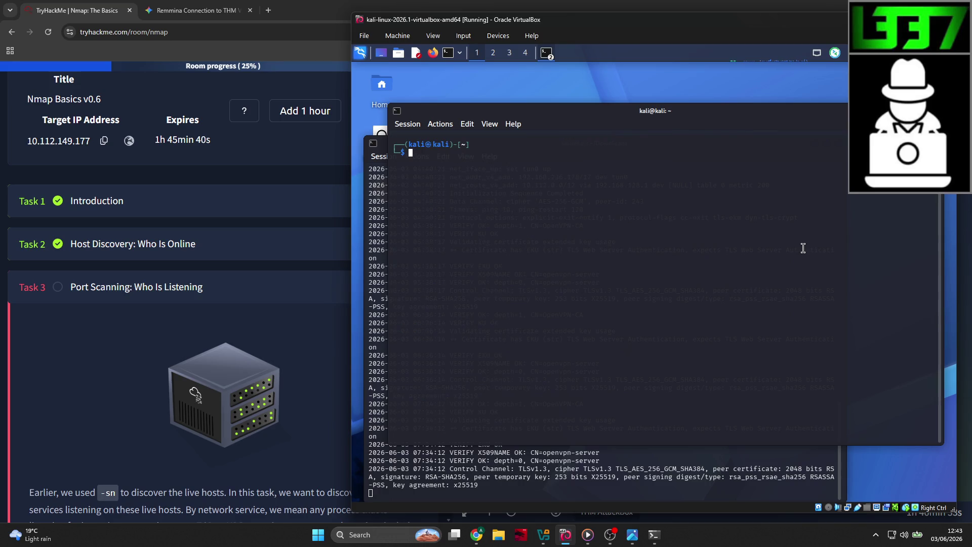
{"action": "left_click", "coordinate": [291, 135]}
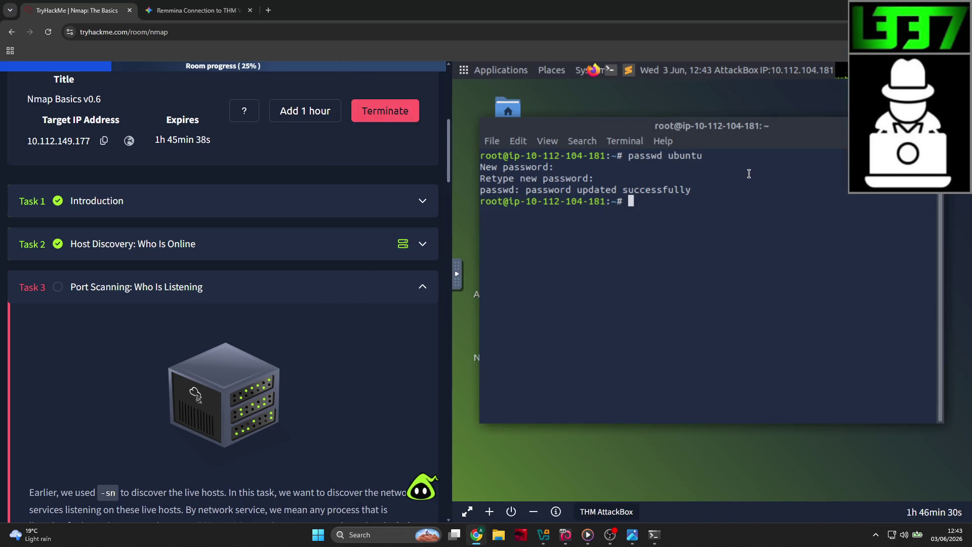
Read Task 3 from Scanning TCP Ports and Connect Scan down to the SYN Scan (Stealth) section.
{"action": "scroll", "coordinate": [376, 304], "scroll_direction": "down", "scroll_amount": 3}
{"action": "scroll", "coordinate": [368, 241], "scroll_direction": "down", "scroll_amount": 1}
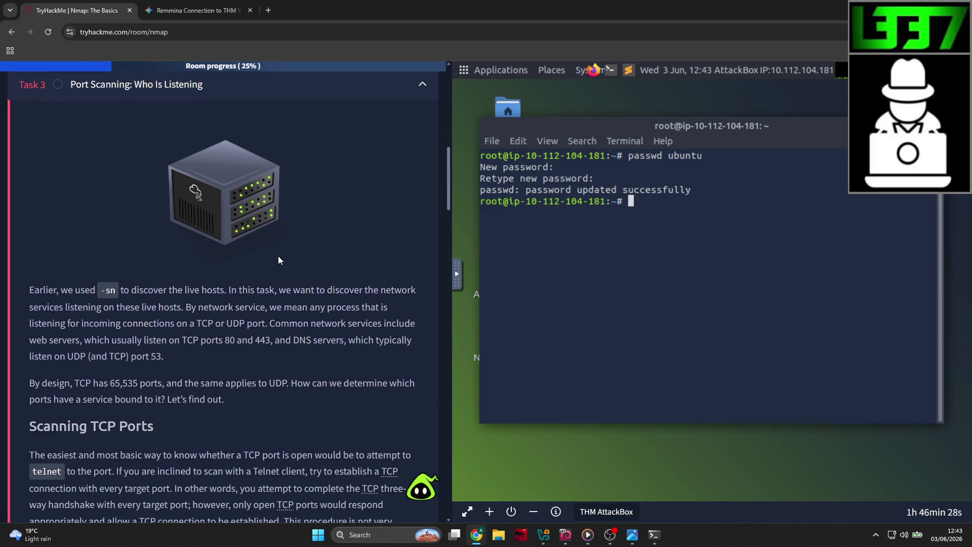
{"action": "scroll", "coordinate": [162, 297], "scroll_direction": "down", "scroll_amount": 2}
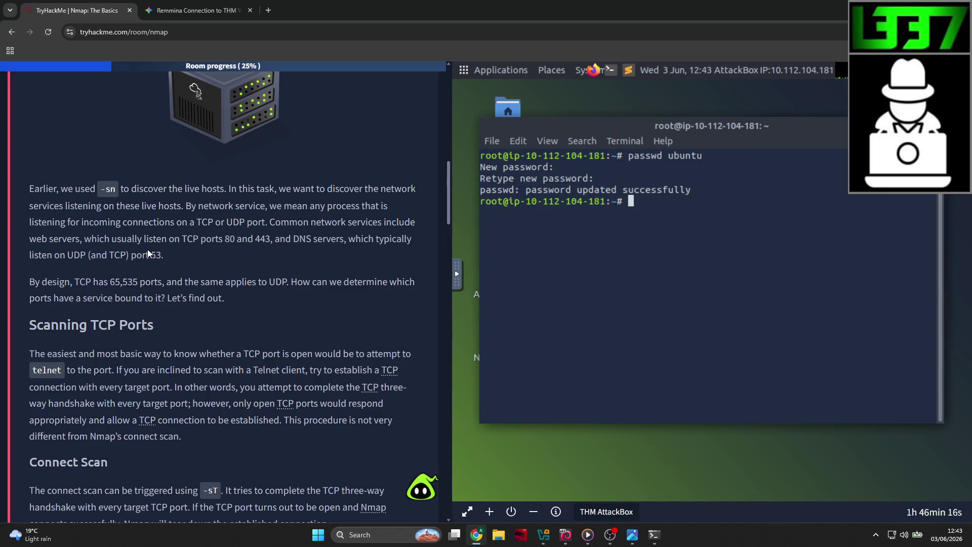
{"action": "scroll", "coordinate": [256, 243], "scroll_direction": "down", "scroll_amount": 1}
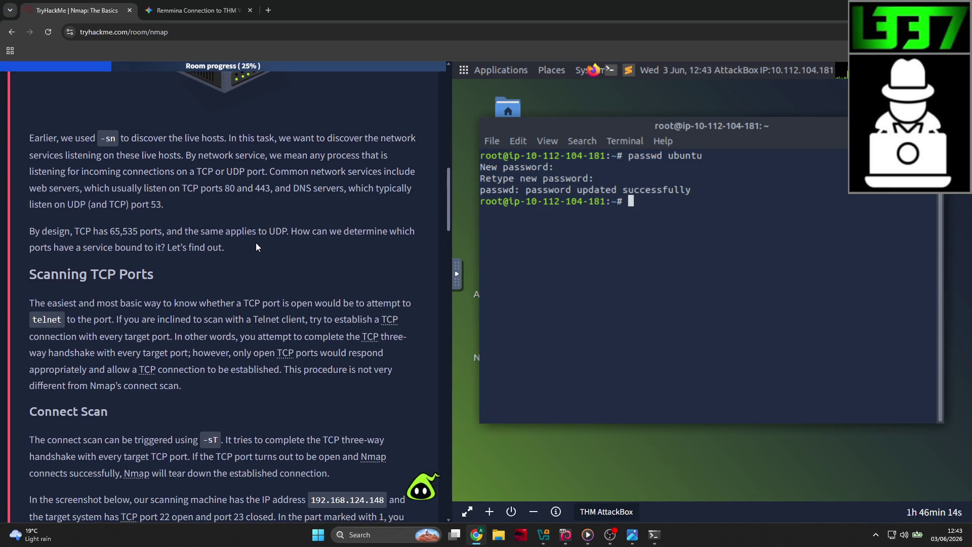
{"action": "scroll", "coordinate": [156, 243], "scroll_direction": "down", "scroll_amount": 3}
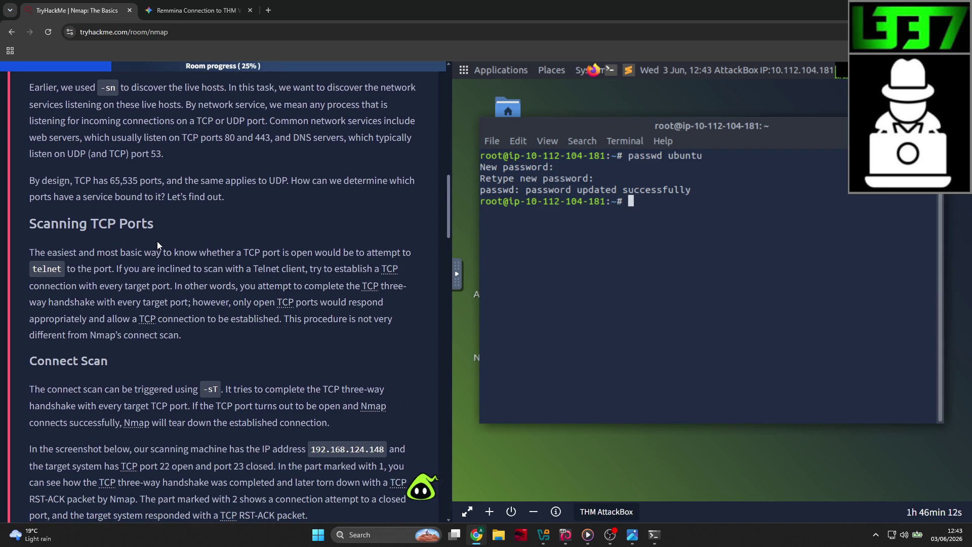
{"action": "scroll", "coordinate": [223, 228], "scroll_direction": "down", "scroll_amount": 3}
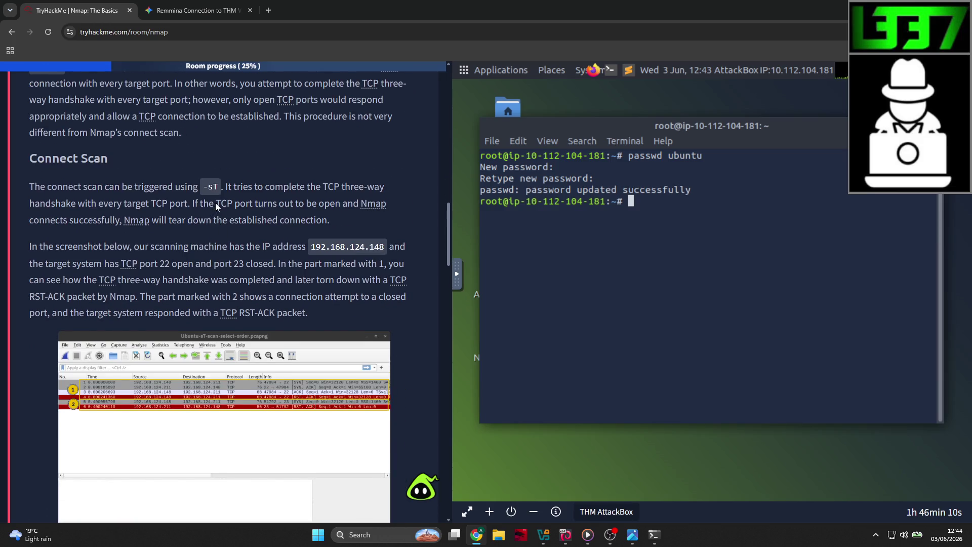
{"action": "scroll", "coordinate": [215, 203], "scroll_direction": "down", "scroll_amount": 4}
{"action": "scroll", "coordinate": [214, 206], "scroll_direction": "down", "scroll_amount": 1}
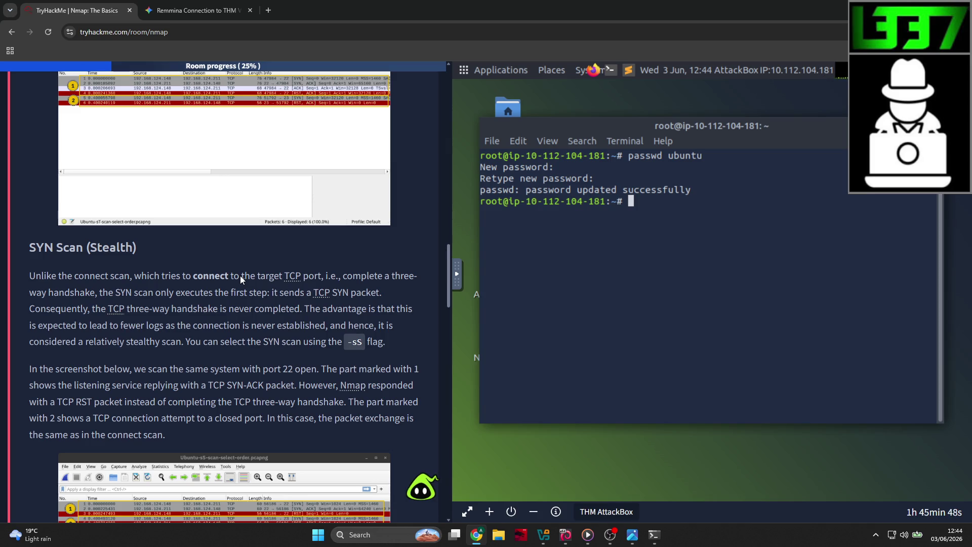
{"action": "scroll", "coordinate": [239, 276], "scroll_direction": "down", "scroll_amount": 3}
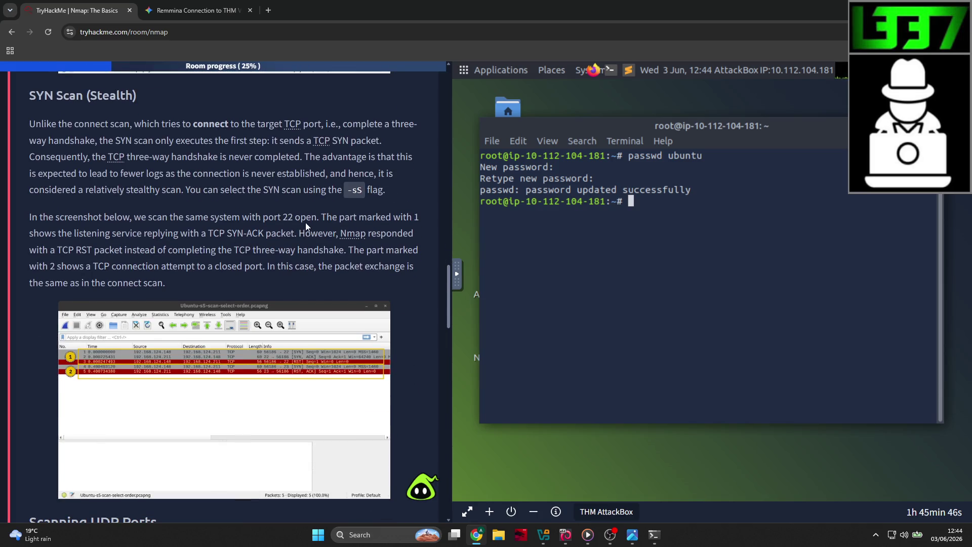
{"action": "scroll", "coordinate": [310, 221], "scroll_direction": "down", "scroll_amount": 1}
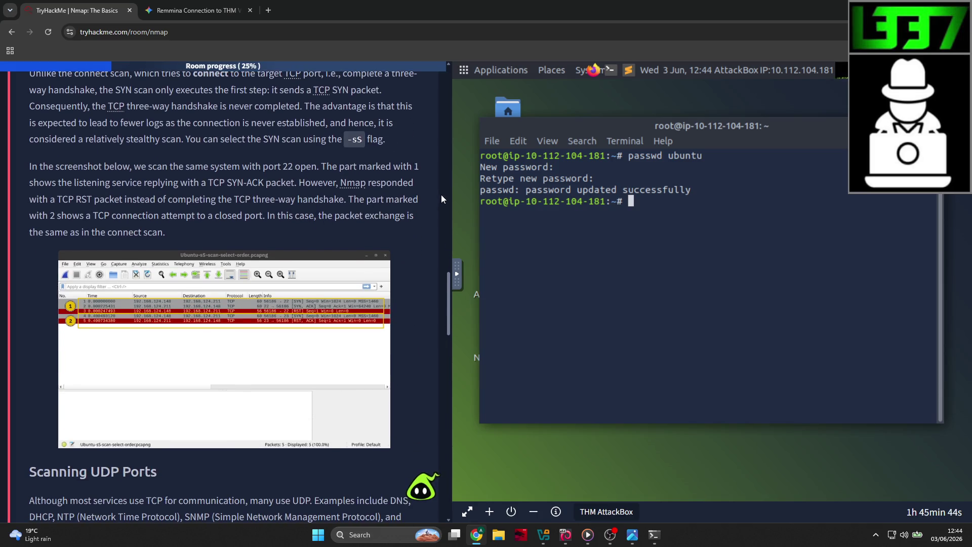
{"action": "left_click_drag", "start_coordinate": [450, 196], "coordinate": [668, 197]}
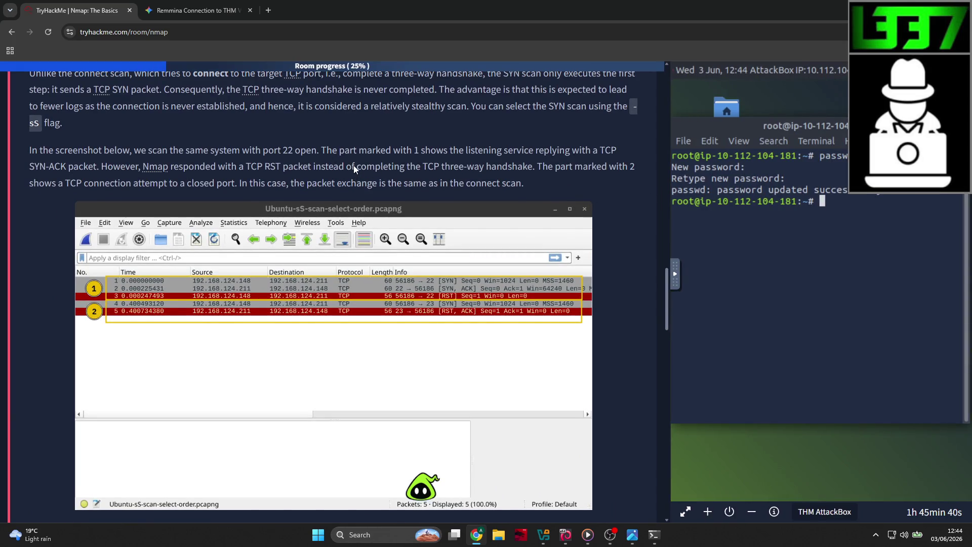
Read on to the Scanning UDP Ports section and its -sU Wireshark capture.
{"action": "scroll", "coordinate": [354, 165], "scroll_direction": "down", "scroll_amount": 1}
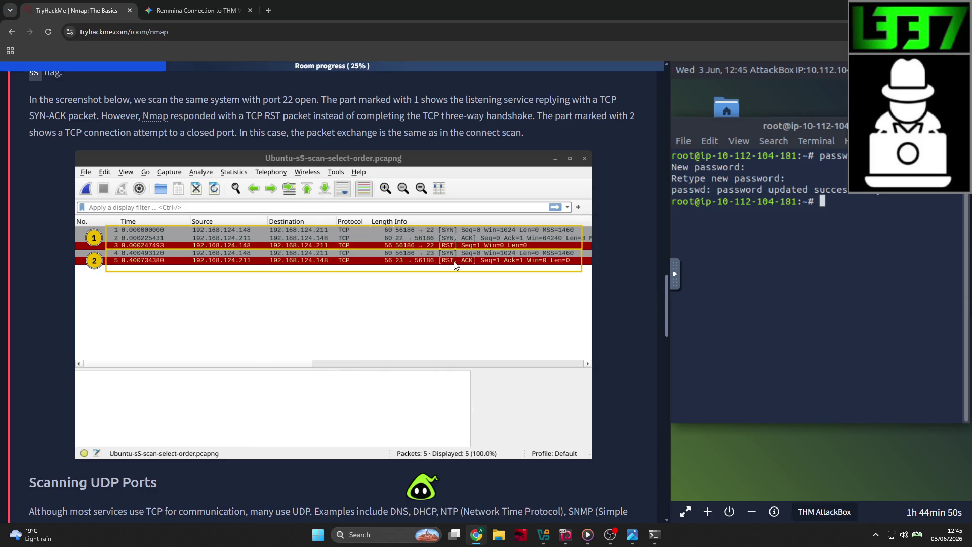
{"action": "scroll", "coordinate": [312, 230], "scroll_direction": "down", "scroll_amount": 3}
{"action": "scroll", "coordinate": [312, 230], "scroll_direction": "down", "scroll_amount": 2}
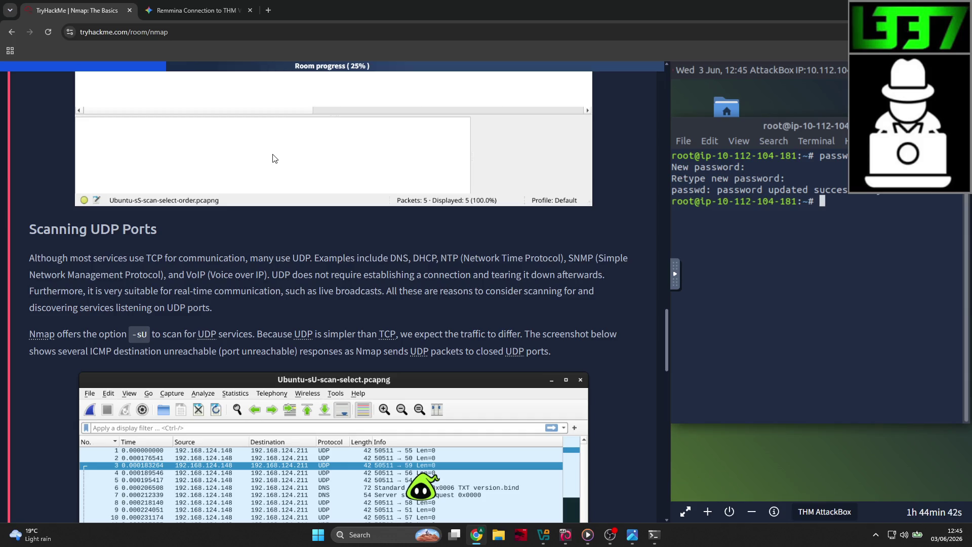
{"action": "scroll", "coordinate": [227, 194], "scroll_direction": "down", "scroll_amount": 1}
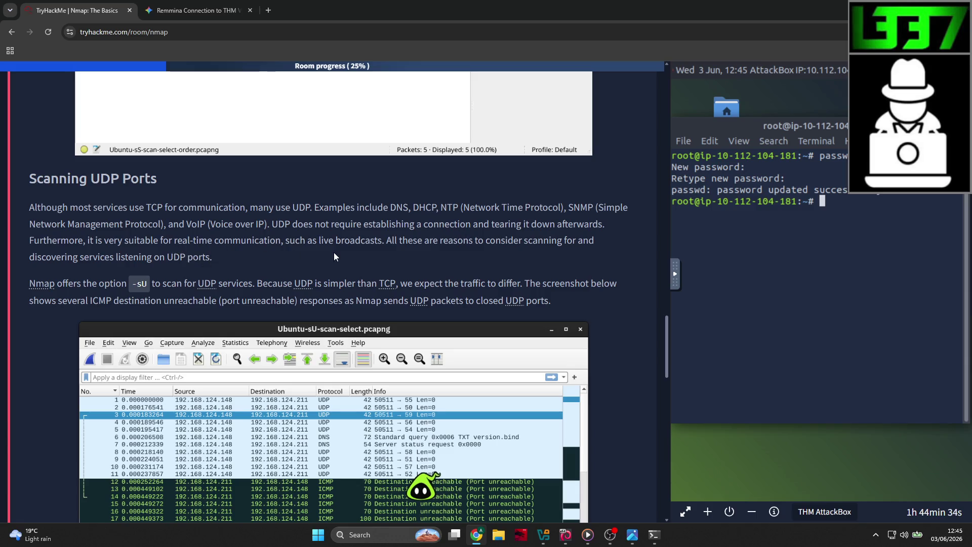
{"action": "left_click_drag", "start_coordinate": [355, 240], "coordinate": [388, 243]}
{"action": "left_click", "coordinate": [427, 242]}
{"action": "scroll", "coordinate": [149, 202], "scroll_direction": "down", "scroll_amount": 1}
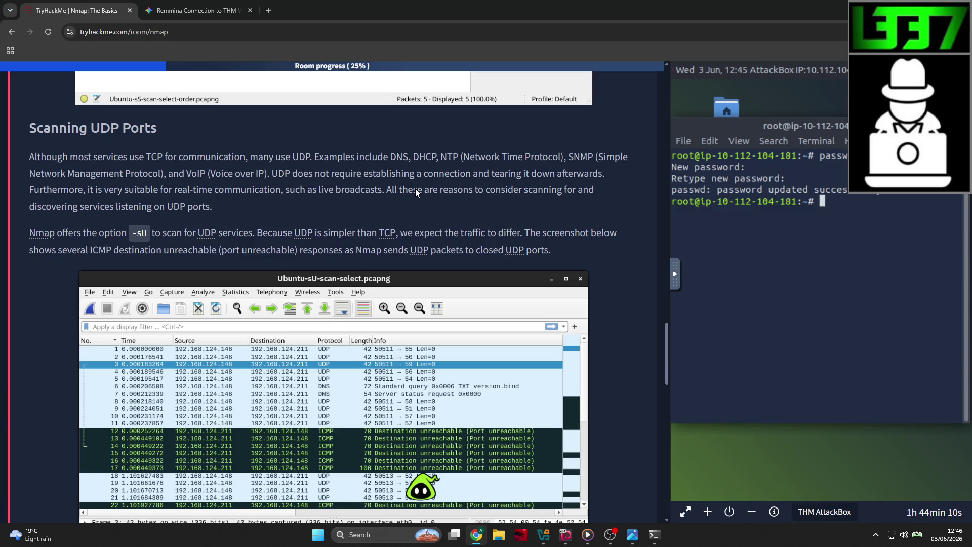
{"action": "scroll", "coordinate": [416, 188], "scroll_direction": "down", "scroll_amount": 3}
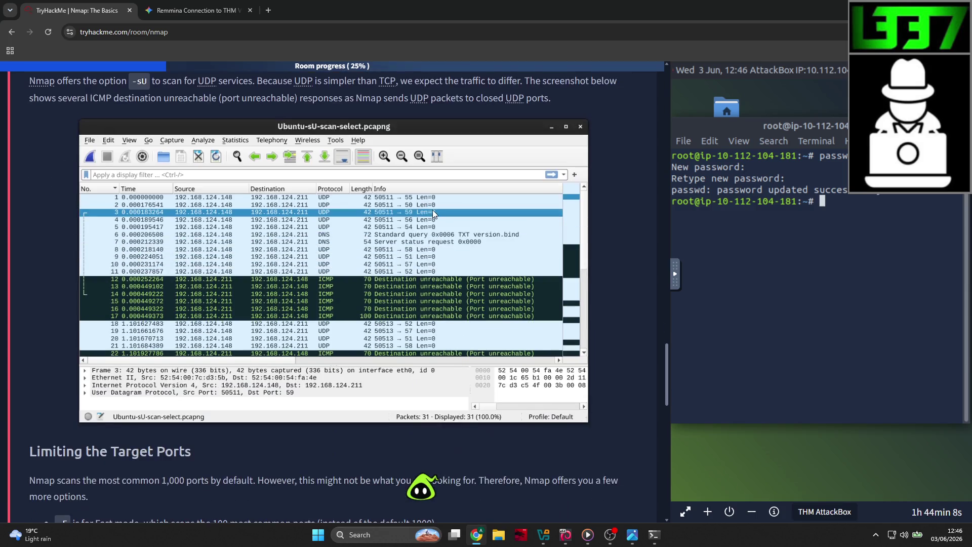
Scroll through Limiting the Target Ports (-F, -p[range], -p-) to the Summary options table.
{"action": "scroll", "coordinate": [412, 202], "scroll_direction": "down", "scroll_amount": 4}
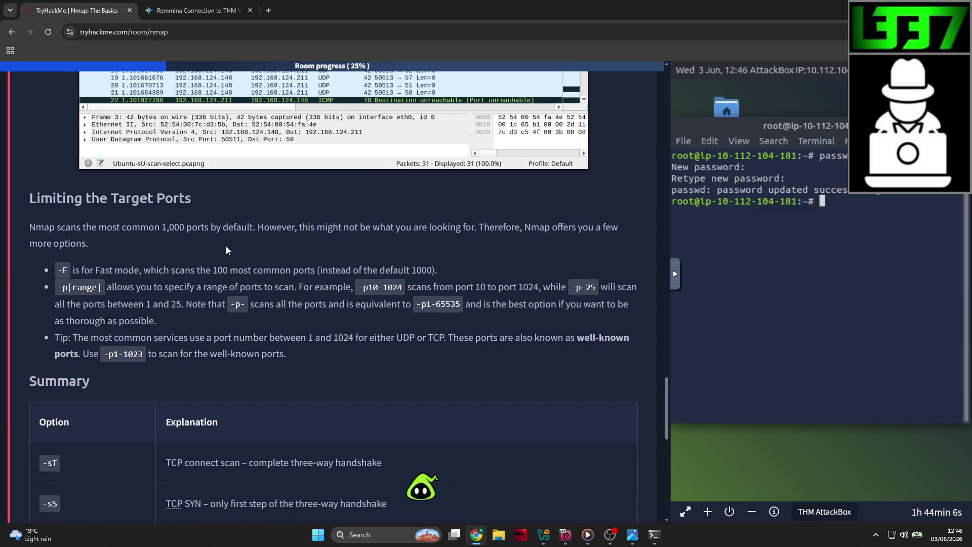
{"action": "right_click", "coordinate": [137, 235]}
{"action": "left_click", "coordinate": [120, 223]}
{"action": "scroll", "coordinate": [138, 221], "scroll_direction": "down", "scroll_amount": 3}
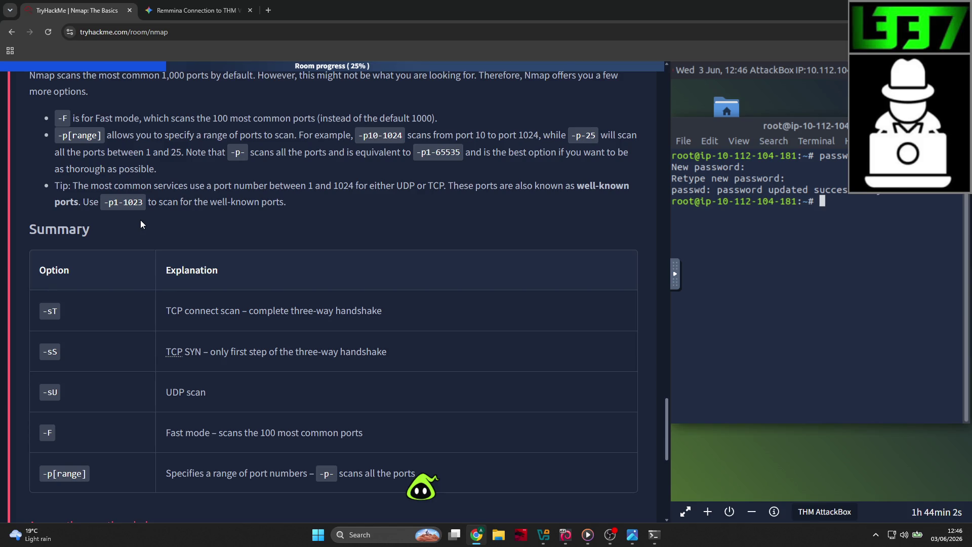
{"action": "scroll", "coordinate": [142, 221], "scroll_direction": "down", "scroll_amount": 1}
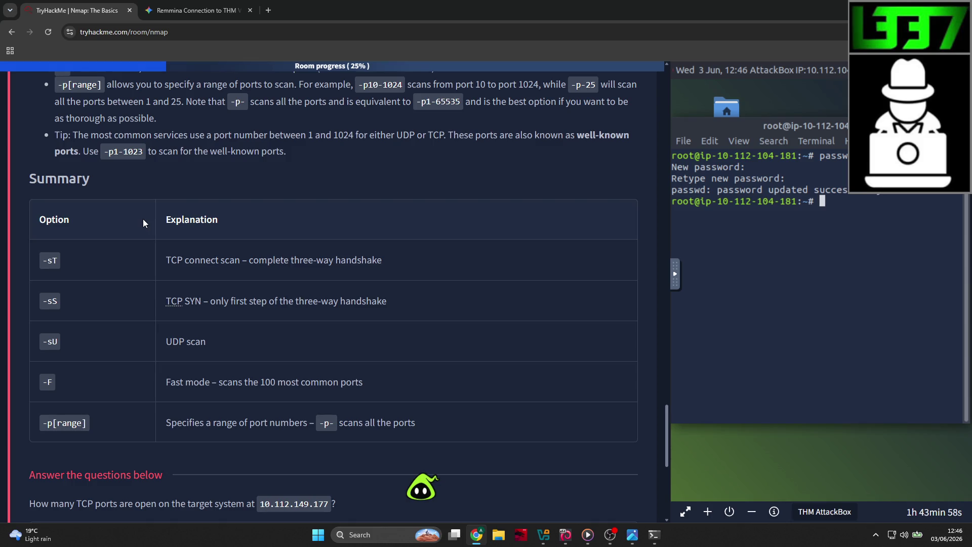
{"action": "scroll", "coordinate": [142, 219], "scroll_direction": "up", "scroll_amount": 2}
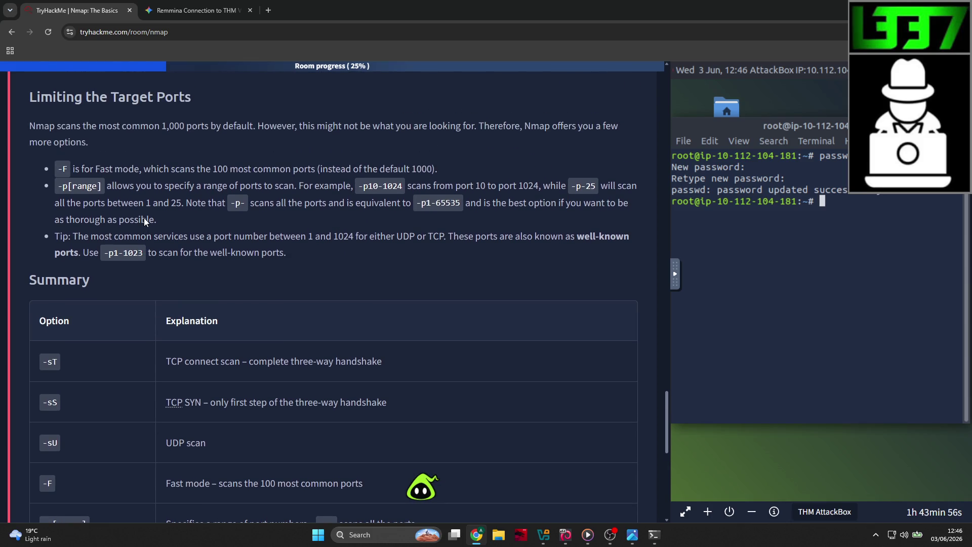
{"action": "scroll", "coordinate": [144, 218], "scroll_direction": "down", "scroll_amount": 2}
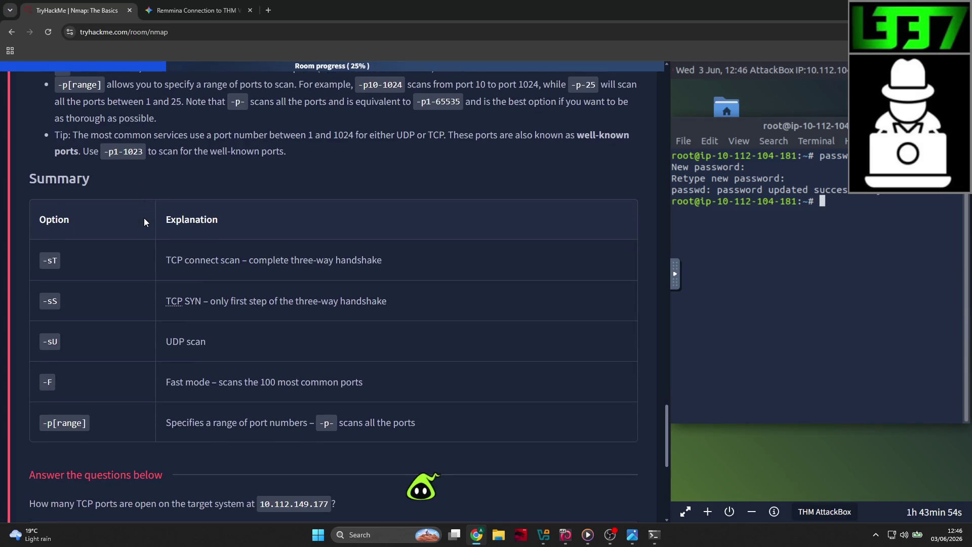
{"action": "scroll", "coordinate": [144, 217], "scroll_direction": "up", "scroll_amount": 4}
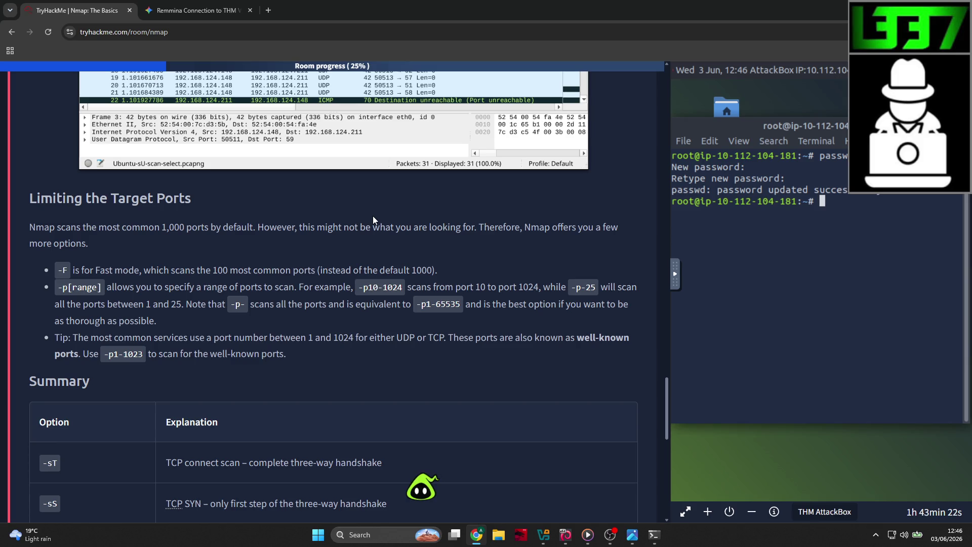
{"action": "scroll", "coordinate": [373, 216], "scroll_direction": "down", "scroll_amount": 4}
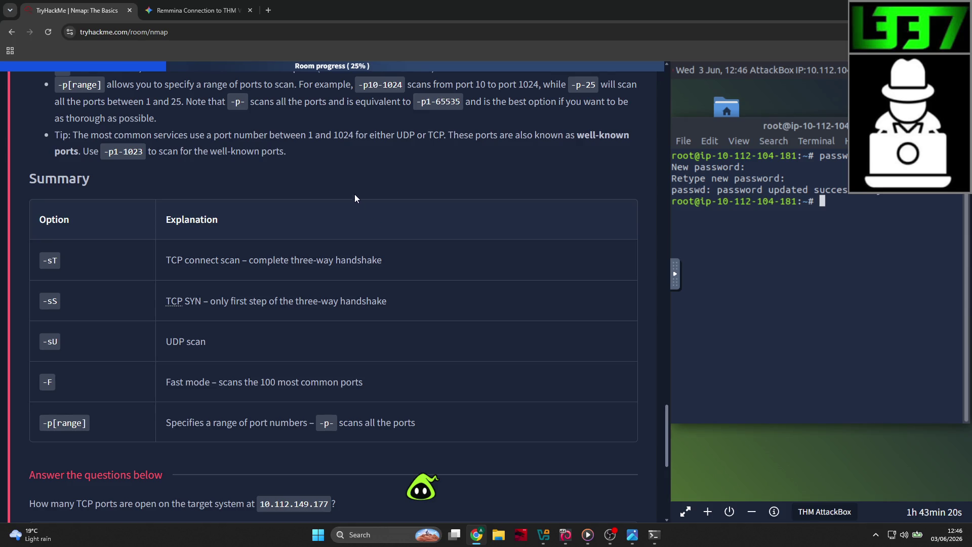
Capture the Nmap Summary table with Snipping Tool and save it as 'nmap'.
{"action": "key", "text": "super+shift+s"}
{"action": "mouse_move", "coordinate": [29, 195]}
{"action": "left_mouse_down"}
{"action": "mouse_move", "coordinate": [478, 453]}
{"action": "mouse_move", "coordinate": [664, 442]}
{"action": "mouse_move", "coordinate": [646, 448]}
{"action": "left_mouse_up"}
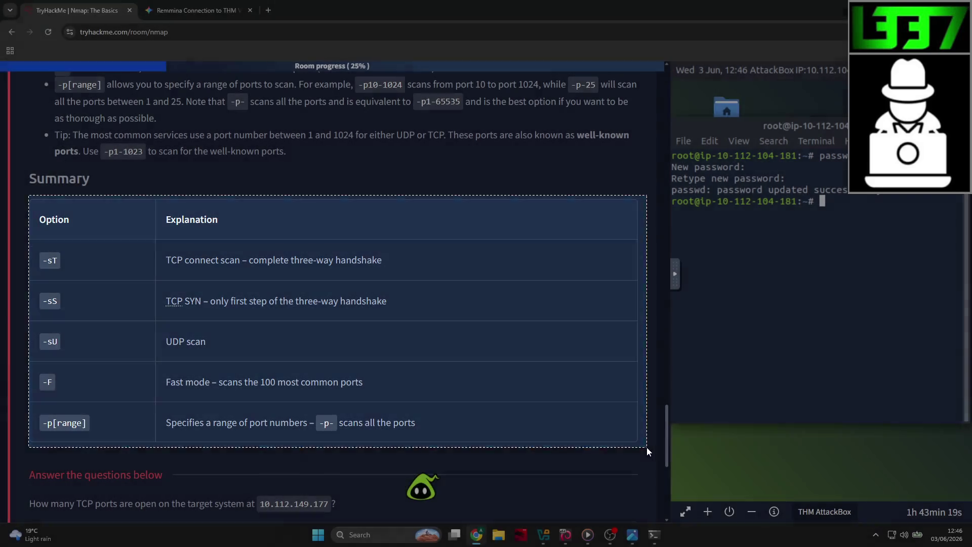
{"action": "left_click", "coordinate": [904, 494]}
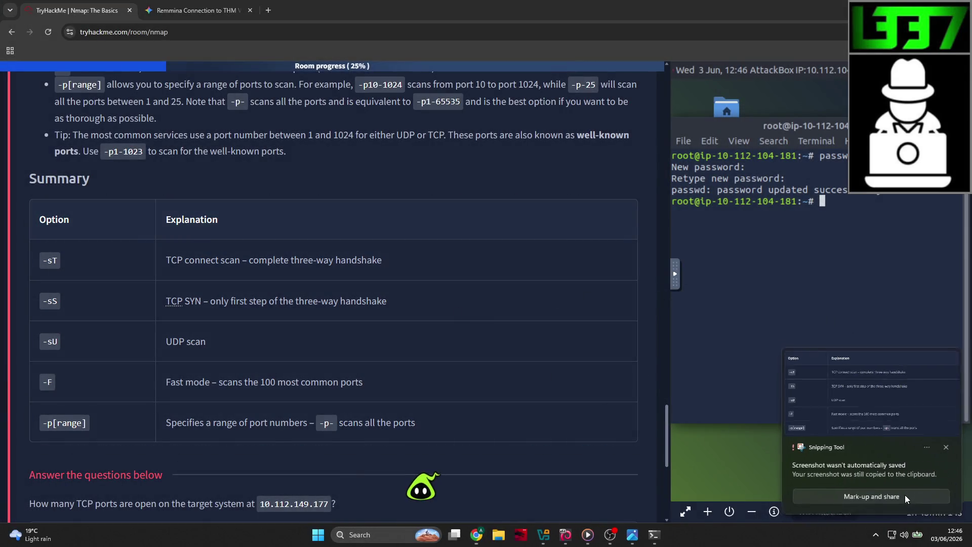
{"action": "left_click", "coordinate": [795, 29]}
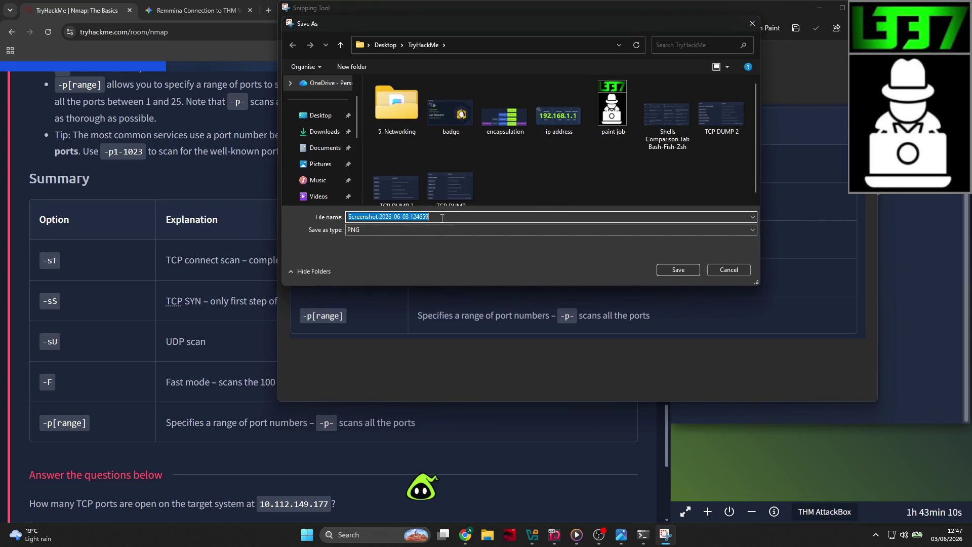
{"action": "type", "text": "nmap"}
{"action": "key", "text": "Return"}
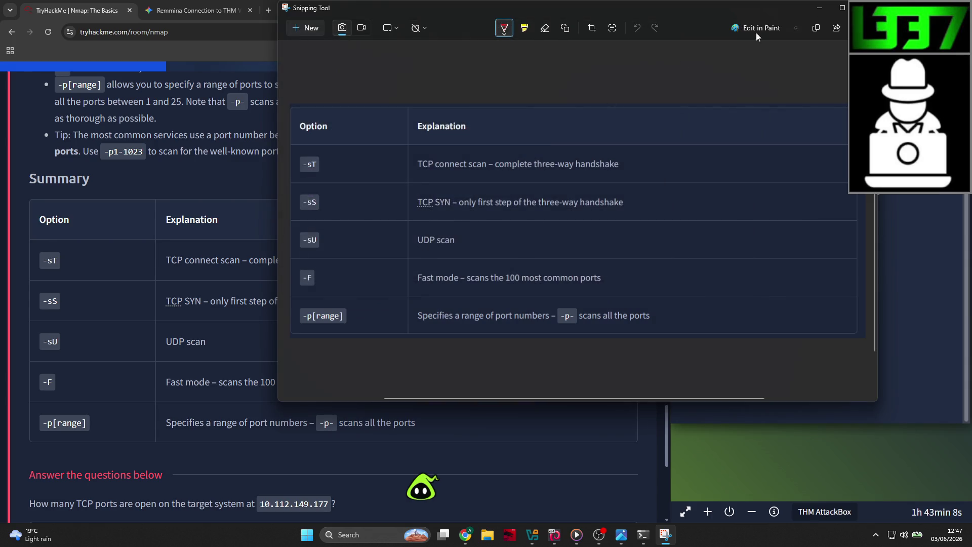
{"action": "left_click", "coordinate": [864, 8]}
{"action": "scroll", "coordinate": [318, 192], "scroll_direction": "down", "scroll_amount": 2}
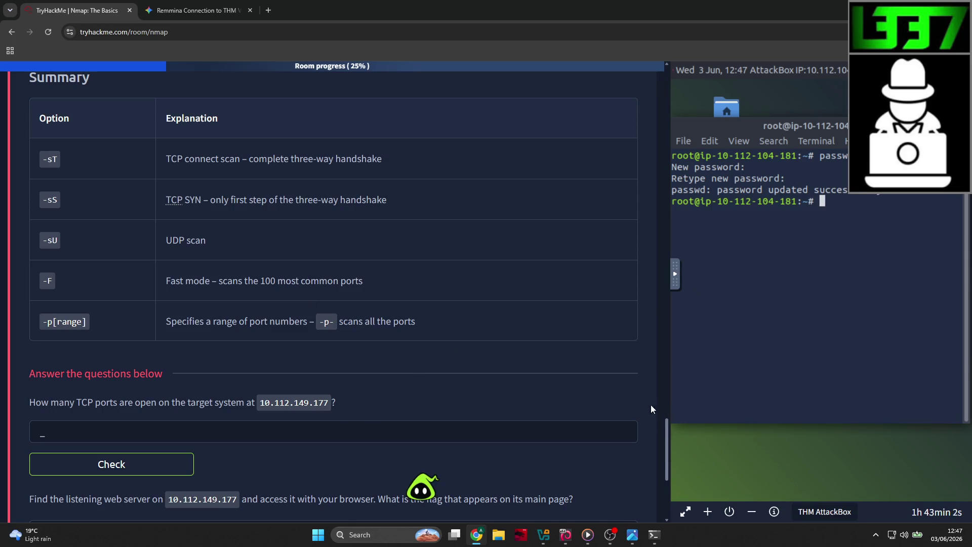
Run nmap -sT 10.112.149.177 in Kali and submit 6 as the open TCP ports answer.
{"action": "left_click", "coordinate": [563, 540]}
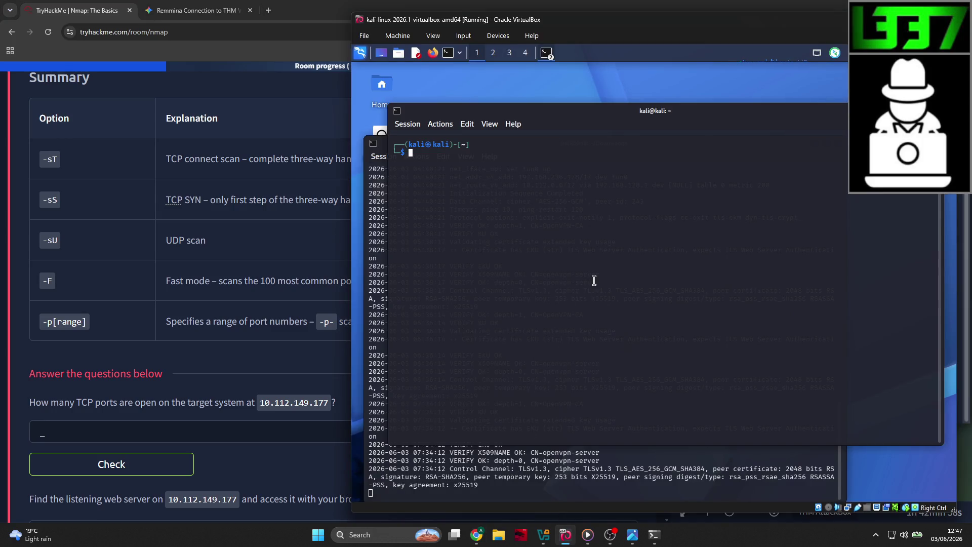
{"action": "type", "text": "nmap -sT "}
{"action": "type", "text": "10.112.149.1"}
{"action": "type", "text": "77"}
{"action": "key", "text": "Return"}
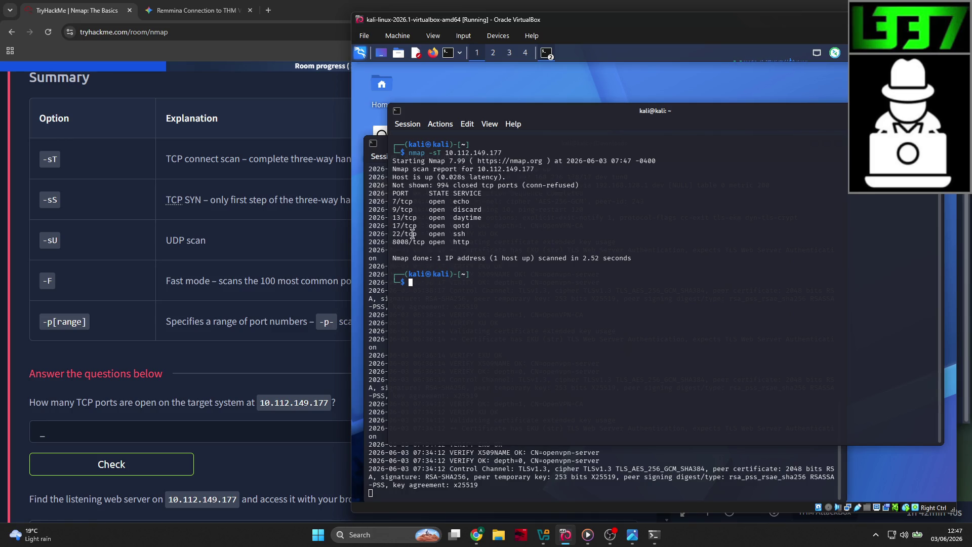
{"action": "left_click", "coordinate": [145, 432]}
{"action": "type", "text": "6"}
{"action": "left_click", "coordinate": [122, 462]}
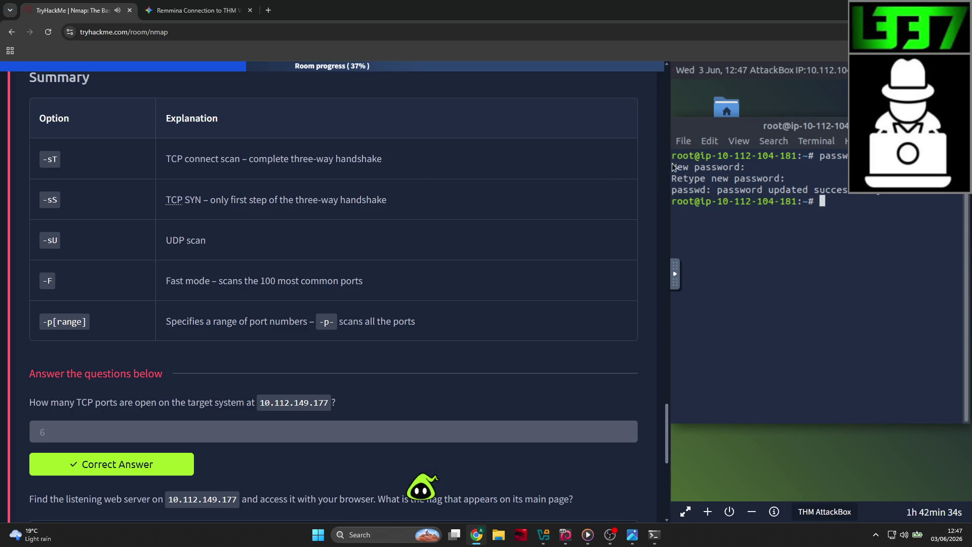
{"action": "scroll", "coordinate": [561, 120], "scroll_direction": "down", "scroll_amount": 4}
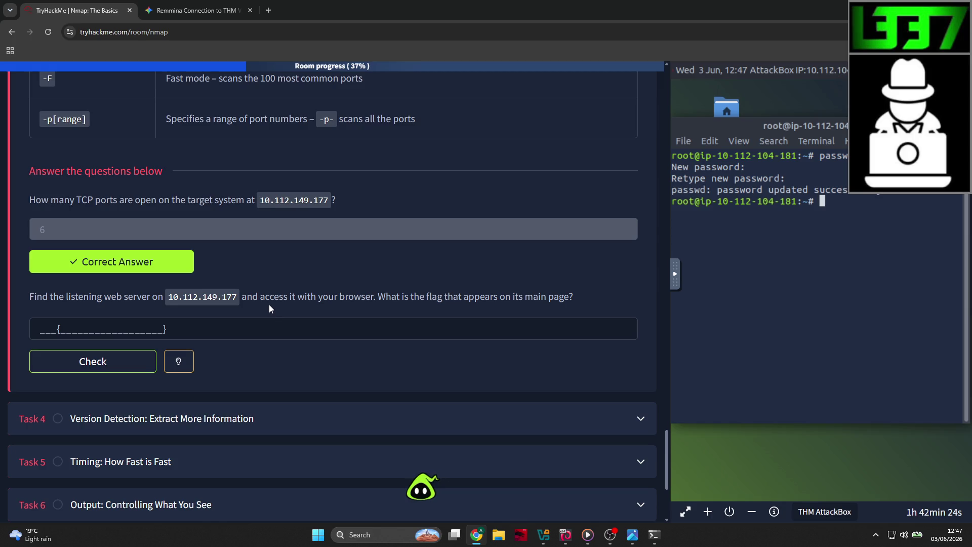
Run the host-discovery scan nmap -sn 10.112.149.177 in the Kali terminal.
{"action": "key", "text": "alt+Tab"}
{"action": "type", "text": "nmap -sn "}
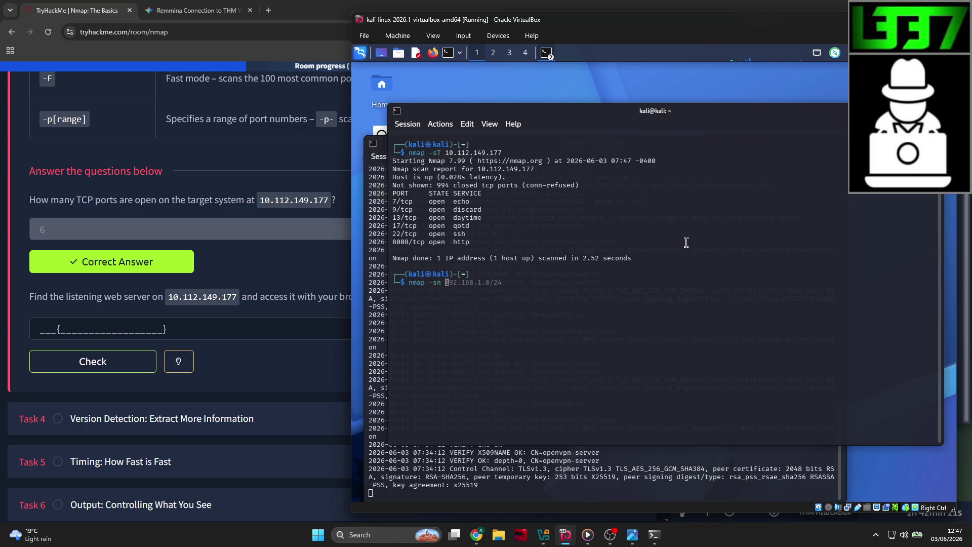
{"action": "type", "text": "10.112.14"}
{"action": "type", "text": "9.177"}
{"action": "key", "text": "Return"}
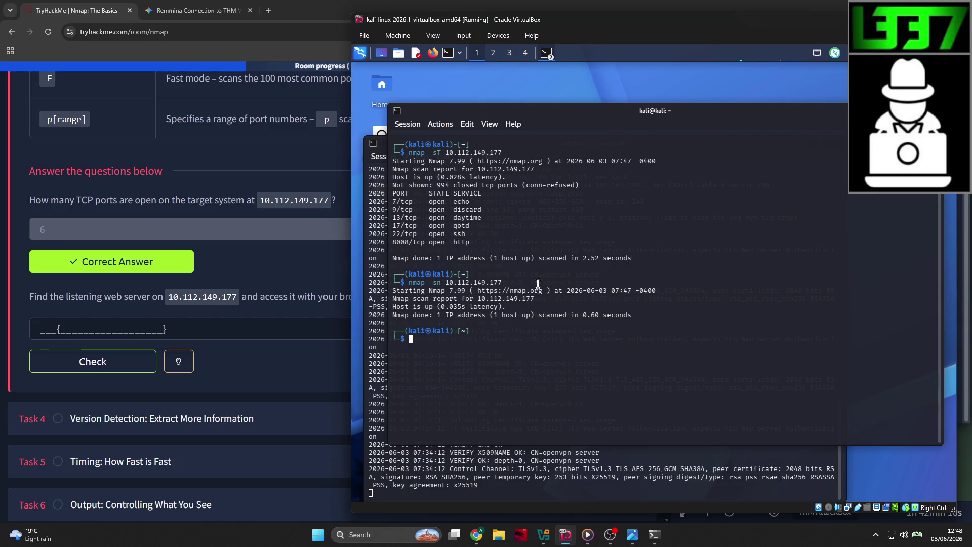
Run nmap -sn 10.112.149.177 in the AttackBox terminal and widen the AttackBox panel.
{"action": "left_click", "coordinate": [287, 269]}
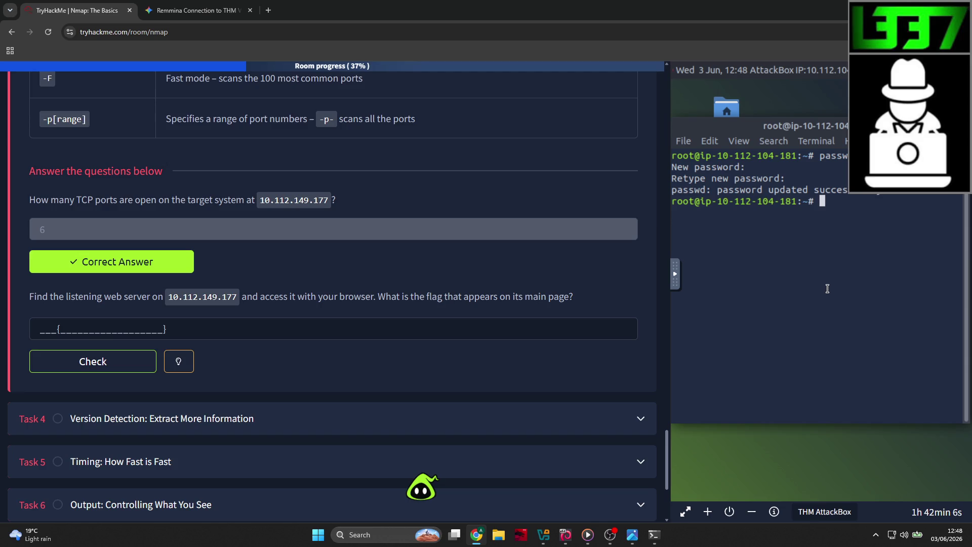
{"action": "type", "text": "nmap -s"}
{"action": "type", "text": "n 10.112.14"}
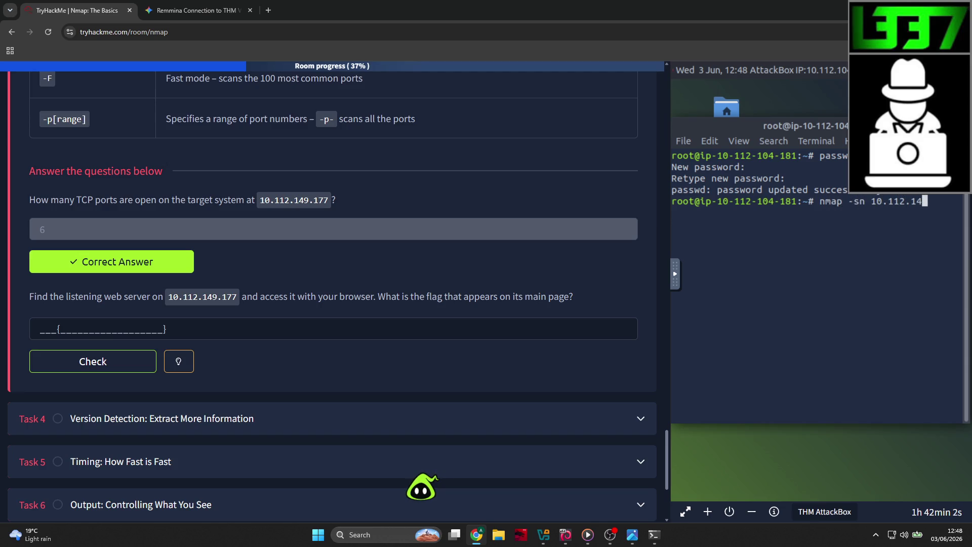
{"action": "type", "text": "9.177"}
{"action": "key", "text": "Return"}
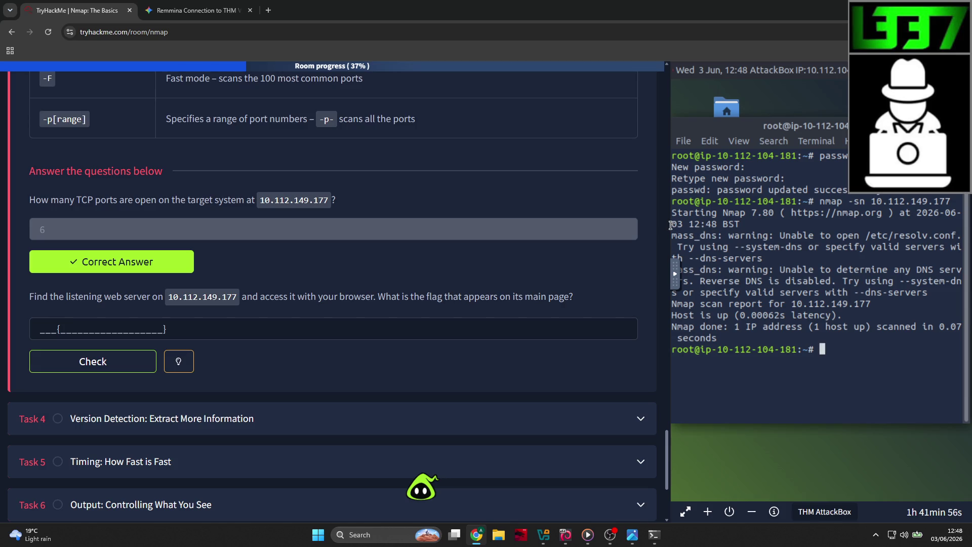
{"action": "left_click_drag", "start_coordinate": [668, 226], "coordinate": [574, 223]}
Scroll the room back to Task 3's web-server flag question.
{"action": "scroll", "coordinate": [440, 243], "scroll_direction": "up", "scroll_amount": 15}
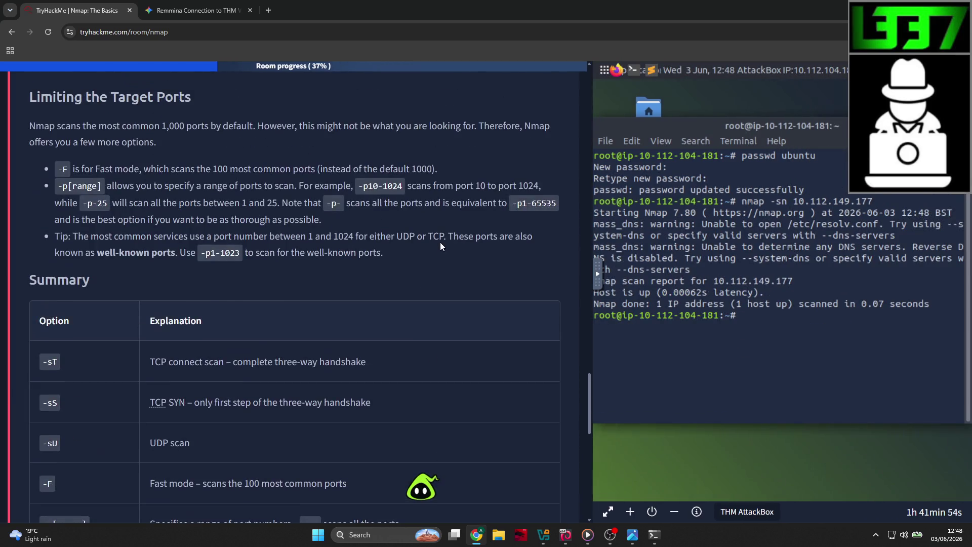
{"action": "scroll", "coordinate": [453, 292], "scroll_direction": "up", "scroll_amount": 10}
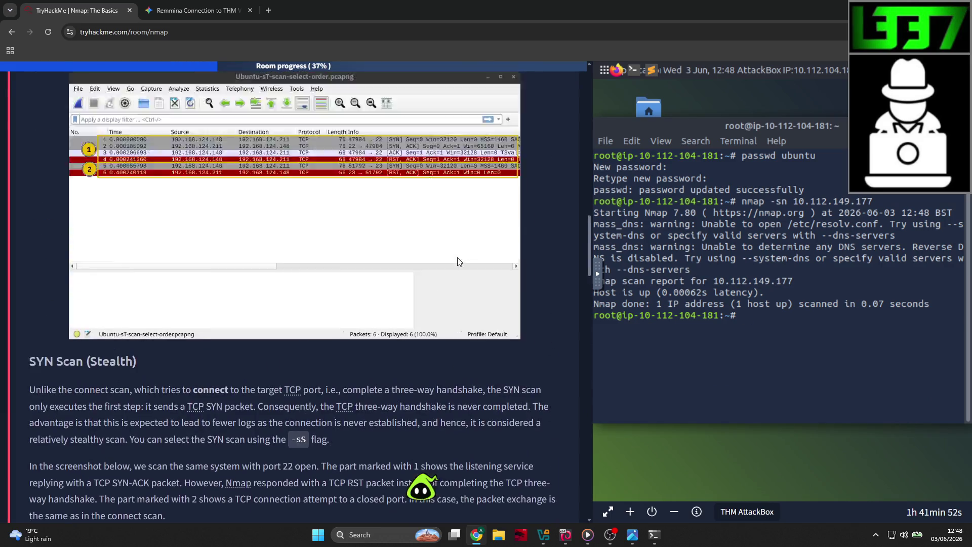
{"action": "scroll", "coordinate": [458, 255], "scroll_direction": "up", "scroll_amount": 3}
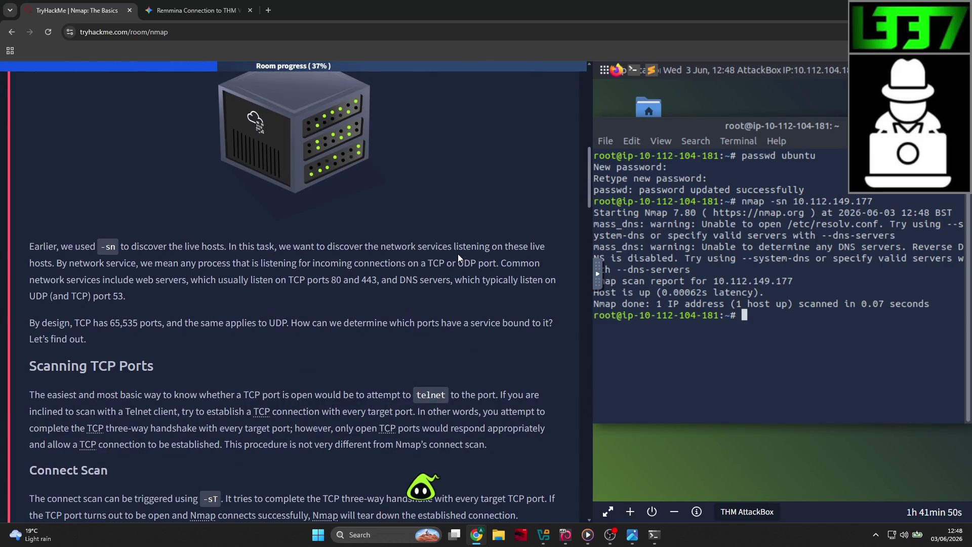
{"action": "scroll", "coordinate": [458, 254], "scroll_direction": "up", "scroll_amount": 5}
{"action": "scroll", "coordinate": [458, 253], "scroll_direction": "up", "scroll_amount": 1}
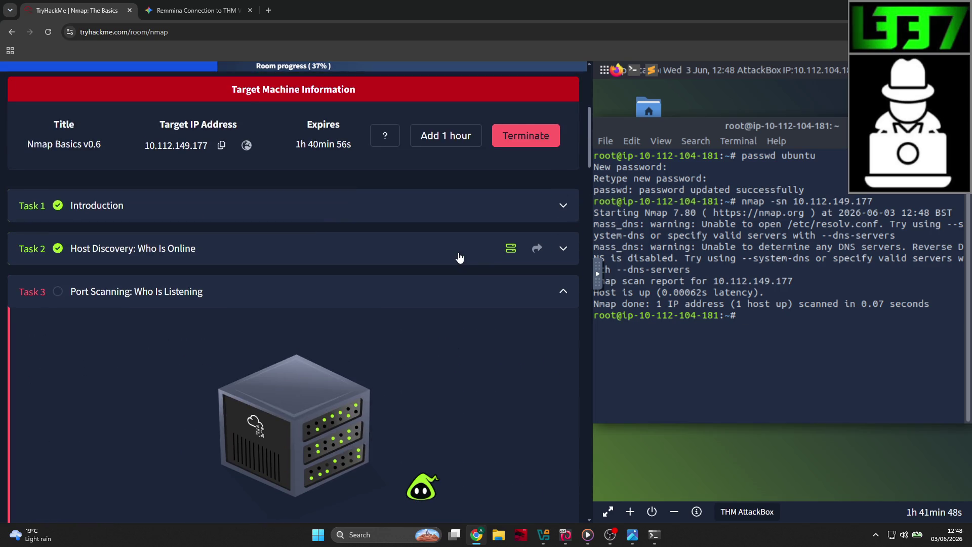
{"action": "scroll", "coordinate": [459, 257], "scroll_direction": "down", "scroll_amount": 7}
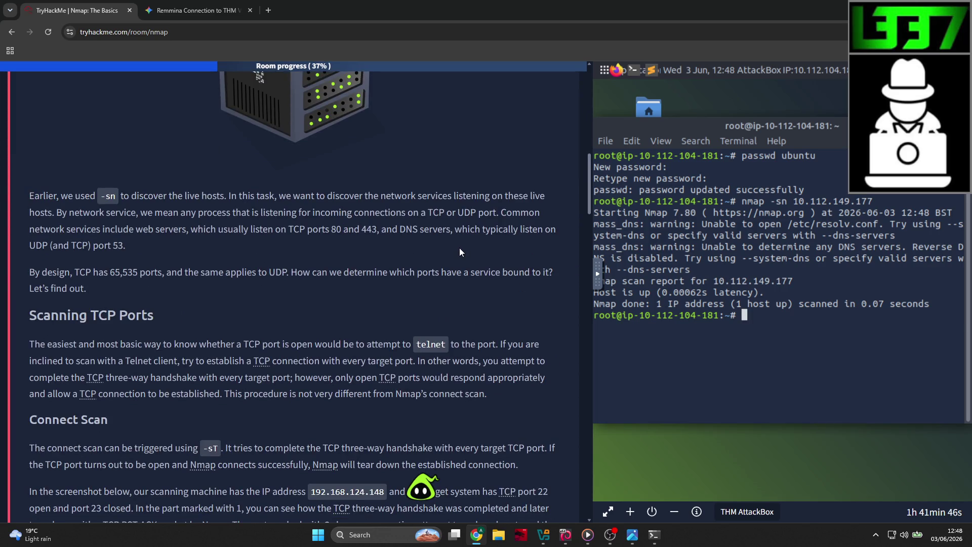
{"action": "scroll", "coordinate": [459, 248], "scroll_direction": "down", "scroll_amount": 15}
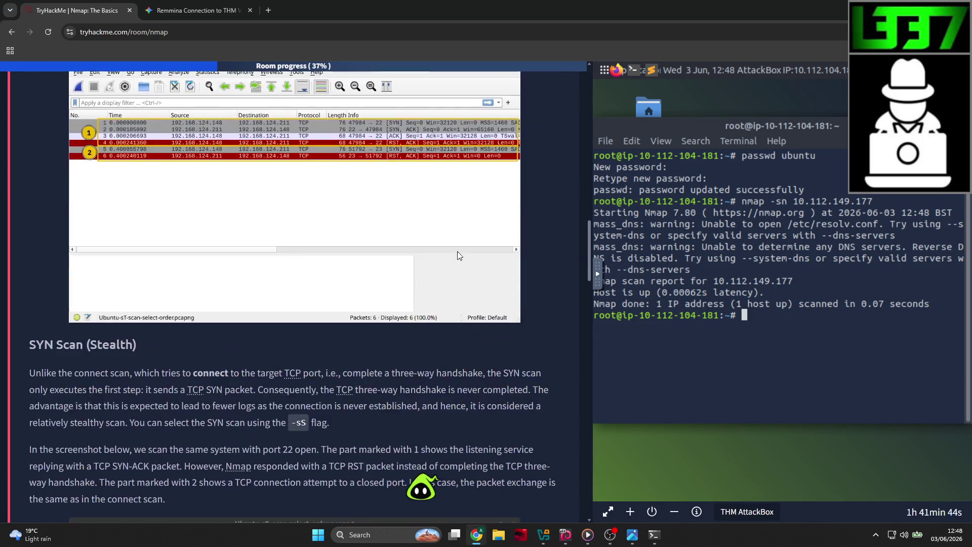
{"action": "scroll", "coordinate": [454, 257], "scroll_direction": "down", "scroll_amount": 15}
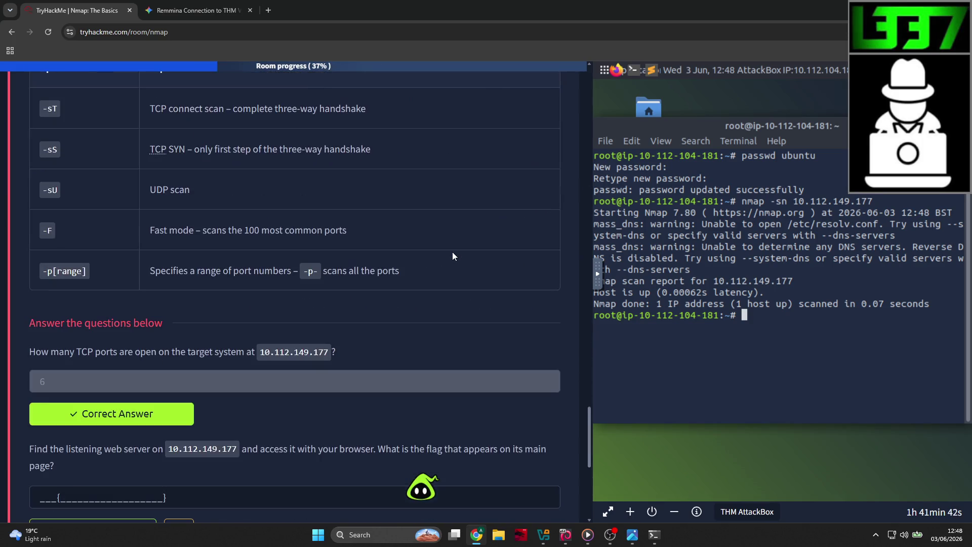
{"action": "scroll", "coordinate": [452, 256], "scroll_direction": "down", "scroll_amount": 3}
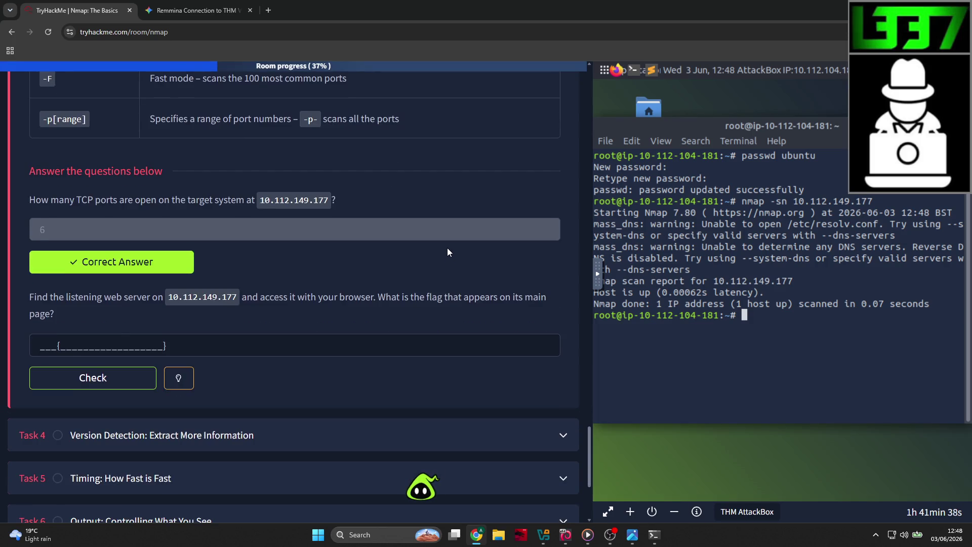
{"action": "key", "text": "alt+Tab"}
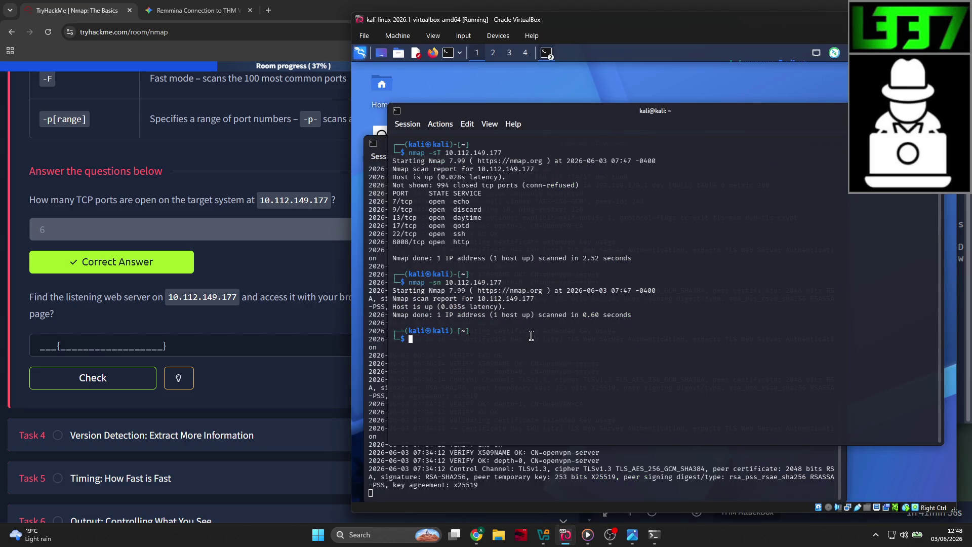
Start an nmap -sn ping sweep of 10.112.149.0/24, then stop it as too slow.
{"action": "key", "text": "Up"}
{"action": "key", "text": "BackSpace"}
{"action": "key", "text": "BackSpace"}
{"action": "key", "text": "BackSpace"}
{"action": "type", "text": "0/24"}
{"action": "key", "text": "Return"}
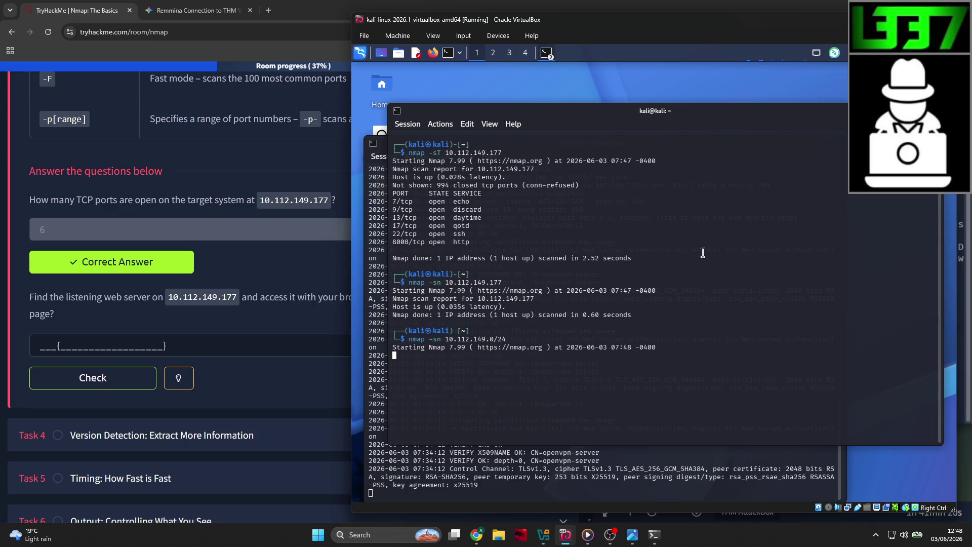
{"action": "key", "text": "Return"}
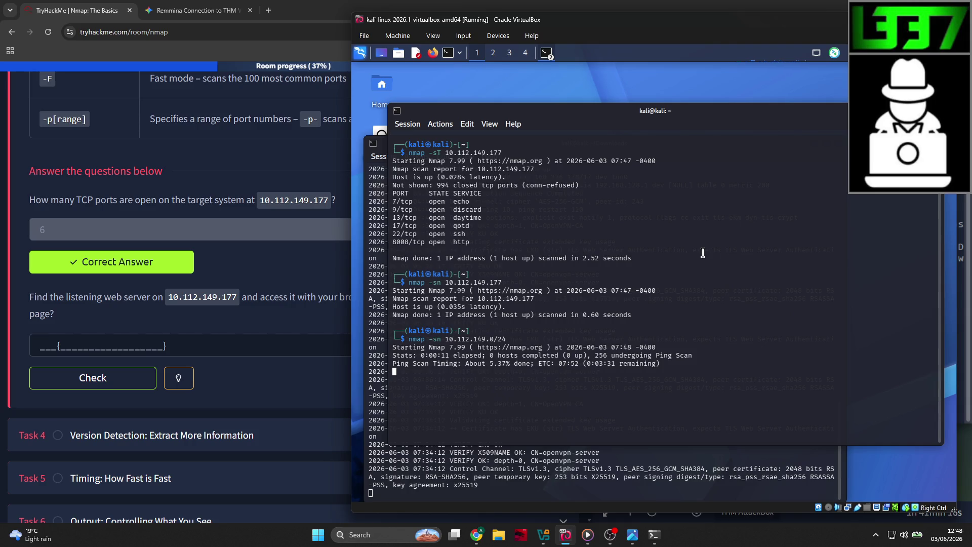
{"action": "key", "text": "ctrl+c"}
Rerun the sweep faster as nmap -T4 -sn 10.112.149.0/24.
{"action": "key", "text": "Up"}
{"action": "key", "text": "Left"}
{"action": "key", "text": "Left"}
{"action": "key", "text": "Left"}
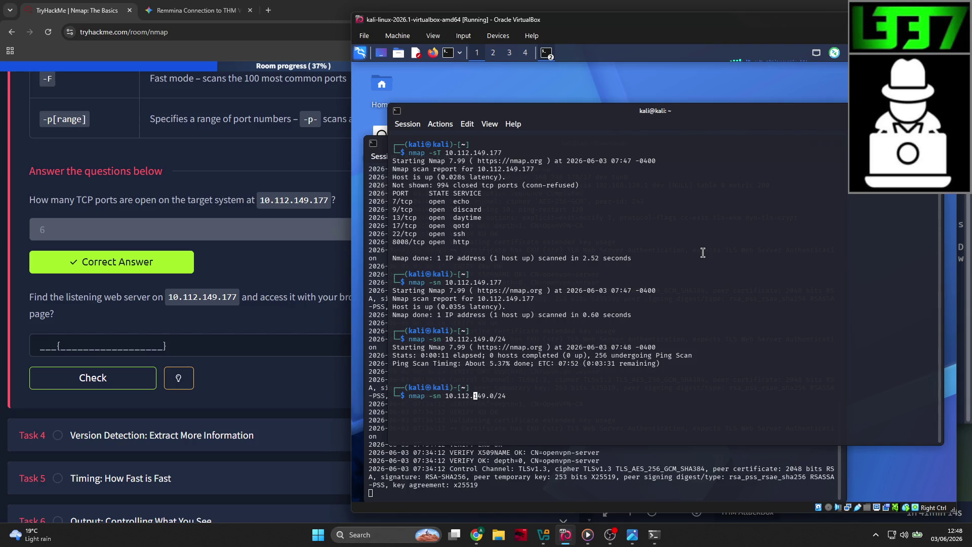
{"action": "key", "text": "Left"}
{"action": "key", "text": "Left"}
{"action": "key", "text": "Left"}
{"action": "type", "text": "-T4"}
{"action": "key", "text": "Return"}
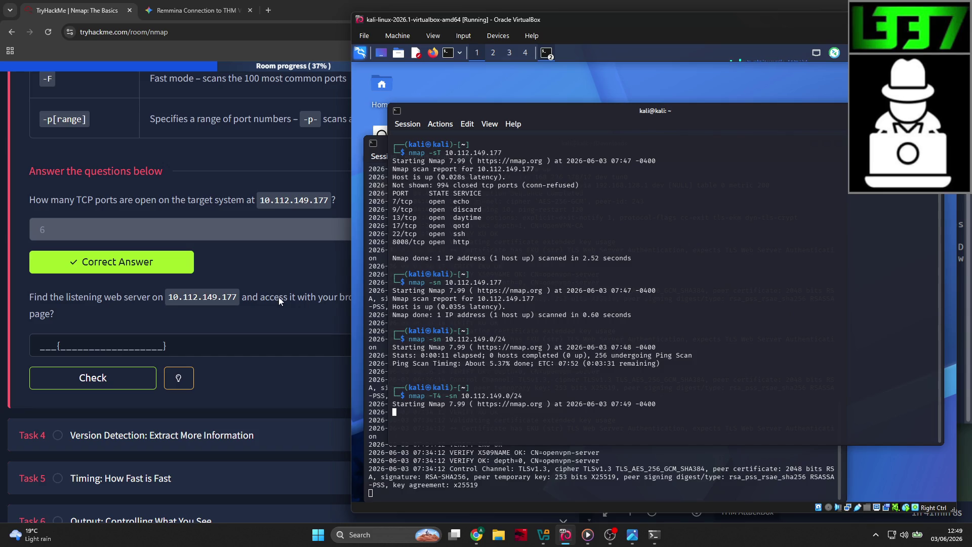
Copy the target IP 10.112.149.177 from the TryHackMe question.
{"action": "left_click", "coordinate": [276, 279]}
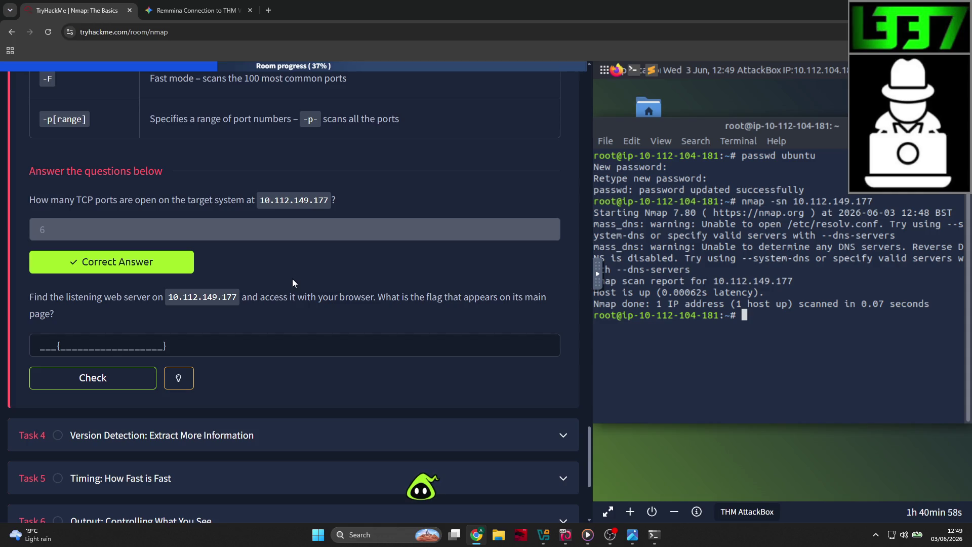
{"action": "key", "text": "alt+Tab"}
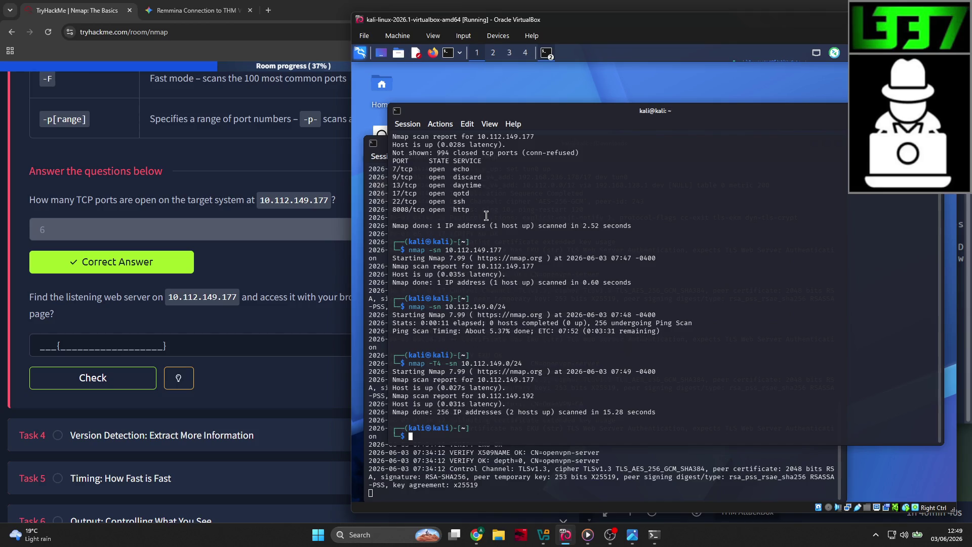
{"action": "left_click", "coordinate": [238, 294]}
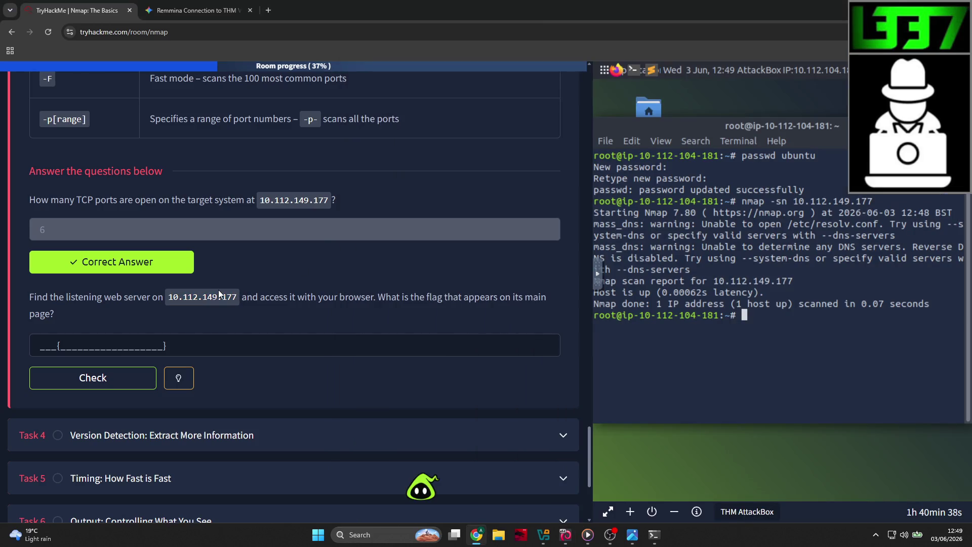
{"action": "left_click_drag", "start_coordinate": [235, 299], "coordinate": [175, 298]}
{"action": "key", "text": "ctrl+c"}
{"action": "key", "text": "alt+Tab"}
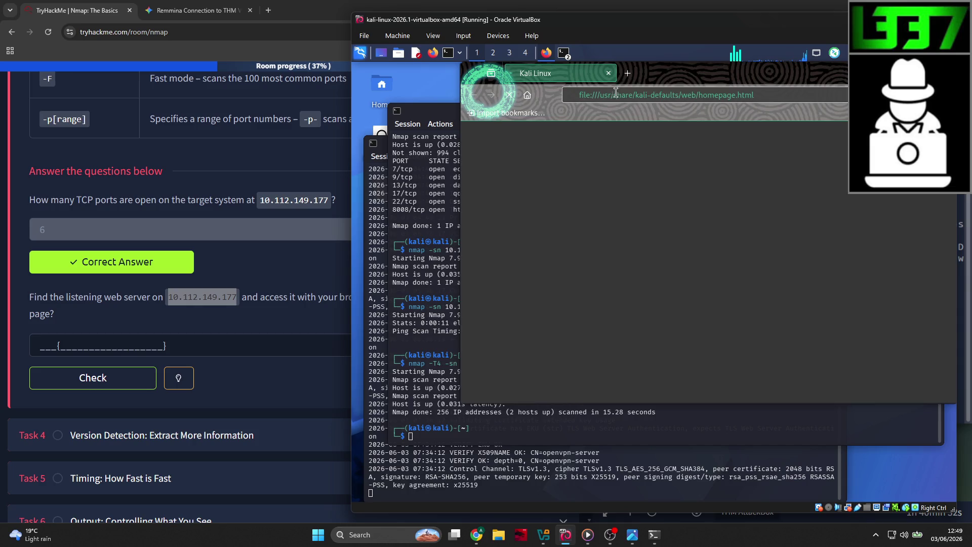
Try loading 10.112.149.177 in Firefox, retrying after editing the address protocol.
{"action": "left_click", "coordinate": [611, 92]}
{"action": "key", "text": "ctrl+v"}
{"action": "key", "text": "Return"}
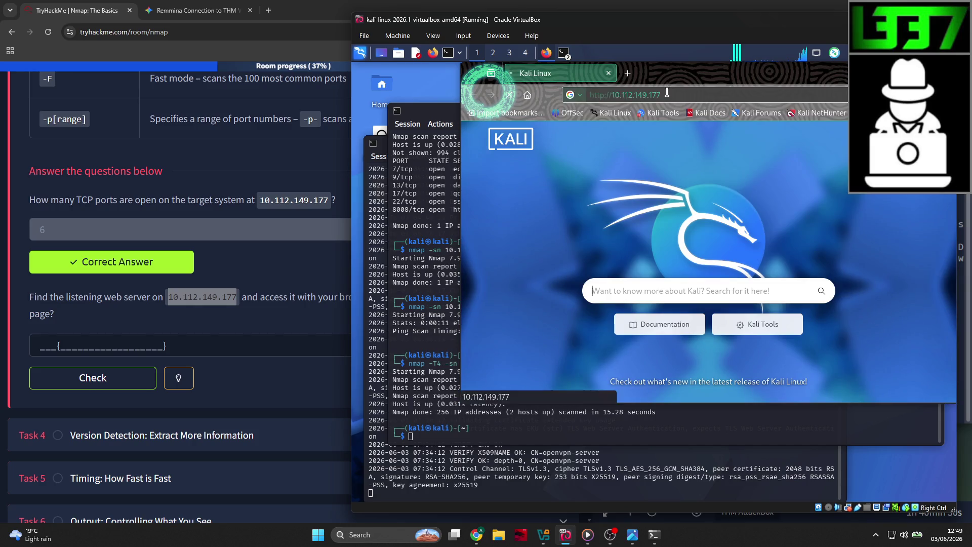
{"action": "left_click", "coordinate": [679, 93]}
{"action": "left_click", "coordinate": [680, 93]}
{"action": "left_click", "coordinate": [600, 95]}
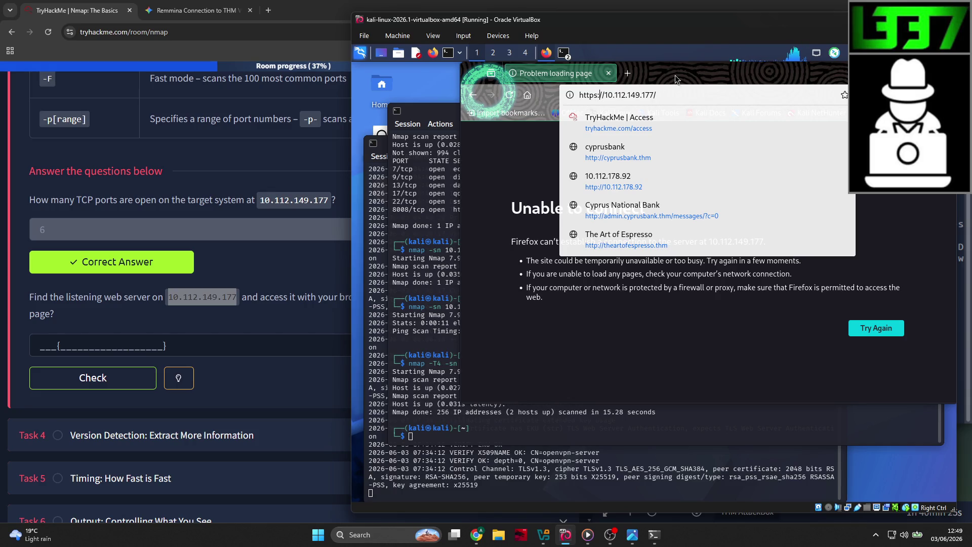
{"action": "key", "text": "Return"}
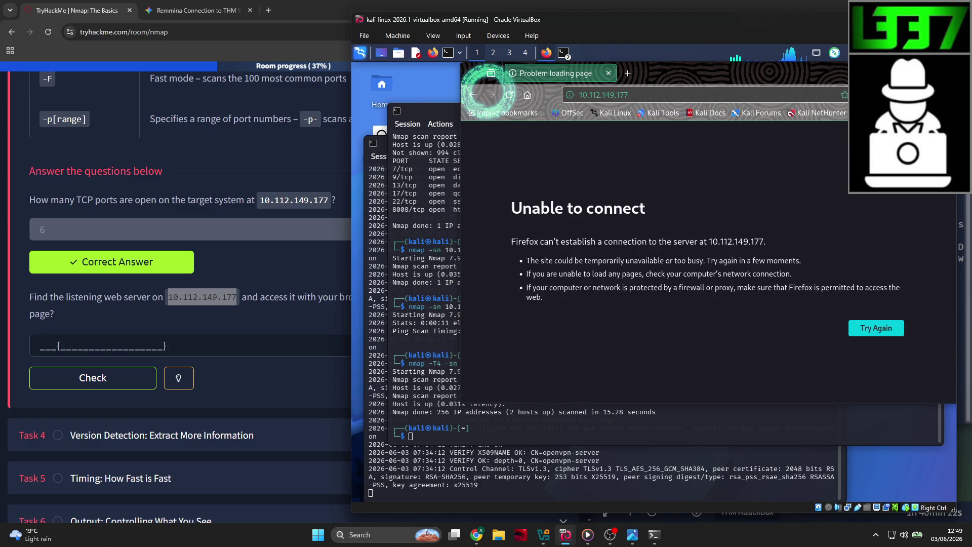
Go to DuckDuckGo, then close the Firefox window.
{"action": "left_click", "coordinate": [672, 91]}
{"action": "type", "text": "duckduckgo.com"}
{"action": "key", "text": "Return"}
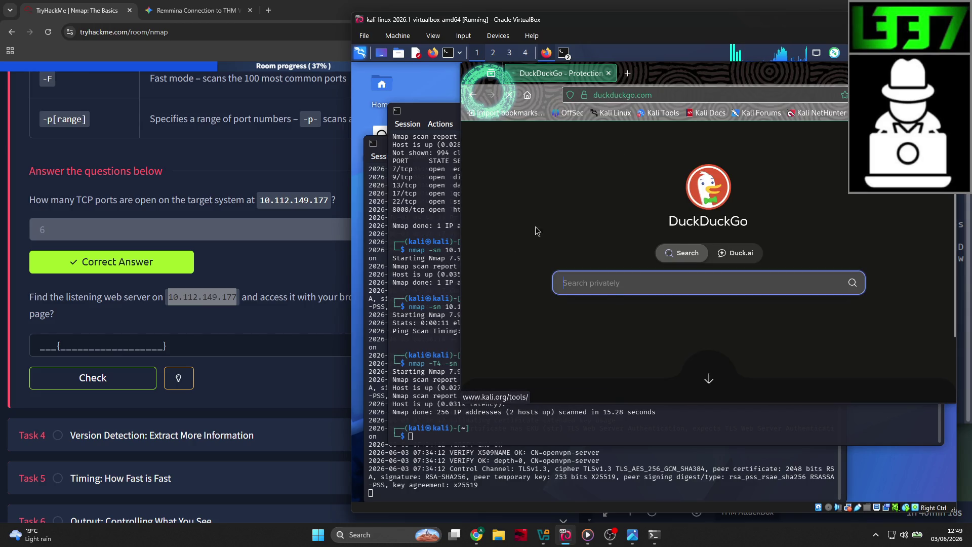
{"action": "key", "text": "ctrl+w"}
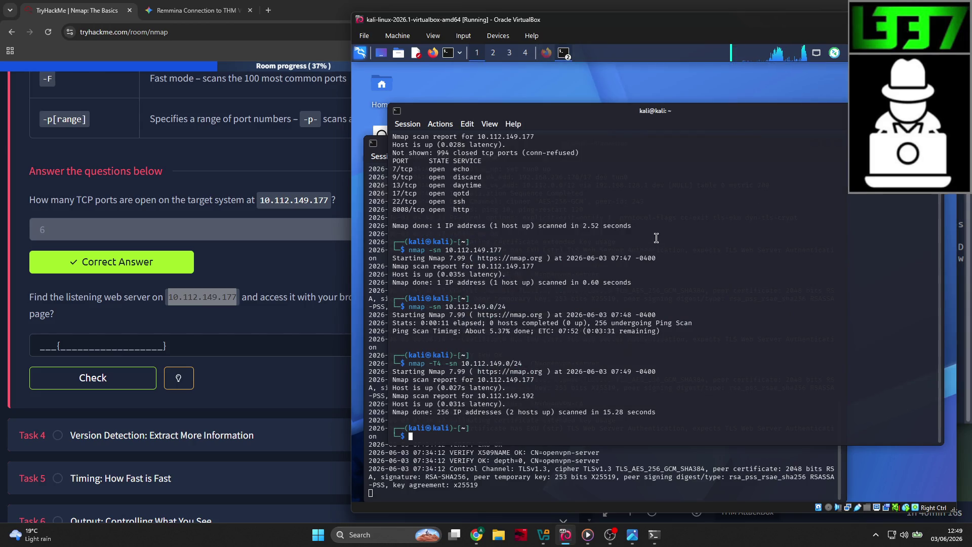
Run nmap -sn 10.112.149.0/24 in the TryHackMe AttackBox terminal.
{"action": "left_click", "coordinate": [284, 276]}
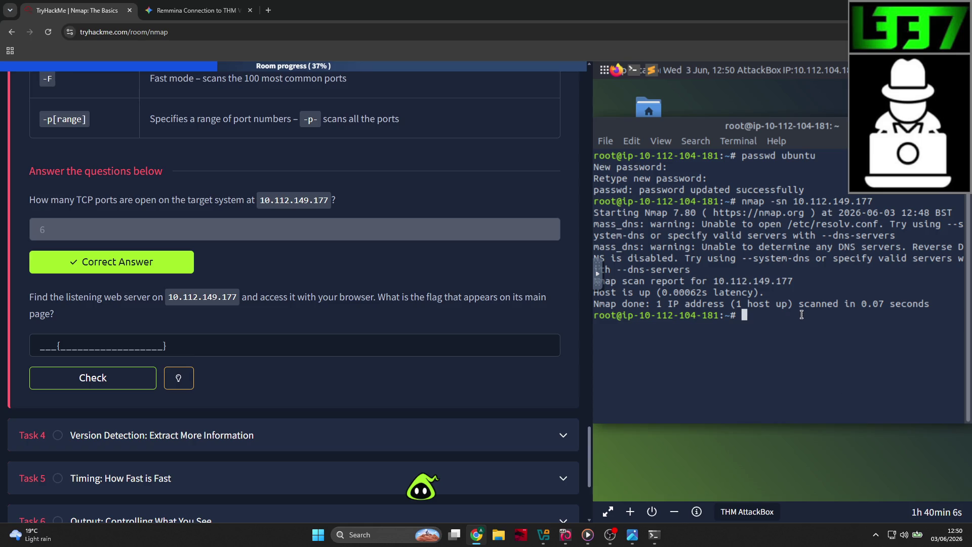
{"action": "type", "text": "nmap -sn "}
{"action": "type", "text": "10.112.149"}
{"action": "type", "text": ".0/24"}
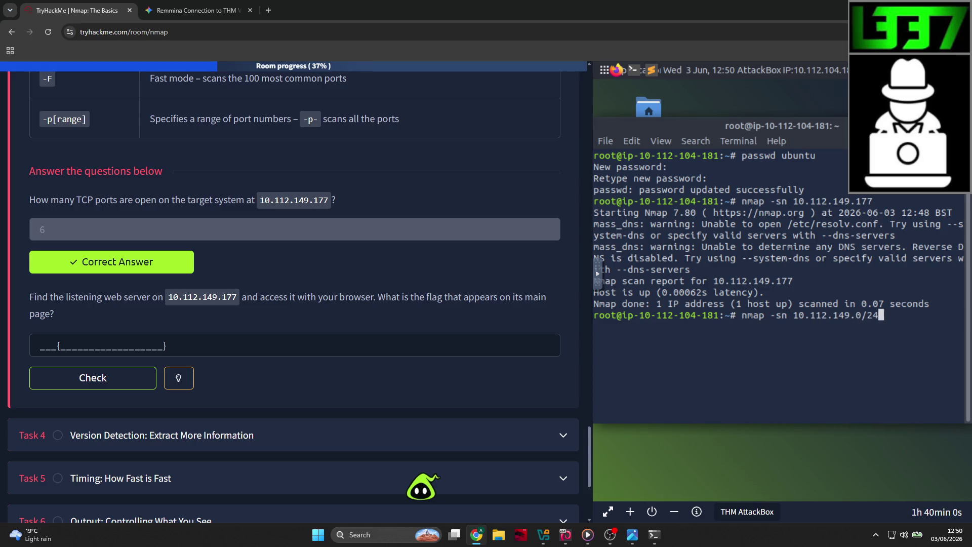
{"action": "key", "text": "Return"}
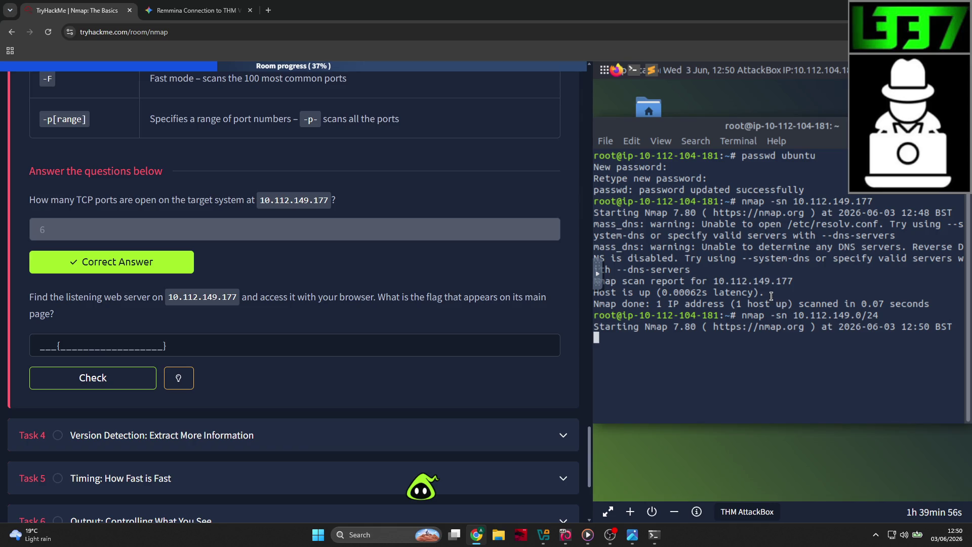
{"action": "scroll", "coordinate": [442, 326], "scroll_direction": "up", "scroll_amount": 15}
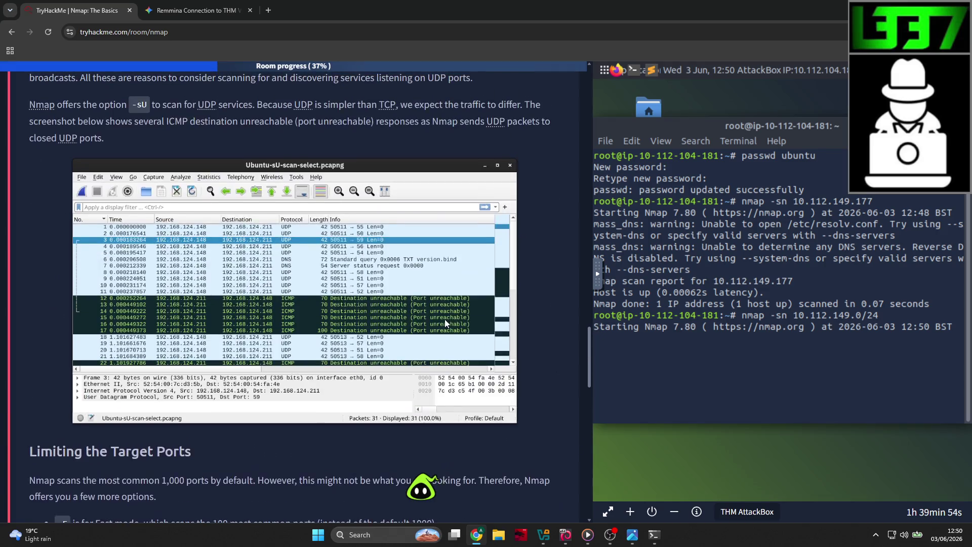
View and dismiss the hint for the web-server flag question.
{"action": "scroll", "coordinate": [450, 324], "scroll_direction": "down", "scroll_amount": 15}
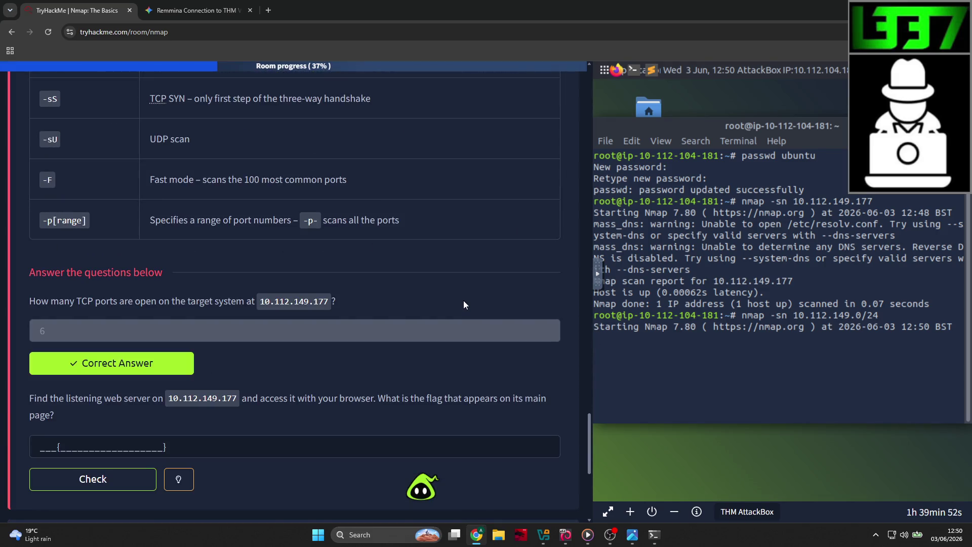
{"action": "scroll", "coordinate": [463, 304], "scroll_direction": "down", "scroll_amount": 3}
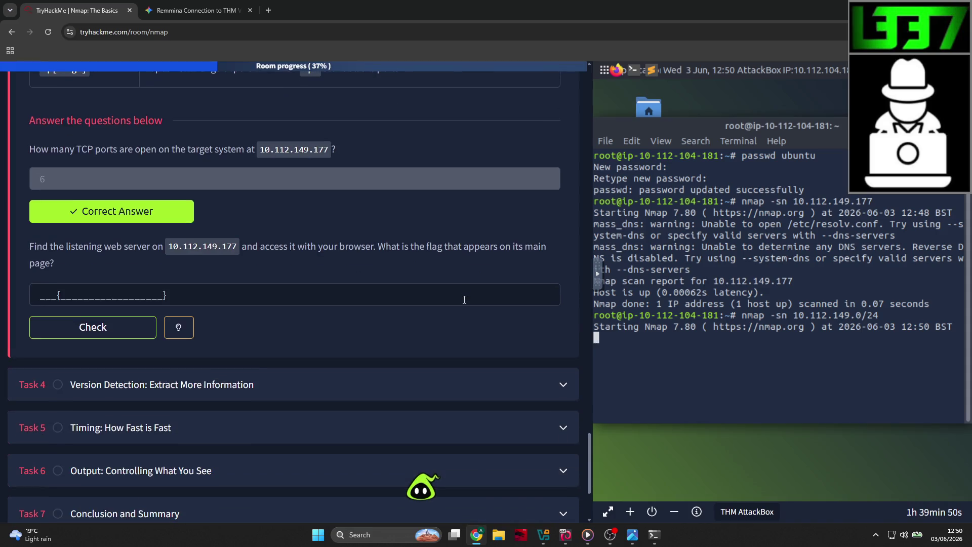
{"action": "left_click", "coordinate": [179, 327]}
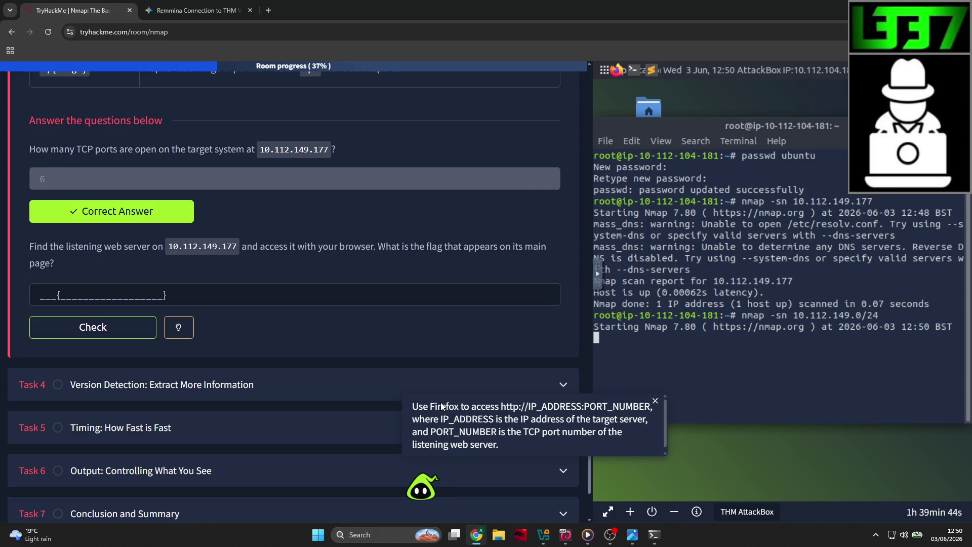
{"action": "left_click", "coordinate": [441, 380]}
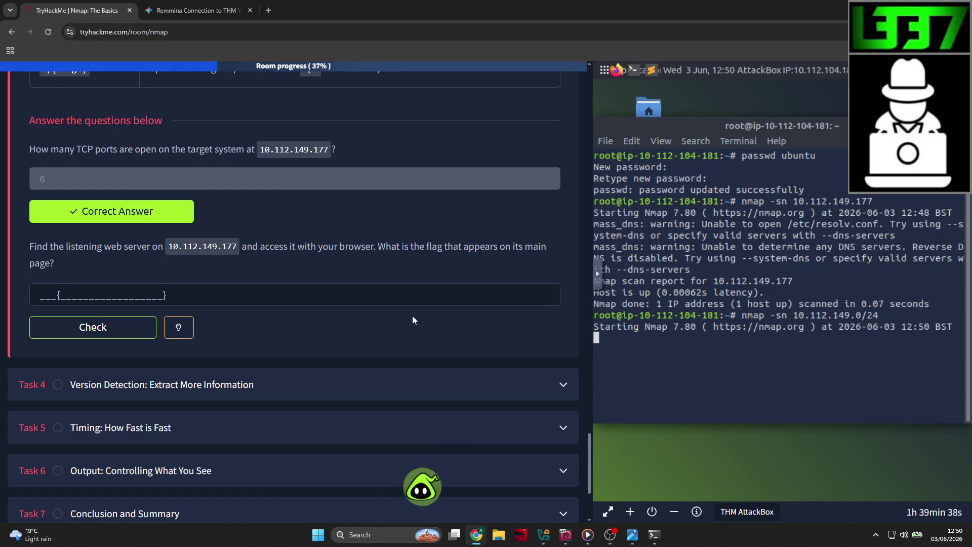
{"action": "scroll", "coordinate": [412, 316], "scroll_direction": "up", "scroll_amount": 1}
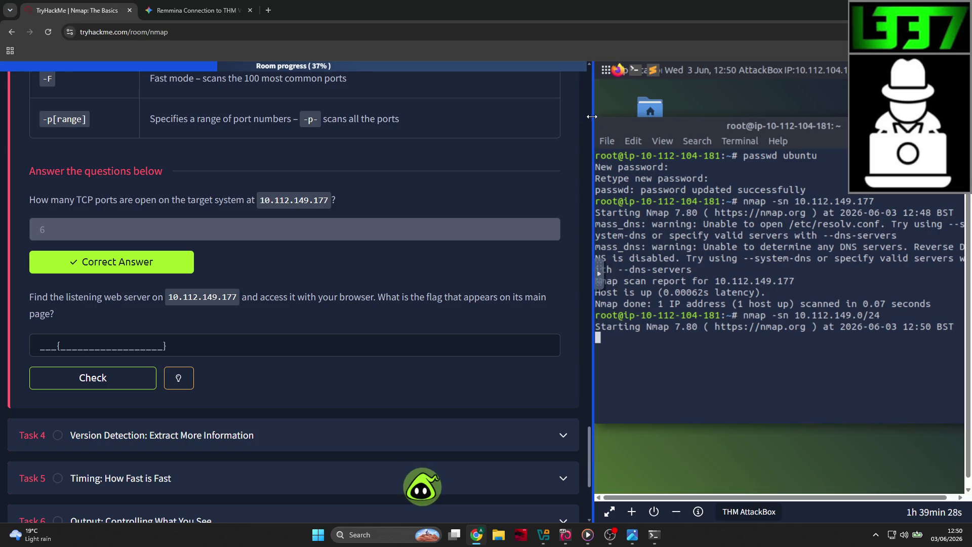
Widen the AttackBox panel and select the target's IP in the scan output.
{"action": "left_click_drag", "start_coordinate": [590, 120], "coordinate": [380, 120]}
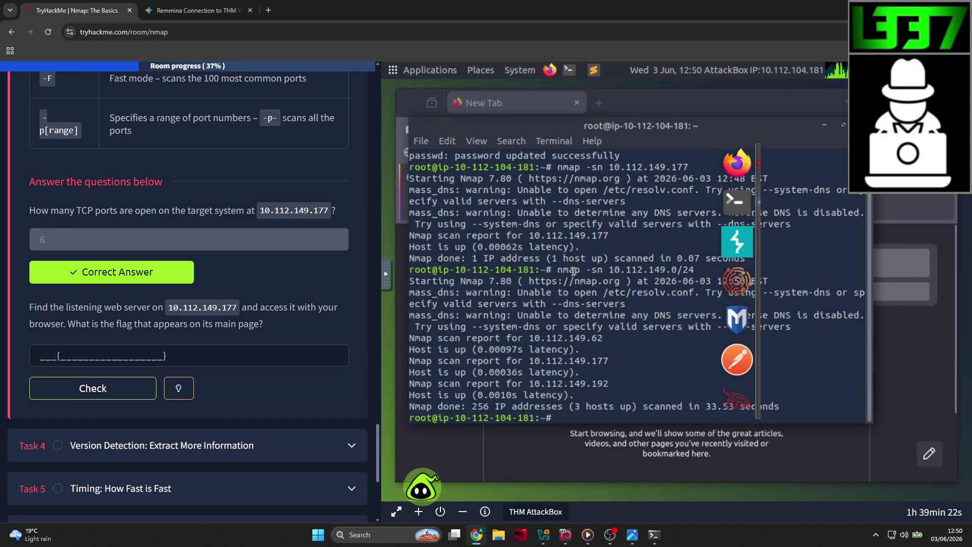
{"action": "triple_click", "coordinate": [606, 361]}
{"action": "left_click", "coordinate": [606, 364]}
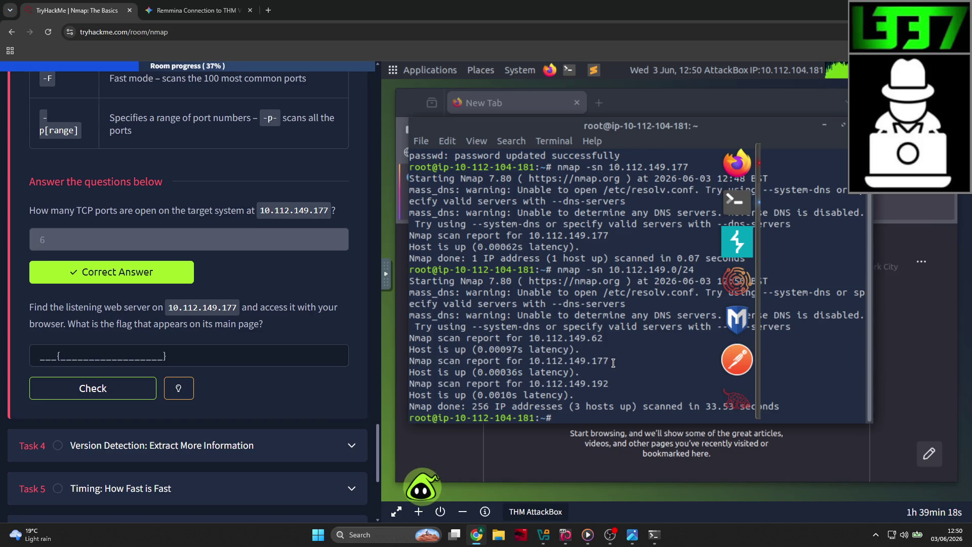
Open the target IP on port 8008 in the AttackBox browser, then close the page.
{"action": "left_click", "coordinate": [826, 125]}
{"action": "key", "text": "ctrl+v"}
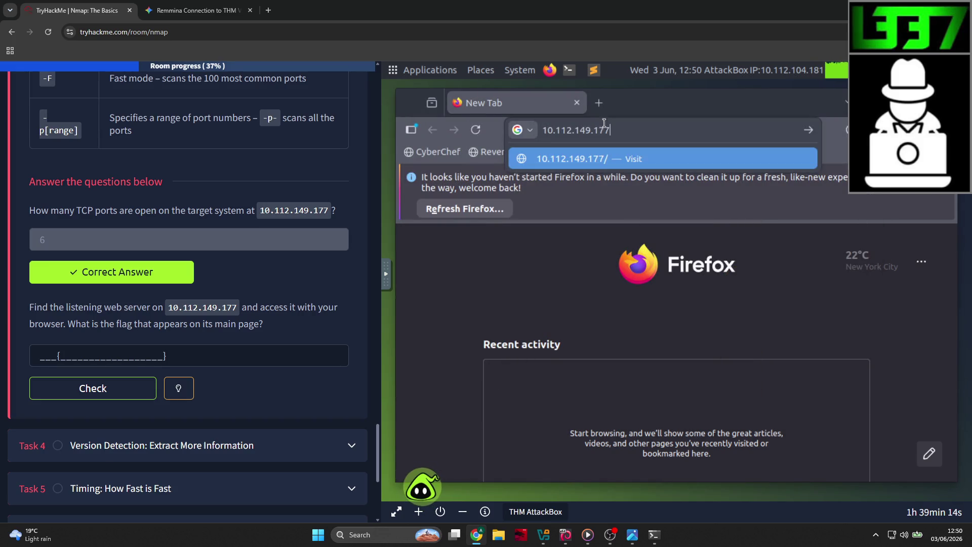
{"action": "type", "text": ":8008"}
{"action": "key", "text": "Return"}
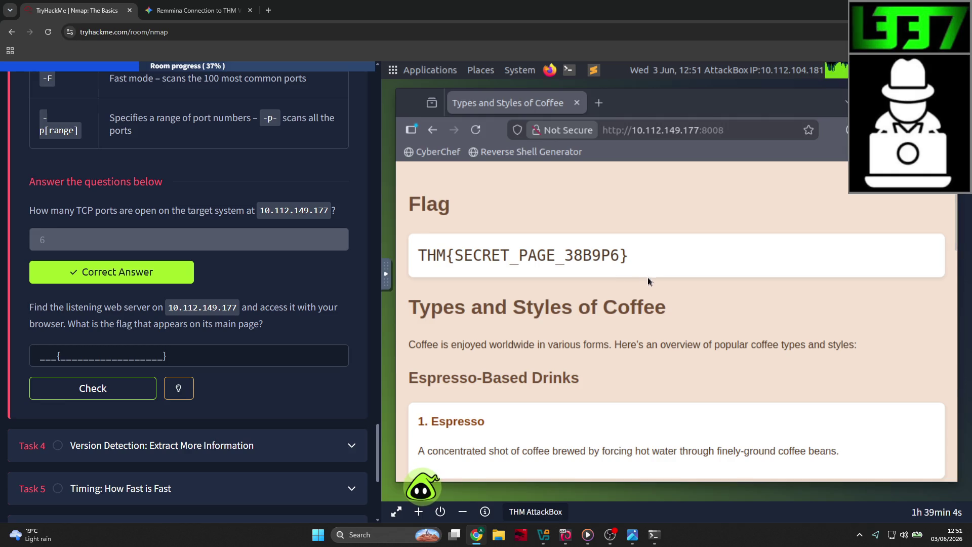
{"action": "key", "text": "ctrl+w"}
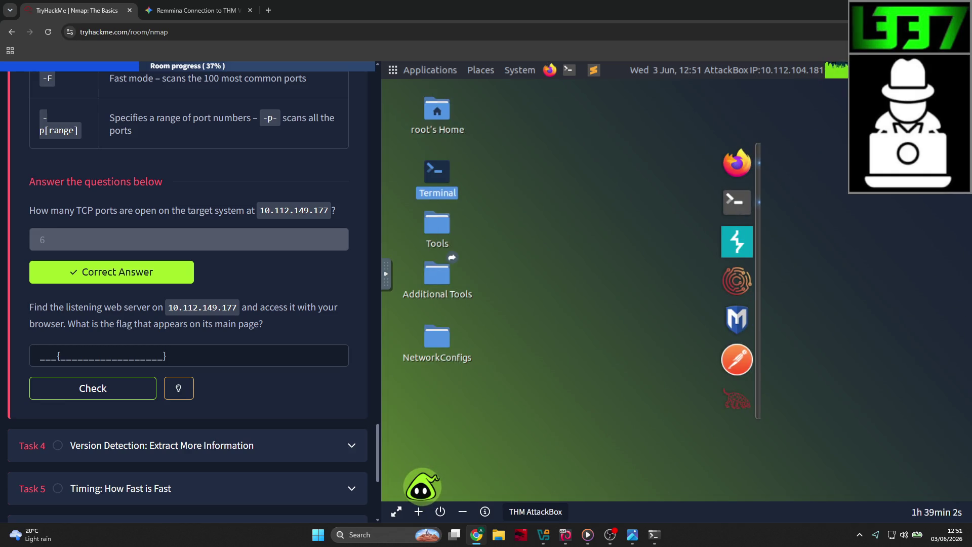
Bring back the AttackBox terminal and select the target's line in the sweep results.
{"action": "left_click", "coordinate": [948, 203]}
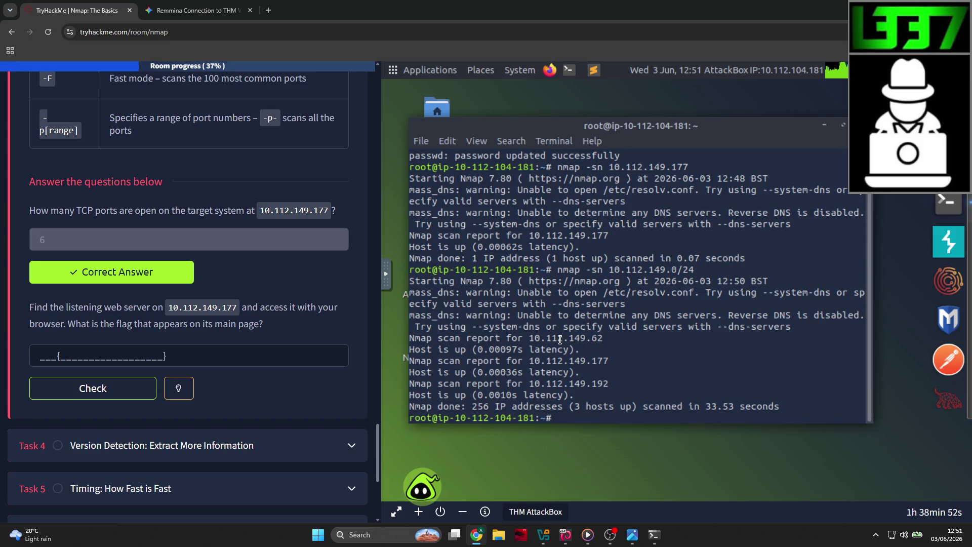
{"action": "mouse_move", "coordinate": [610, 360]}
{"action": "left_mouse_down"}
{"action": "mouse_move", "coordinate": [532, 360]}
{"action": "mouse_move", "coordinate": [549, 359]}
{"action": "left_mouse_up"}
{"action": "scroll", "coordinate": [549, 359], "scroll_direction": "up", "scroll_amount": 1}
{"action": "scroll", "coordinate": [532, 345], "scroll_direction": "down", "scroll_amount": 1}
{"action": "scroll", "coordinate": [274, 198], "scroll_direction": "up", "scroll_amount": 4}
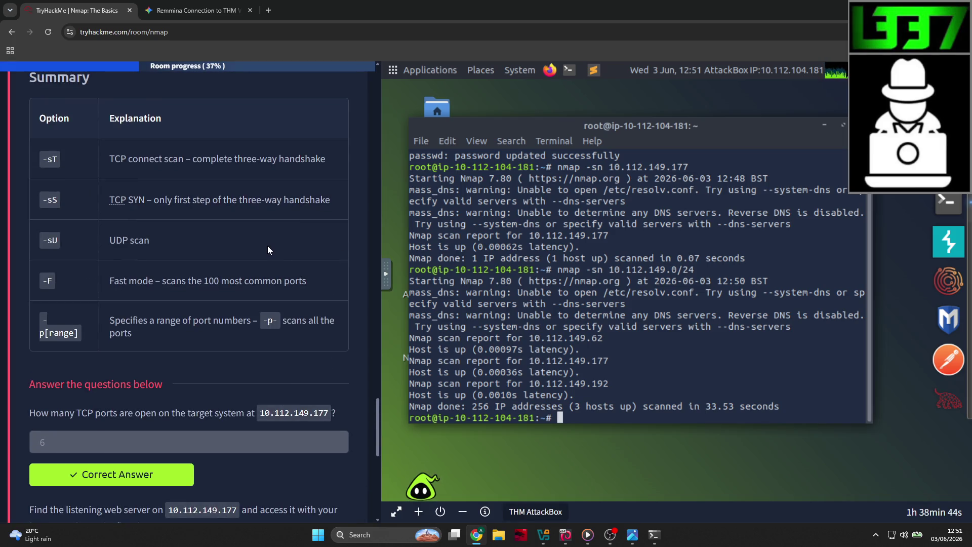
{"action": "scroll", "coordinate": [268, 246], "scroll_direction": "up", "scroll_amount": 6}
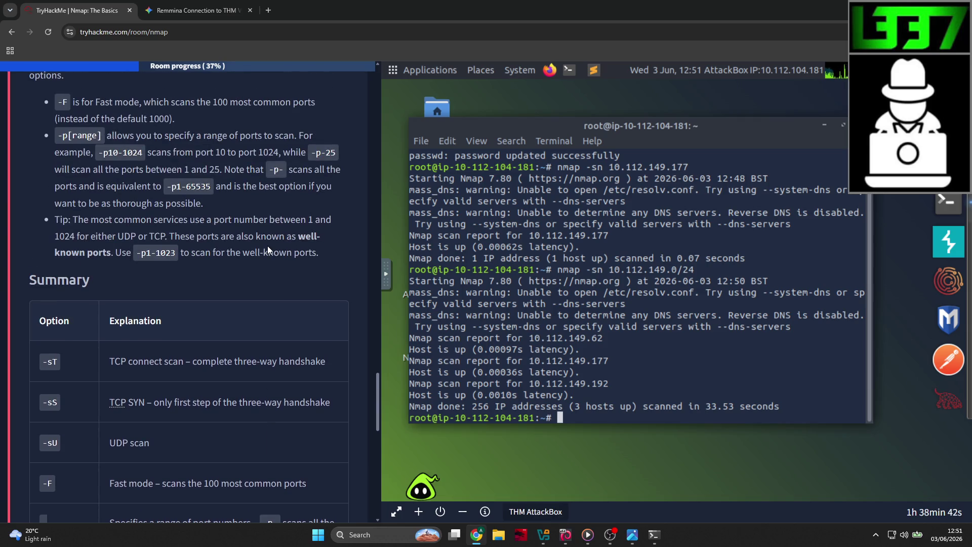
{"action": "scroll", "coordinate": [268, 245], "scroll_direction": "up", "scroll_amount": 20}
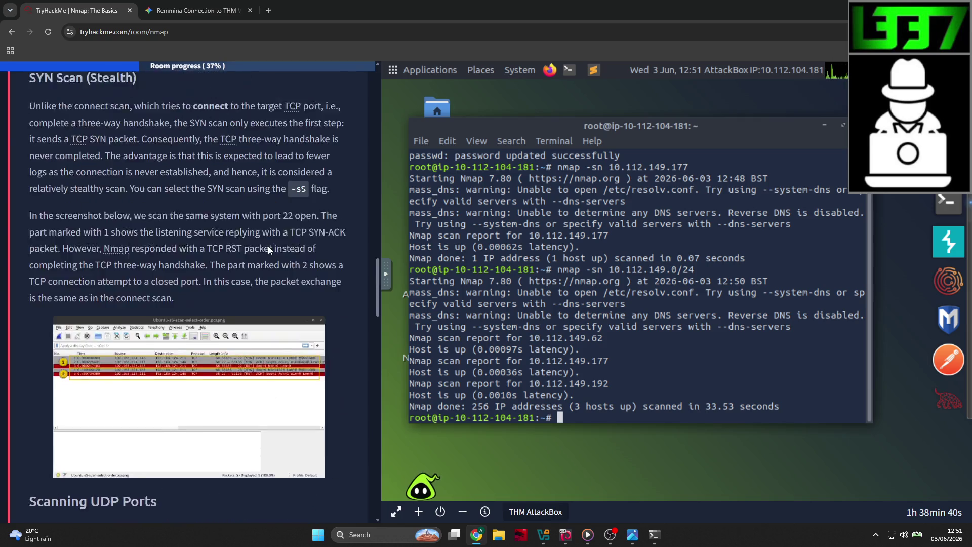
{"action": "scroll", "coordinate": [269, 246], "scroll_direction": "up", "scroll_amount": 15}
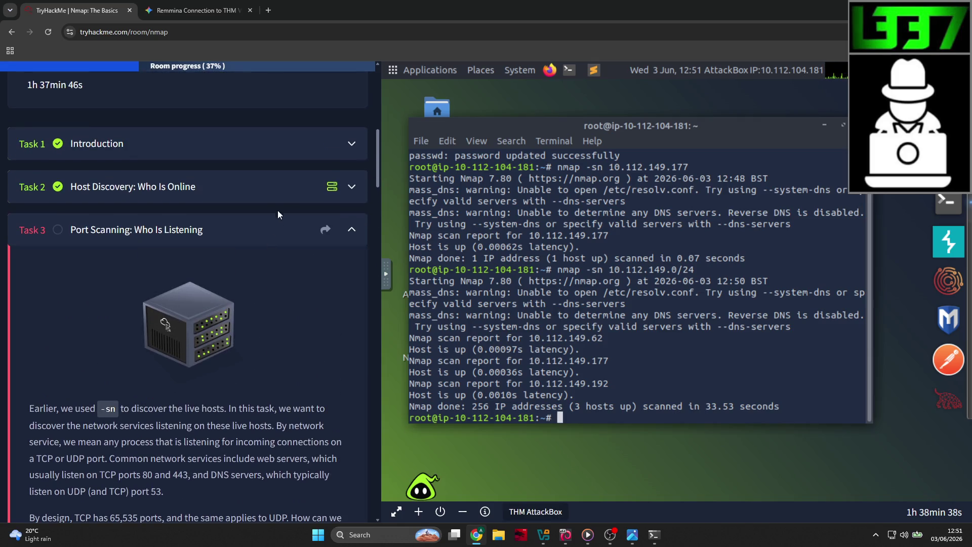
Expand Task 2 Host Discovery and scroll through its content.
{"action": "left_click", "coordinate": [275, 204]}
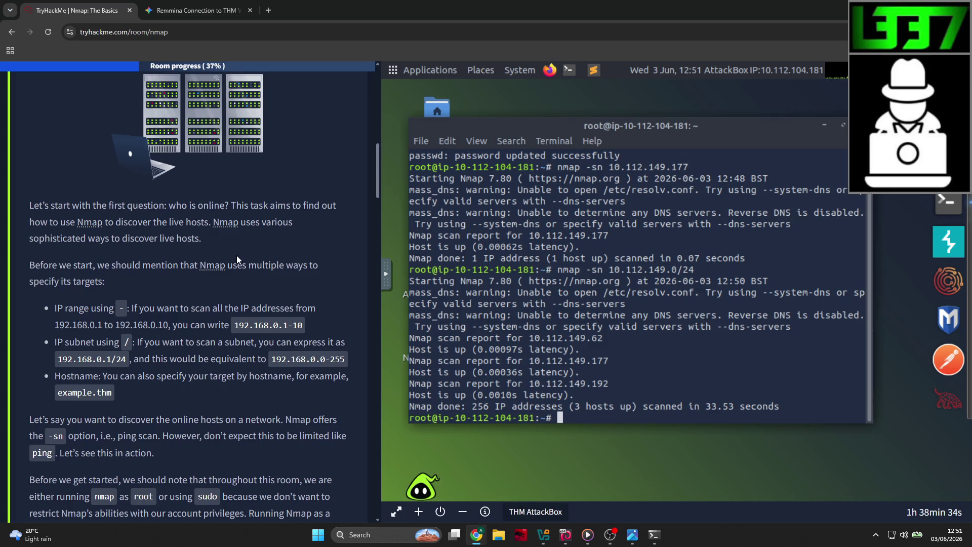
{"action": "scroll", "coordinate": [236, 255], "scroll_direction": "down", "scroll_amount": 2}
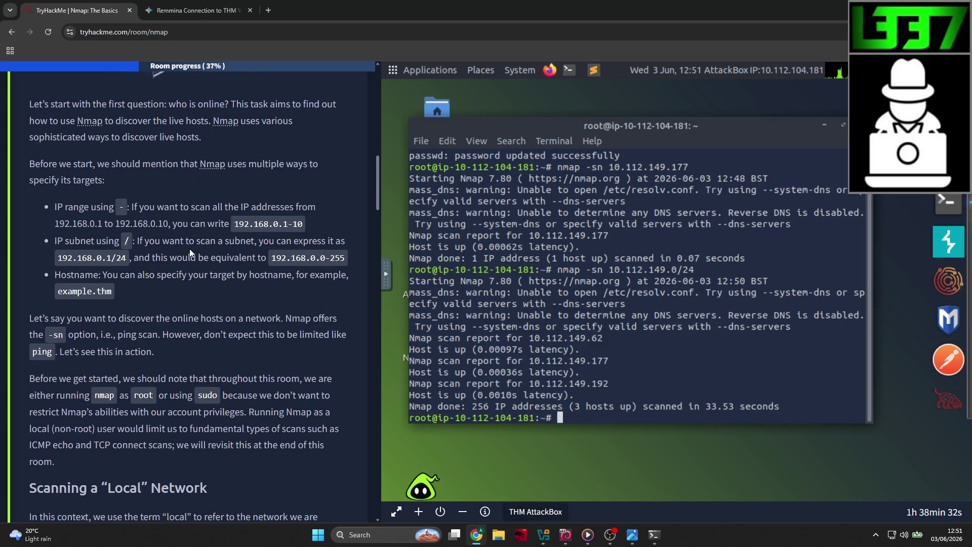
{"action": "scroll", "coordinate": [188, 248], "scroll_direction": "up", "scroll_amount": 2}
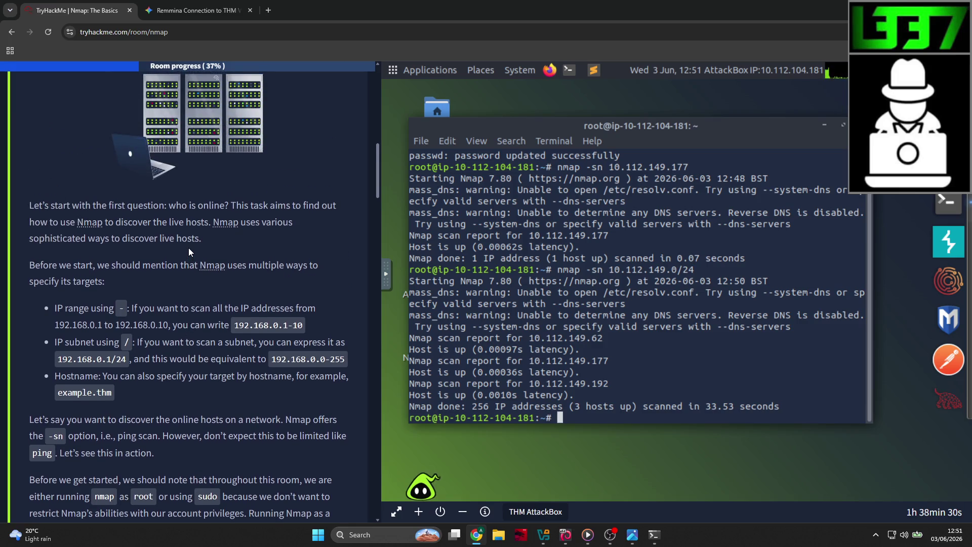
{"action": "scroll", "coordinate": [188, 248], "scroll_direction": "down", "scroll_amount": 2}
{"action": "scroll", "coordinate": [187, 247], "scroll_direction": "down", "scroll_amount": 4}
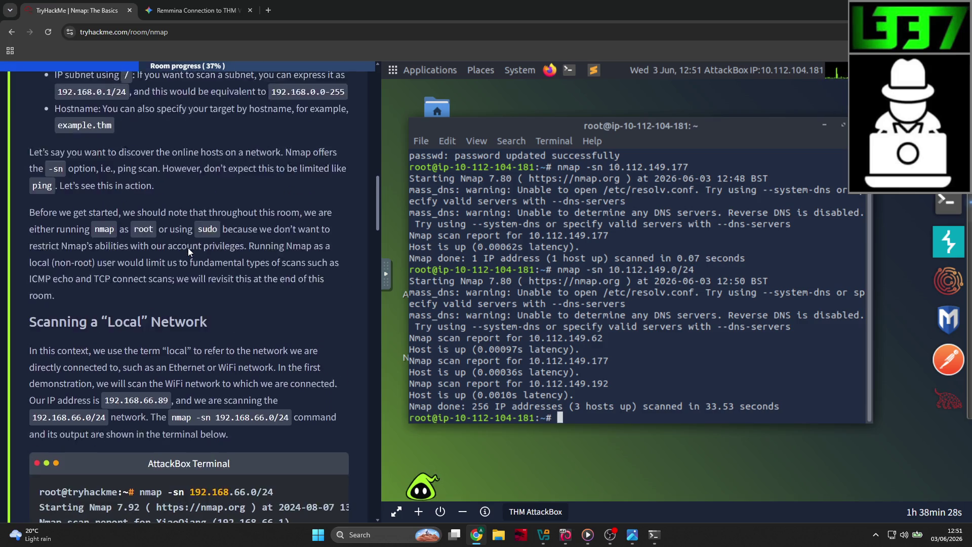
{"action": "scroll", "coordinate": [188, 248], "scroll_direction": "down", "scroll_amount": 4}
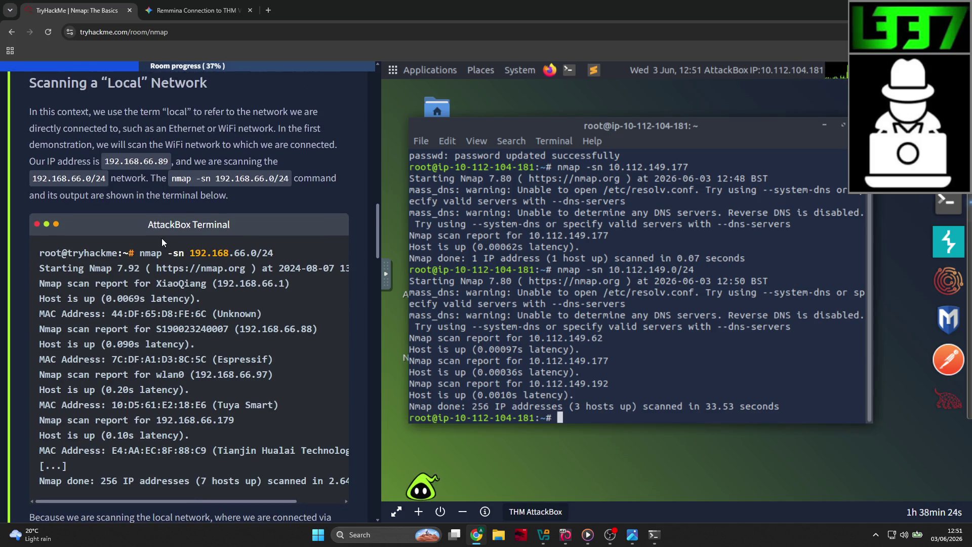
{"action": "scroll", "coordinate": [162, 238], "scroll_direction": "down", "scroll_amount": 2}
{"action": "scroll", "coordinate": [161, 242], "scroll_direction": "down", "scroll_amount": 3}
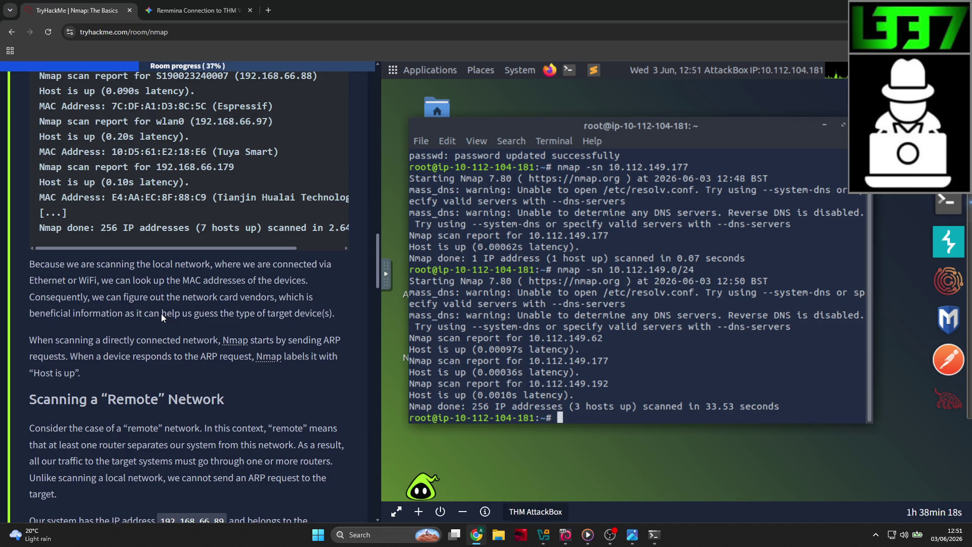
{"action": "scroll", "coordinate": [161, 314], "scroll_direction": "down", "scroll_amount": 3}
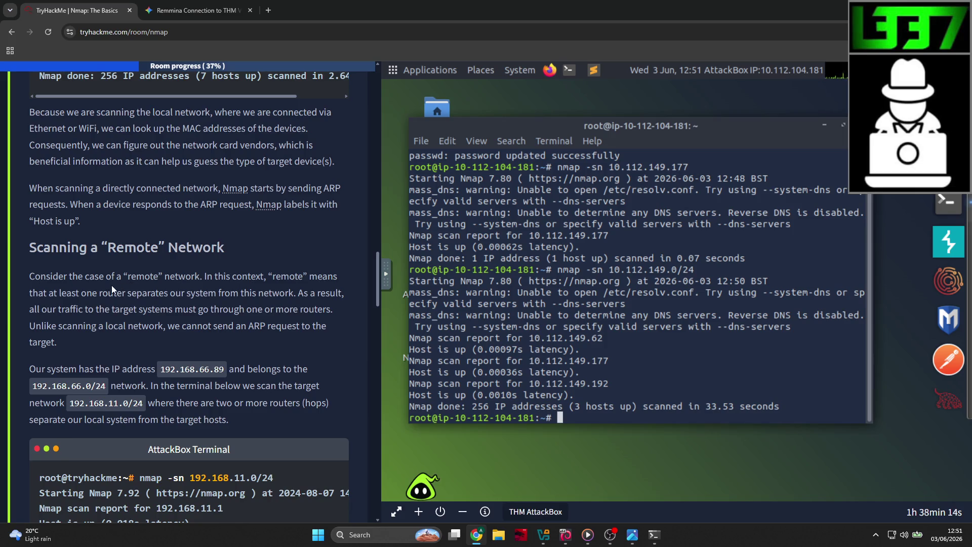
{"action": "scroll", "coordinate": [95, 298], "scroll_direction": "down", "scroll_amount": 4}
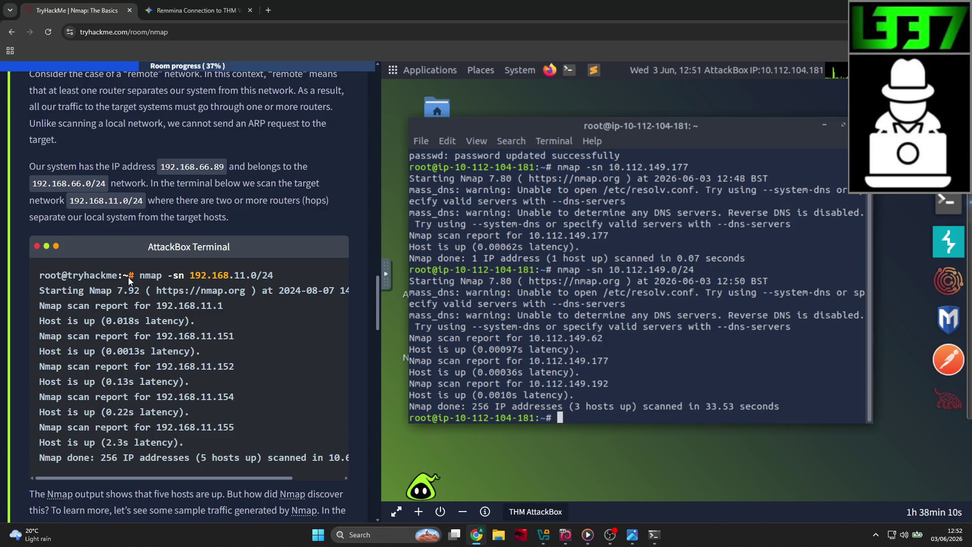
{"action": "scroll", "coordinate": [129, 280], "scroll_direction": "down", "scroll_amount": 4}
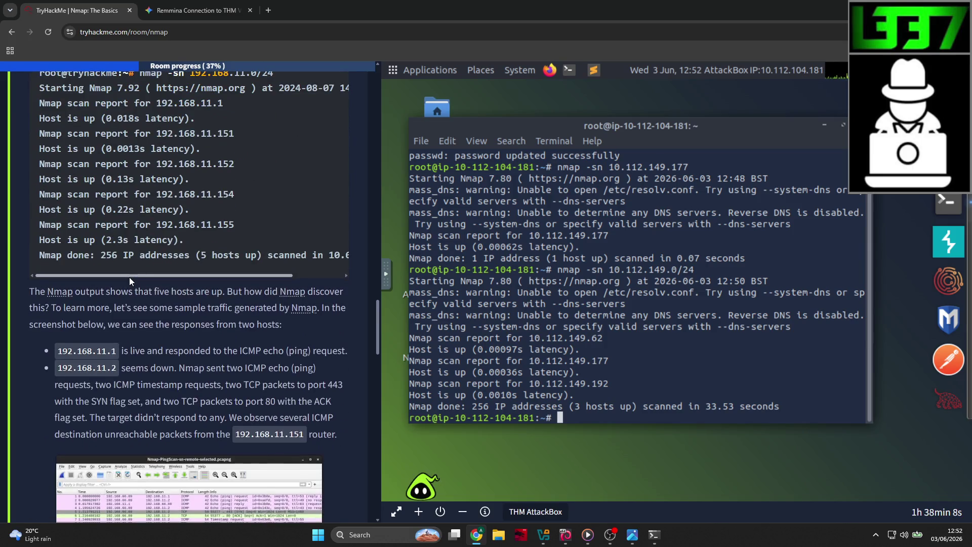
{"action": "scroll", "coordinate": [131, 281], "scroll_direction": "down", "scroll_amount": 1}
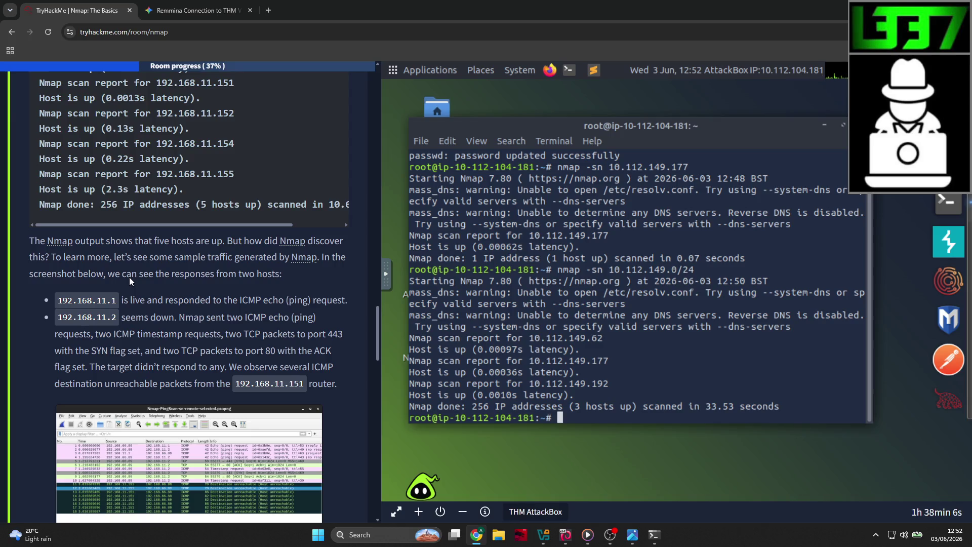
{"action": "scroll", "coordinate": [129, 278], "scroll_direction": "down", "scroll_amount": 8}
{"action": "scroll", "coordinate": [130, 280], "scroll_direction": "down", "scroll_amount": 3}
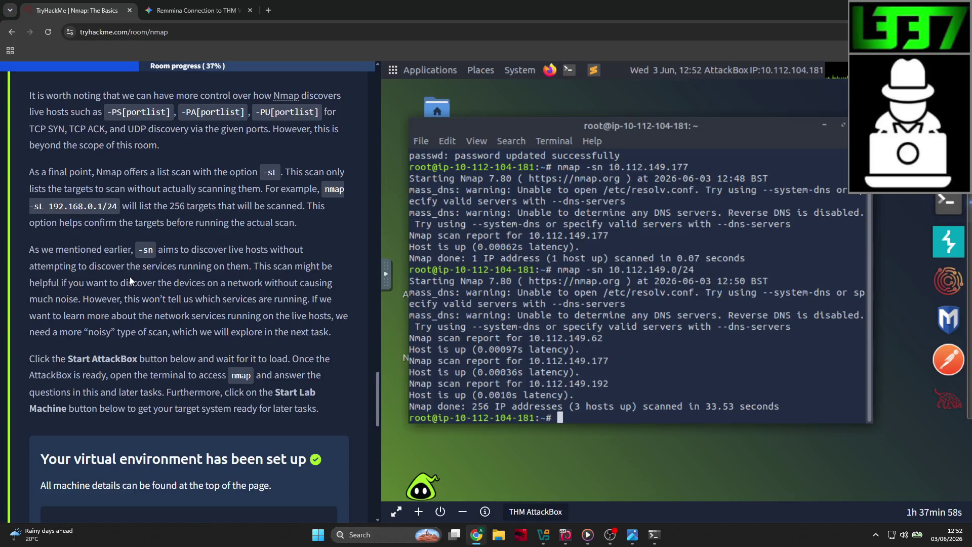
{"action": "scroll", "coordinate": [130, 277], "scroll_direction": "down", "scroll_amount": 4}
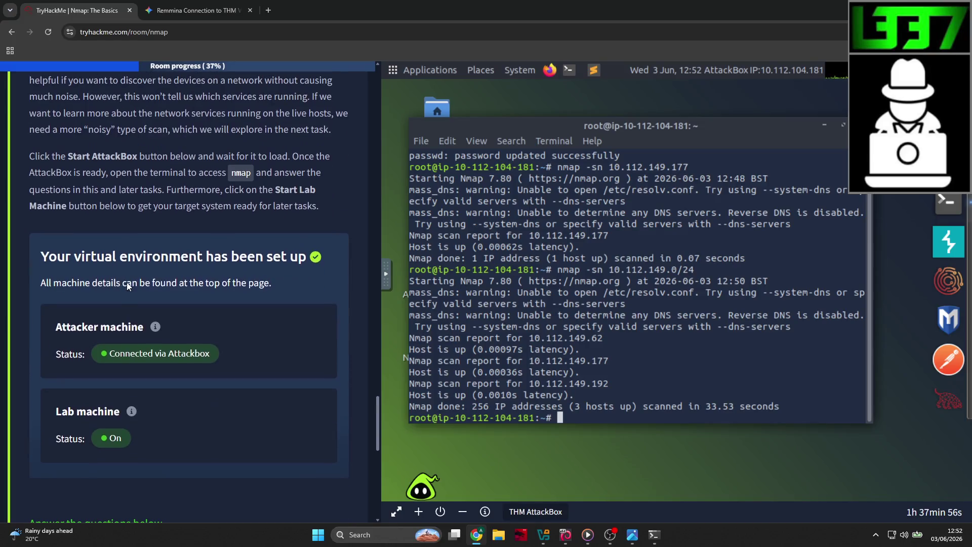
{"action": "scroll", "coordinate": [127, 282], "scroll_direction": "down", "scroll_amount": 10}
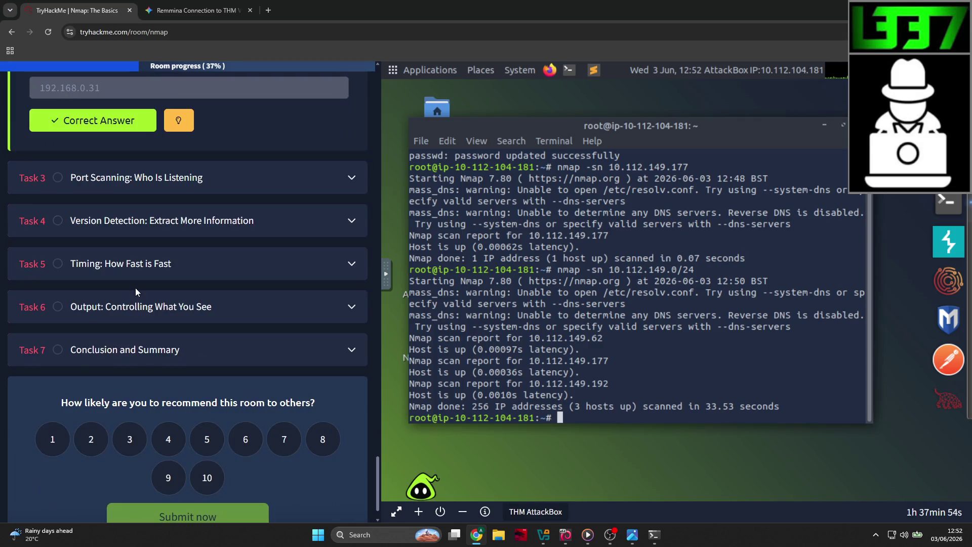
Expand Task 3 Port Scanning and scroll down to its questions.
{"action": "scroll", "coordinate": [135, 288], "scroll_direction": "up", "scroll_amount": 2}
{"action": "left_click", "coordinate": [223, 279]}
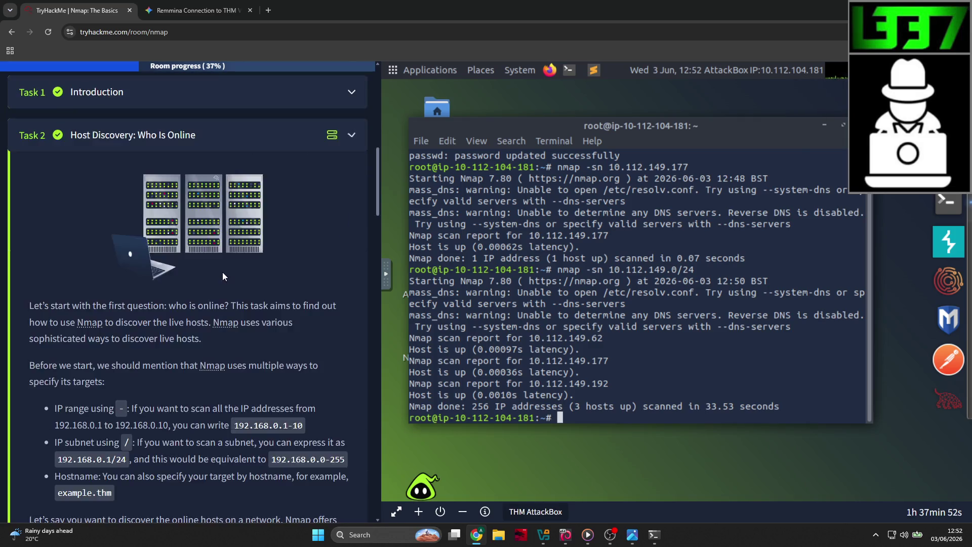
{"action": "scroll", "coordinate": [272, 244], "scroll_direction": "down", "scroll_amount": 20}
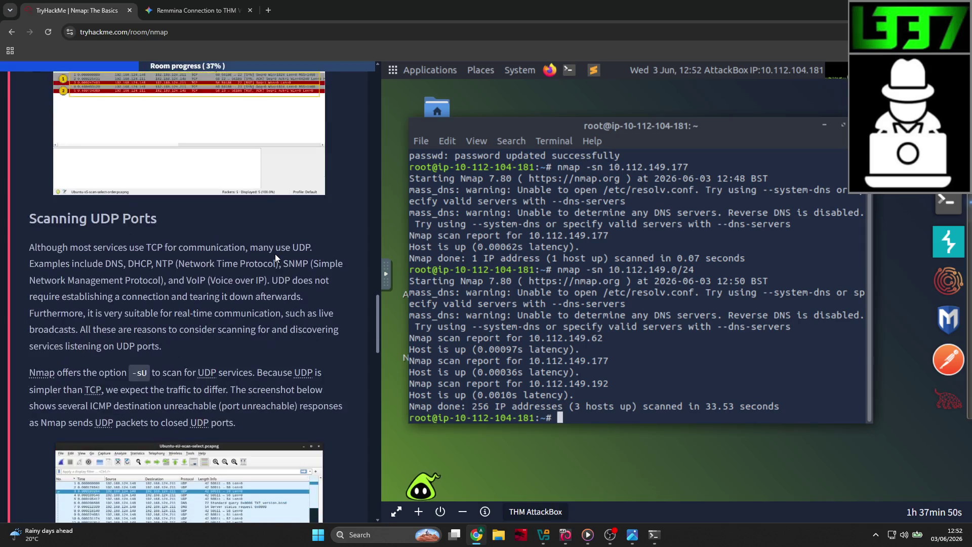
{"action": "scroll", "coordinate": [278, 248], "scroll_direction": "down", "scroll_amount": 18}
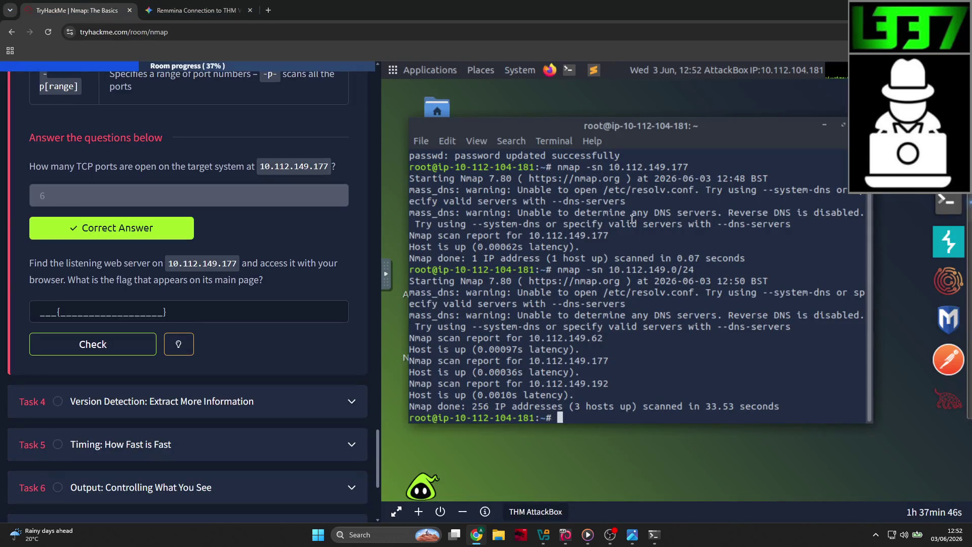
Copy the flag from the coffee page on port 8008 and submit it as Task 3's answer.
{"action": "left_click", "coordinate": [550, 70]}
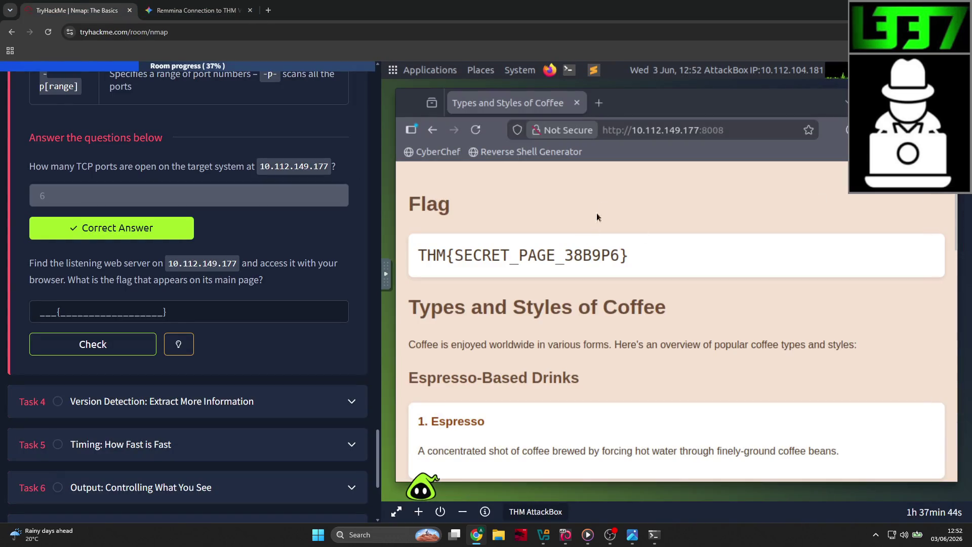
{"action": "left_click_drag", "start_coordinate": [635, 257], "coordinate": [394, 255]}
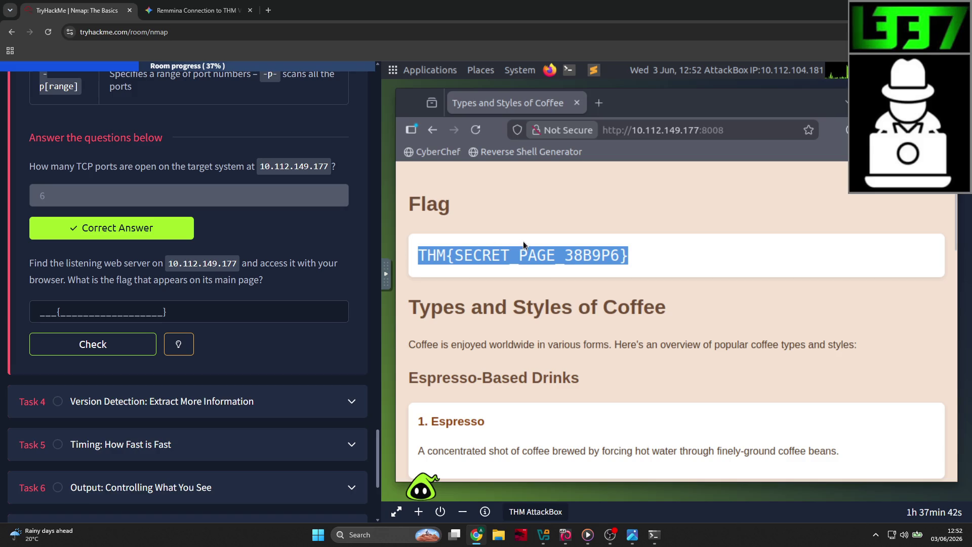
{"action": "key", "text": "ctrl+shift+c"}
{"action": "left_click", "coordinate": [189, 311]}
{"action": "key", "text": "ctrl+v"}
{"action": "key", "text": "Return"}
{"action": "key", "text": "ctrl+w"}
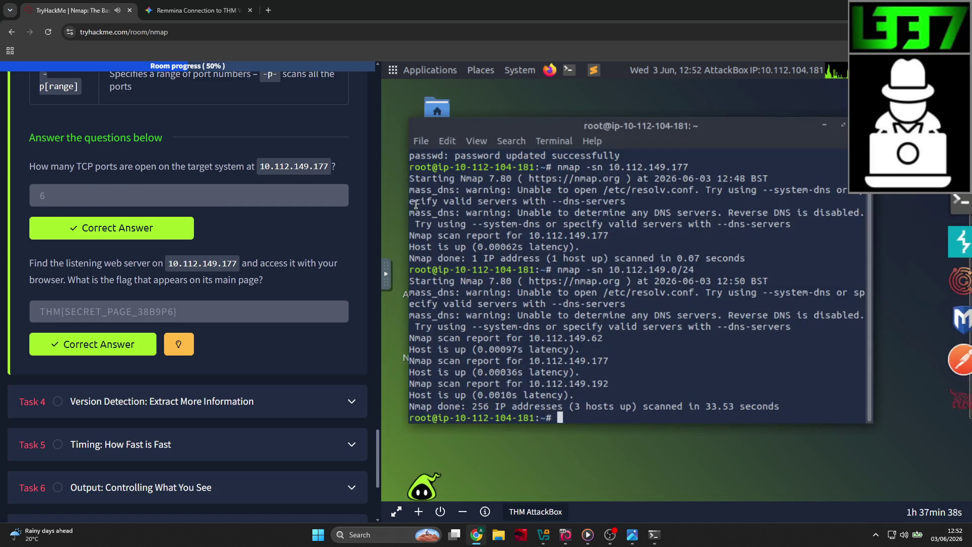
Widen the room instructions pane and expand Task 4 Version Detection.
{"action": "left_click_drag", "start_coordinate": [379, 212], "coordinate": [435, 210]}
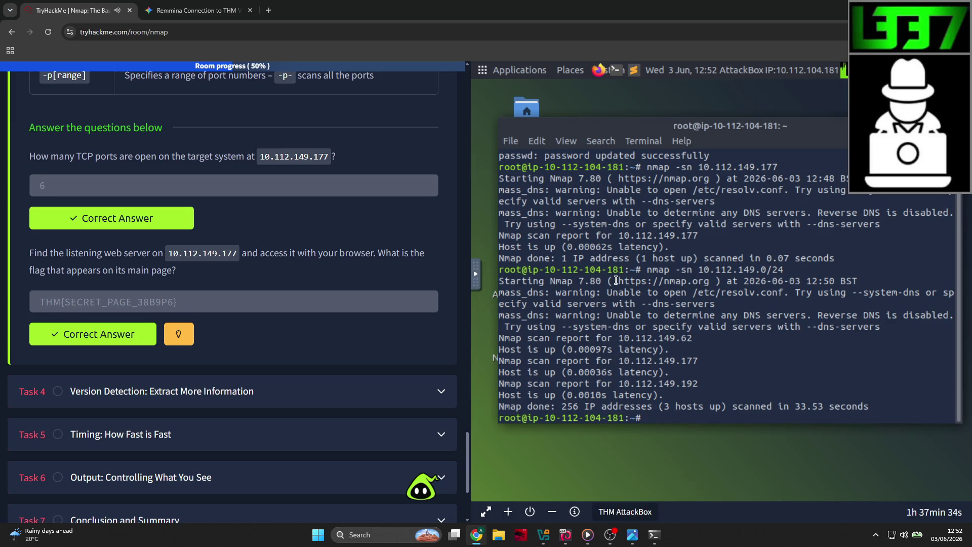
{"action": "scroll", "coordinate": [736, 290], "scroll_direction": "up", "scroll_amount": 1}
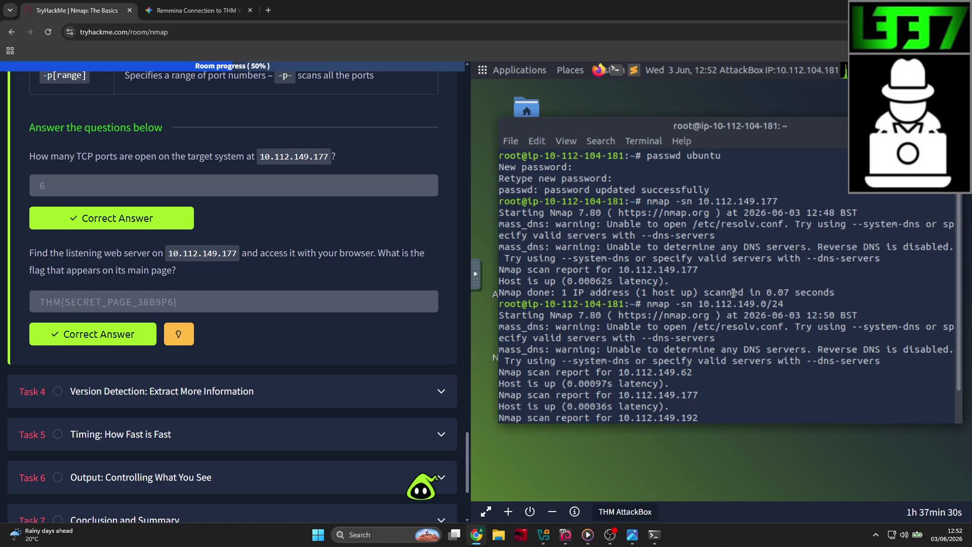
{"action": "scroll", "coordinate": [734, 293], "scroll_direction": "down", "scroll_amount": 1}
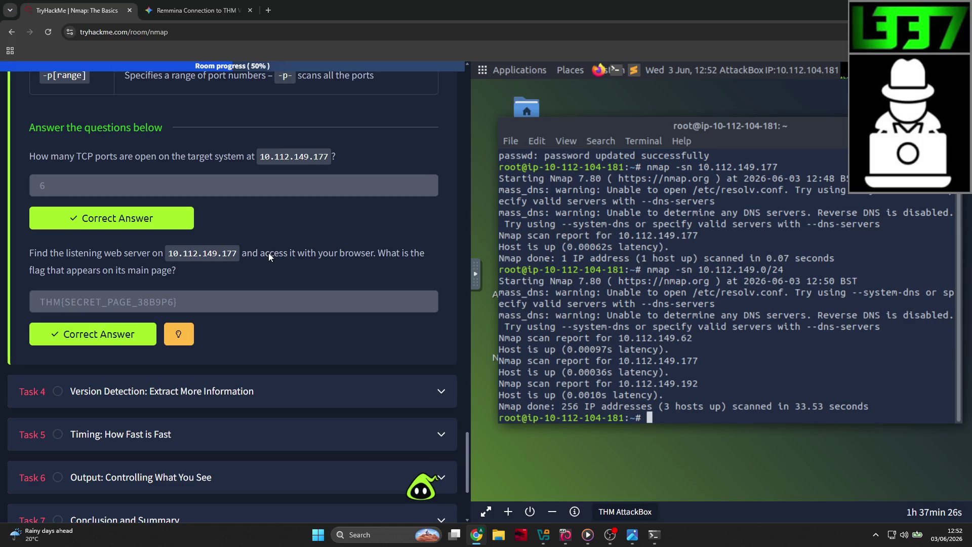
{"action": "scroll", "coordinate": [269, 252], "scroll_direction": "down", "scroll_amount": 1}
{"action": "scroll", "coordinate": [272, 250], "scroll_direction": "down", "scroll_amount": 1}
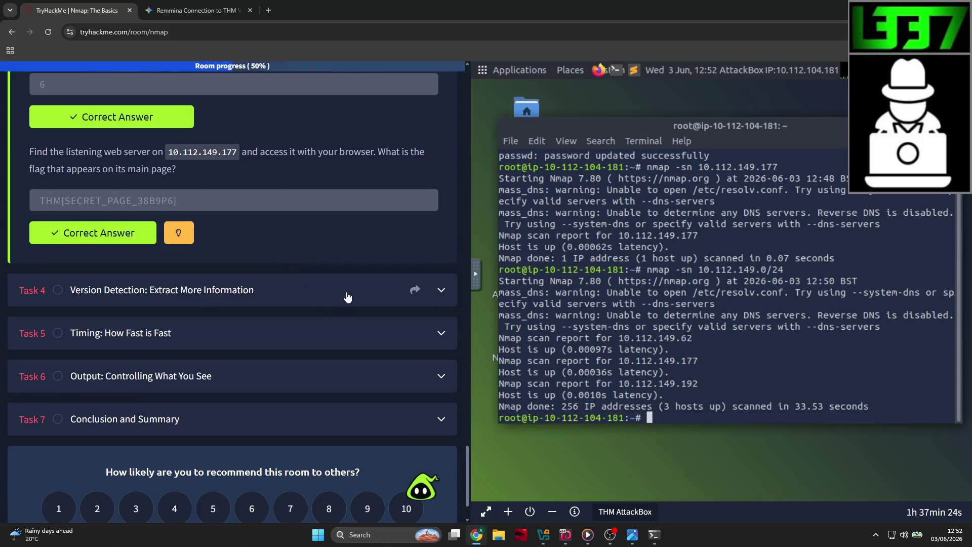
{"action": "left_click", "coordinate": [330, 290]}
Scroll through the OS Detection section, then request terminating the AttackBox.
{"action": "scroll", "coordinate": [329, 230], "scroll_direction": "down", "scroll_amount": 1}
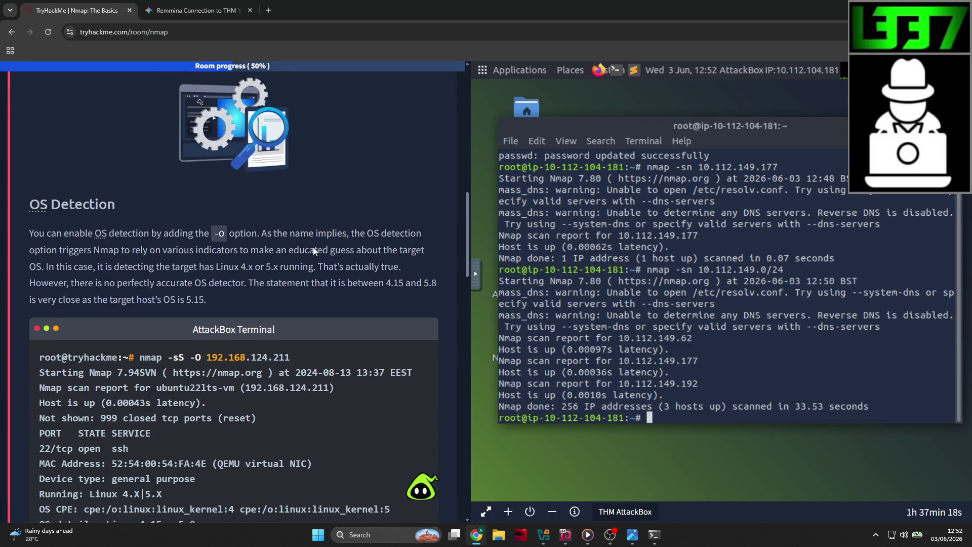
{"action": "scroll", "coordinate": [226, 227], "scroll_direction": "down", "scroll_amount": 1}
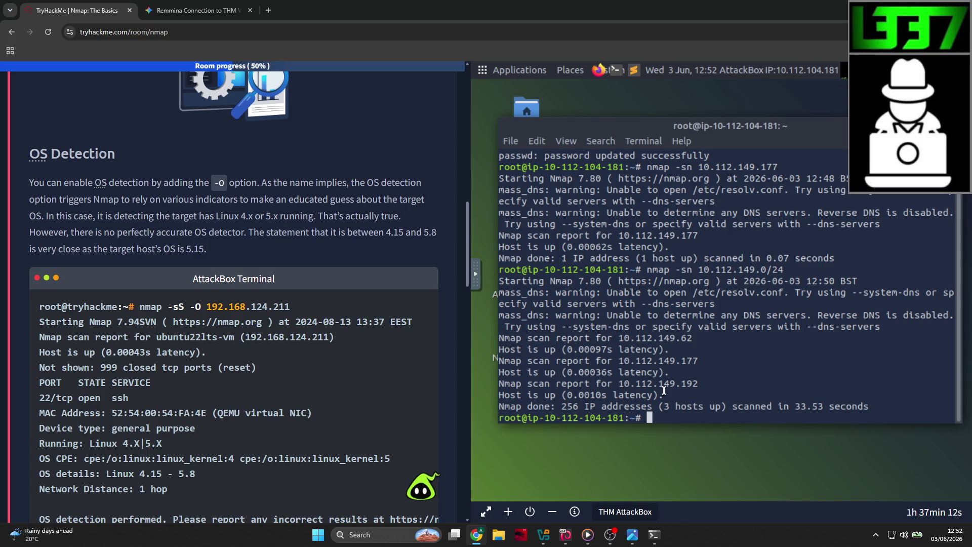
{"action": "mouse_move", "coordinate": [968, 304]}
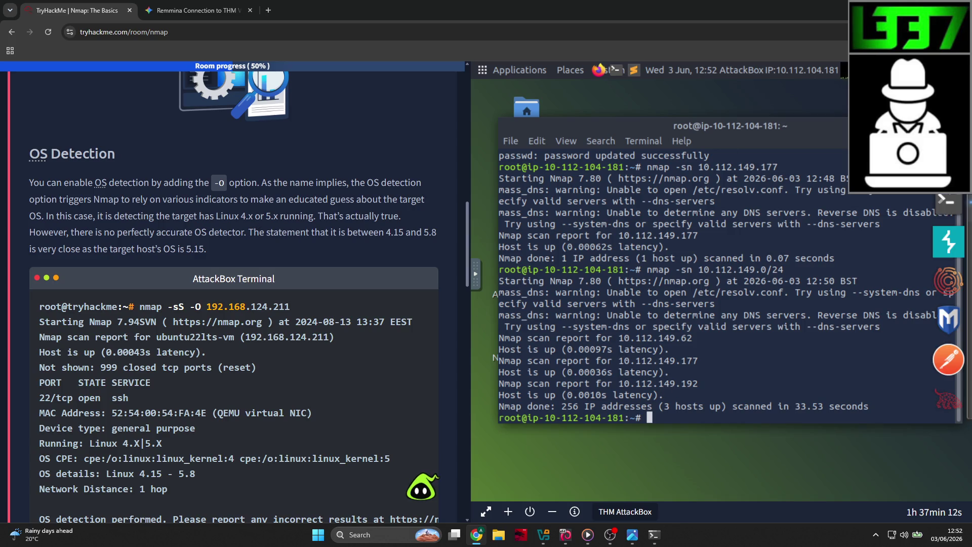
{"action": "left_click", "coordinate": [532, 509]}
Confirm terminating the AttackBox and begin typing nmap -sT 10.112. in the Kali terminal.
{"action": "left_click", "coordinate": [599, 337]}
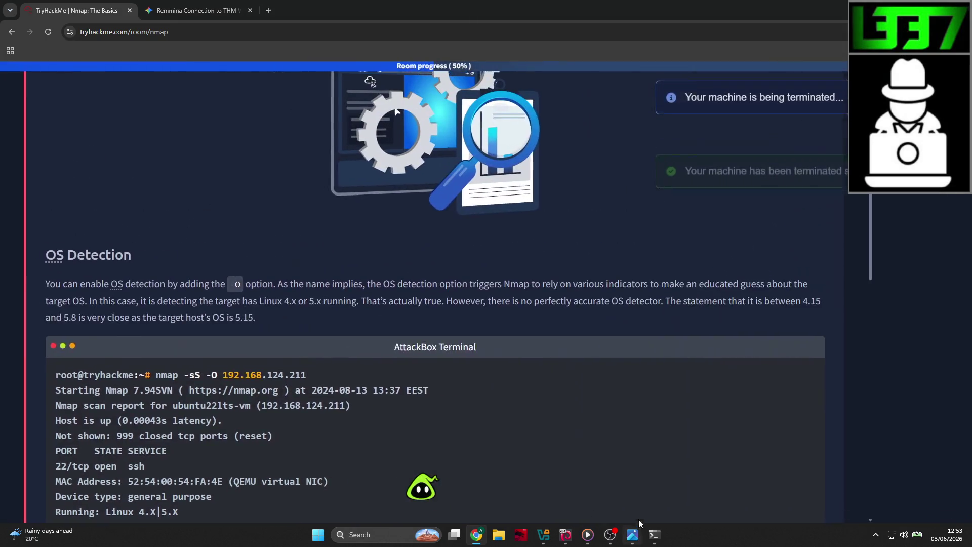
{"action": "left_click", "coordinate": [565, 534]}
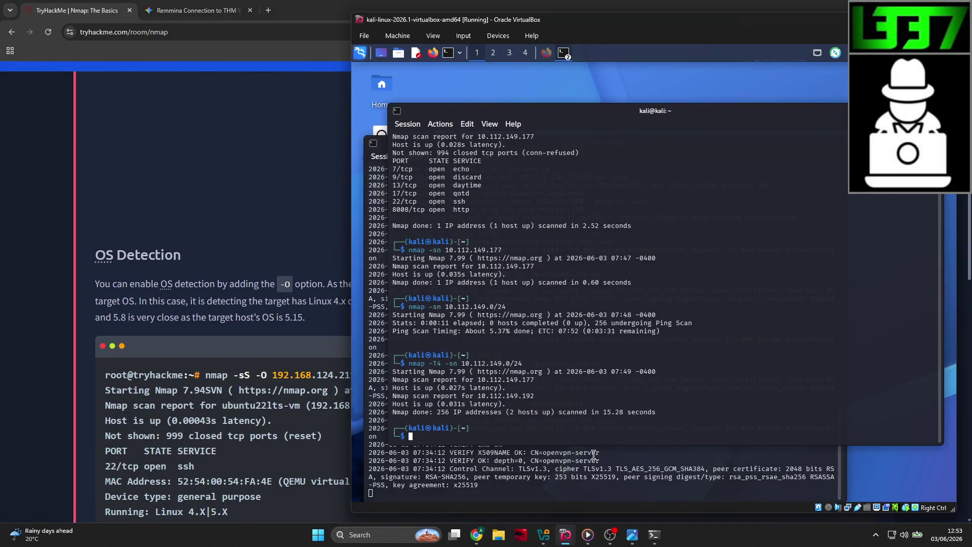
{"action": "type", "text": "nmap "}
{"action": "type", "text": "-sT "}
{"action": "type", "text": "10.112."}
Return to the room page and expand Task 2 Host Discovery.
{"action": "left_click", "coordinate": [83, 203]}
{"action": "scroll", "coordinate": [83, 204], "scroll_direction": "up", "scroll_amount": 15}
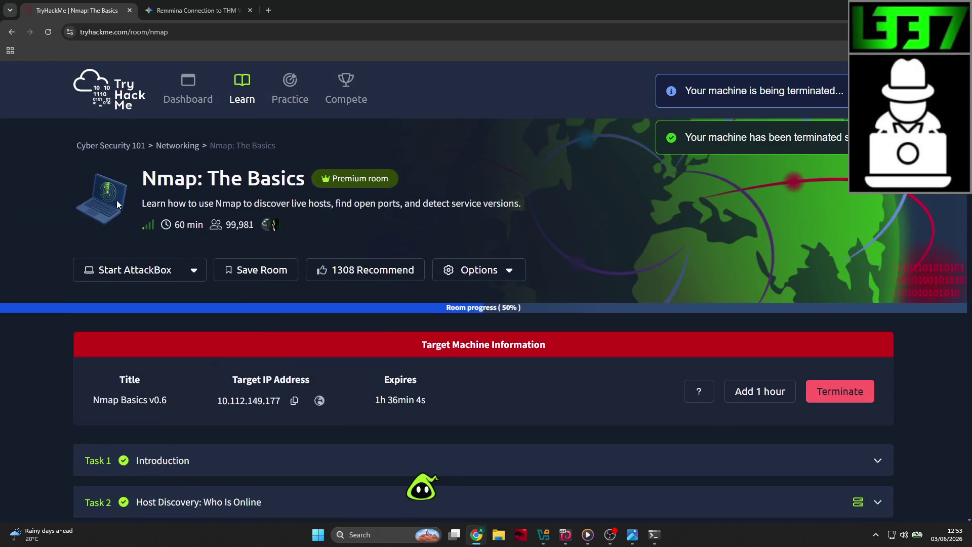
{"action": "scroll", "coordinate": [114, 199], "scroll_direction": "down", "scroll_amount": 5}
{"action": "scroll", "coordinate": [132, 198], "scroll_direction": "up", "scroll_amount": 2}
{"action": "scroll", "coordinate": [258, 154], "scroll_direction": "down", "scroll_amount": 3}
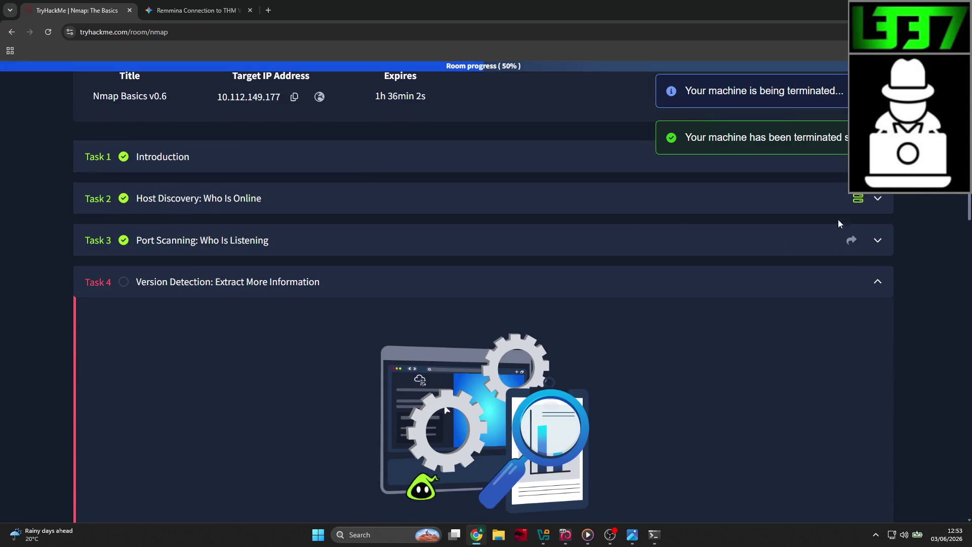
{"action": "left_click", "coordinate": [851, 199]}
{"action": "left_click", "coordinate": [826, 198]}
{"action": "scroll", "coordinate": [532, 277], "scroll_direction": "down", "scroll_amount": 7}
{"action": "scroll", "coordinate": [532, 278], "scroll_direction": "down", "scroll_amount": 20}
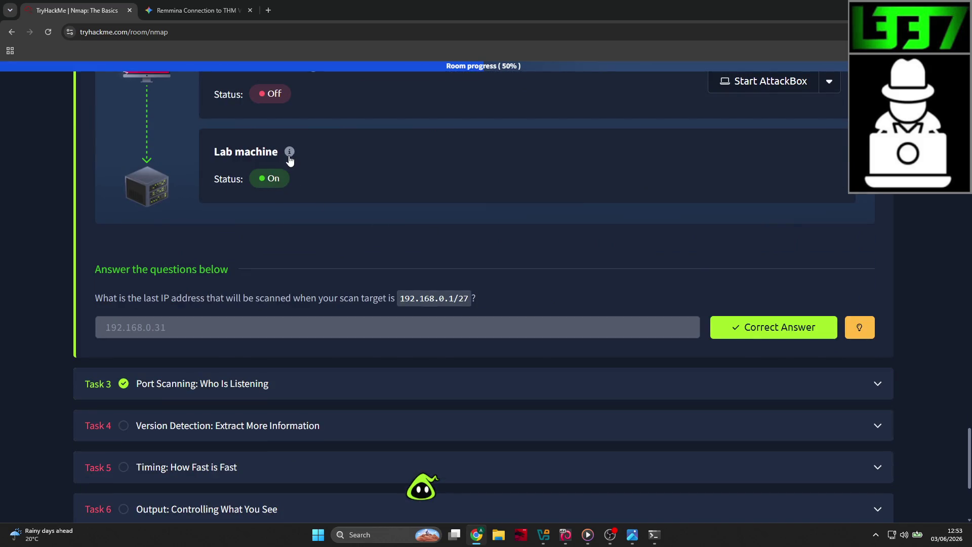
{"action": "scroll", "coordinate": [304, 187], "scroll_direction": "up", "scroll_amount": 2}
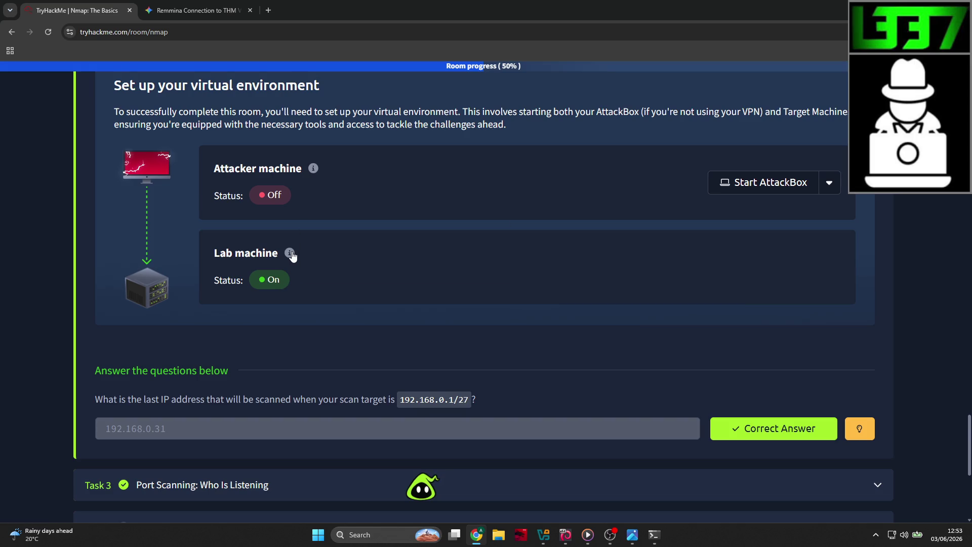
Review the Start AttackBox dropdown's choices for launching an attack machine.
{"action": "mouse_move", "coordinate": [294, 254]}
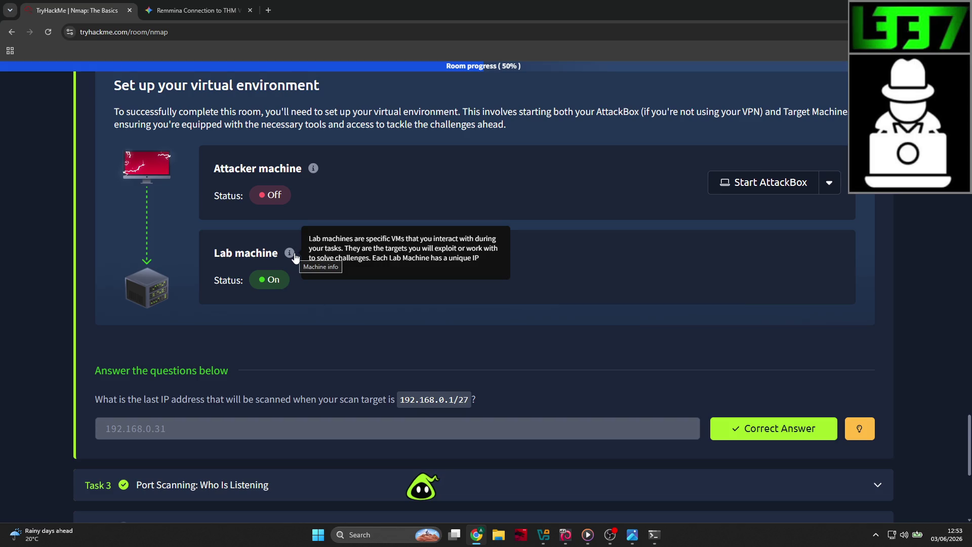
{"action": "scroll", "coordinate": [294, 253], "scroll_direction": "up", "scroll_amount": 20}
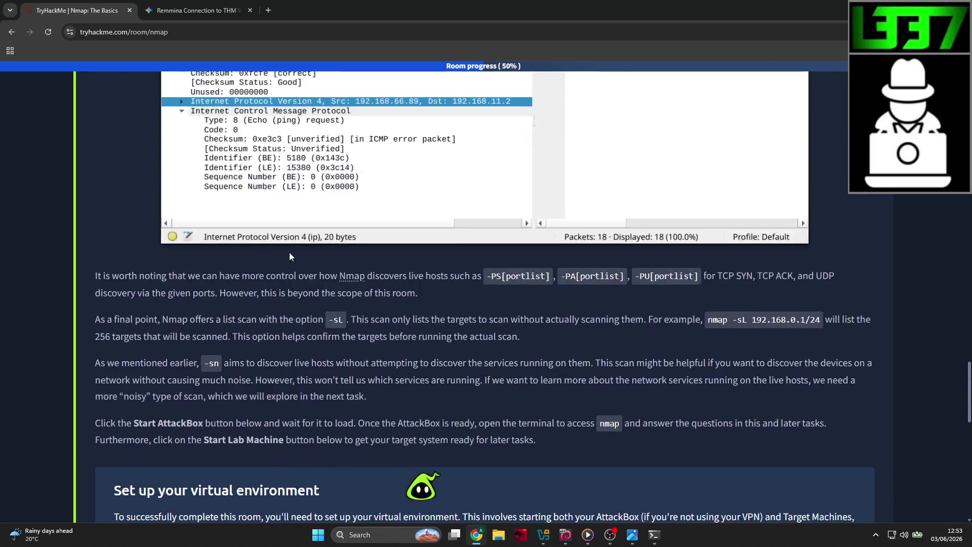
{"action": "scroll", "coordinate": [268, 244], "scroll_direction": "up", "scroll_amount": 7}
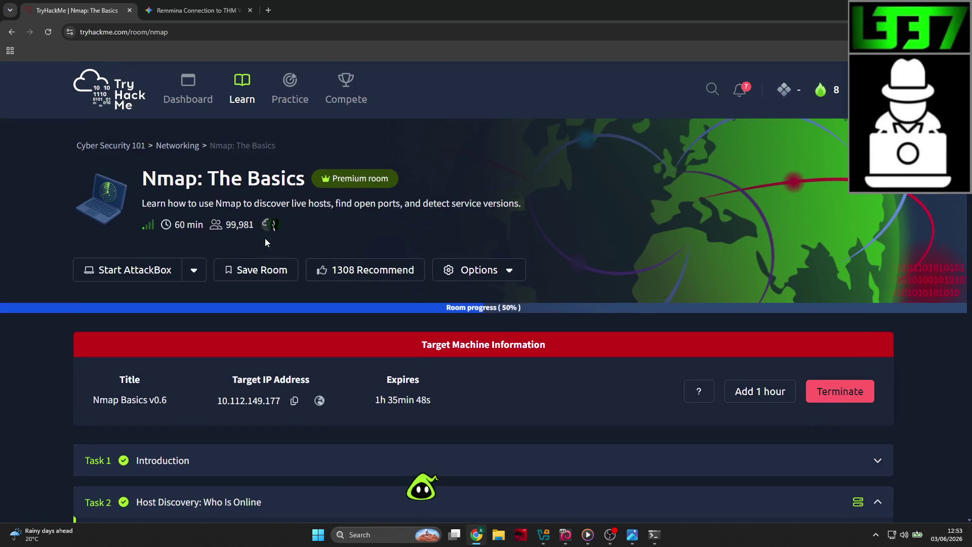
{"action": "left_click", "coordinate": [193, 271]}
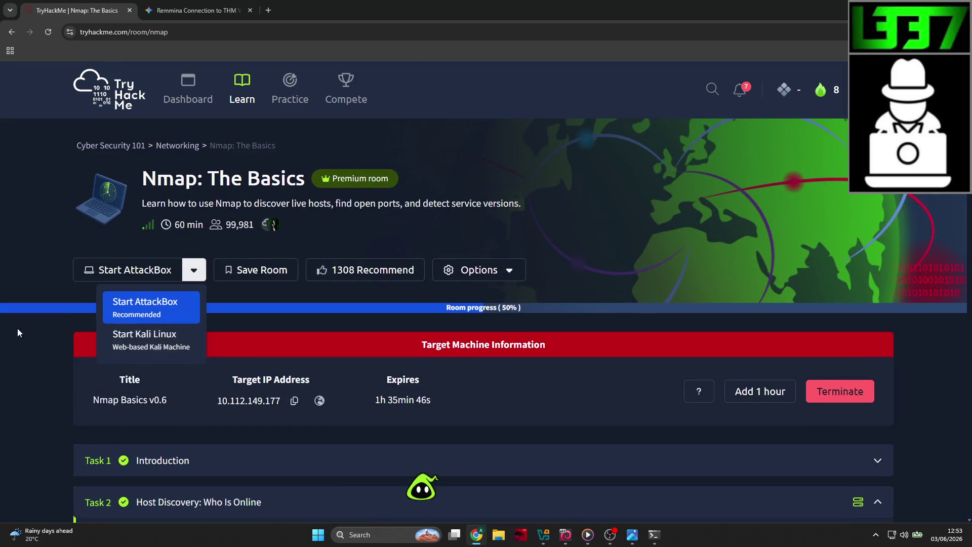
{"action": "scroll", "coordinate": [132, 275], "scroll_direction": "down", "scroll_amount": 20}
{"action": "scroll", "coordinate": [127, 243], "scroll_direction": "down", "scroll_amount": 12}
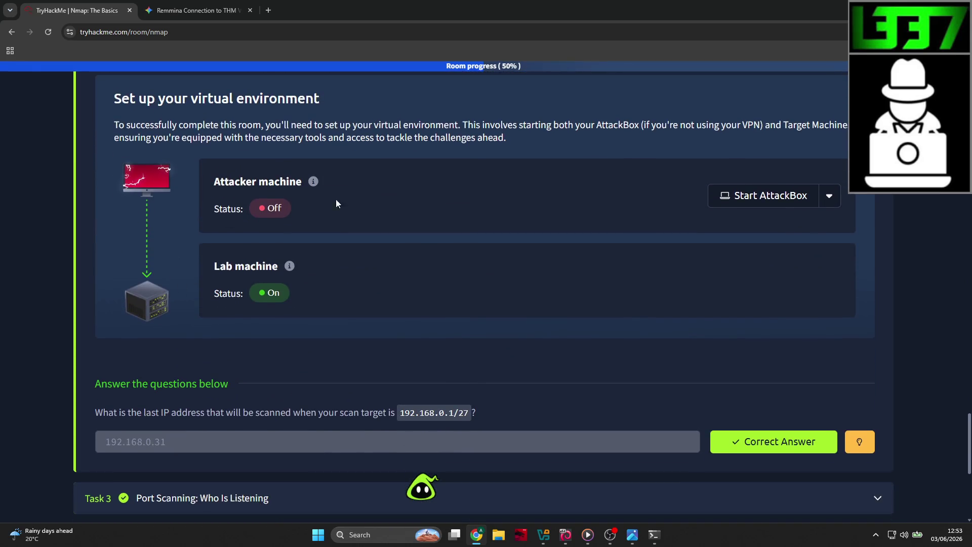
{"action": "left_click", "coordinate": [830, 197]}
Ping 10.112.149.177 from the Kali terminal, stopping after two replies.
{"action": "key", "text": "alt+Tab"}
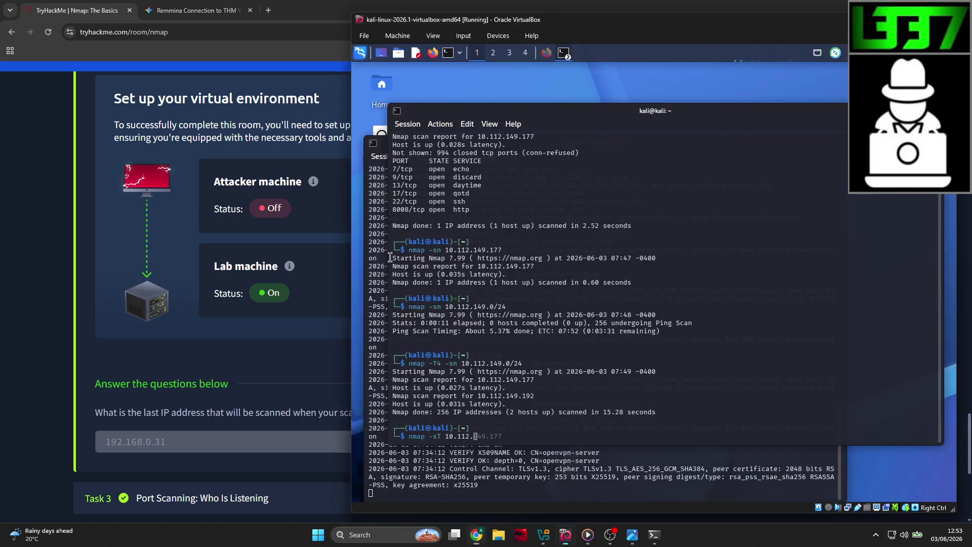
{"action": "key", "text": "End"}
{"action": "key", "text": "BackSpace"}
{"action": "key", "text": "BackSpace"}
{"action": "key", "text": "BackSpace"}
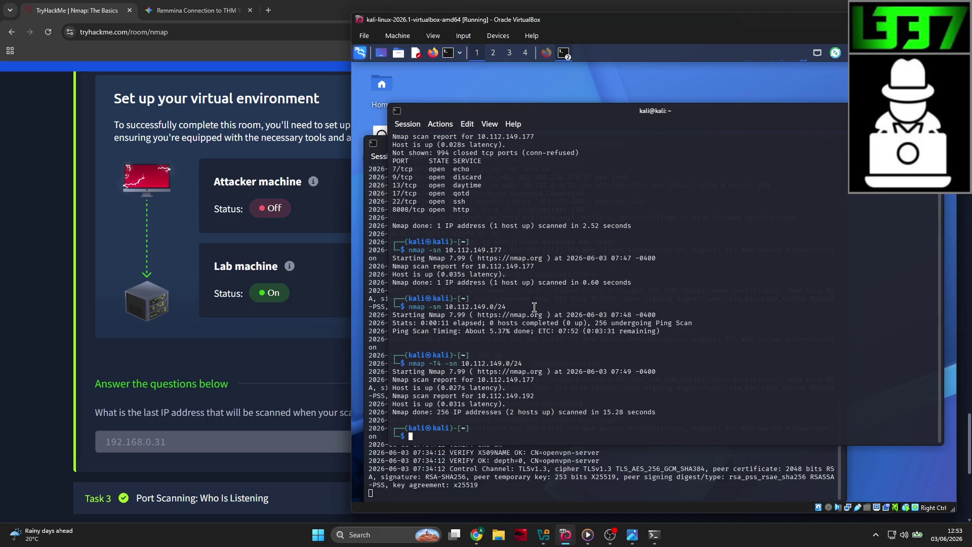
{"action": "type", "text": "ping 10.112.14"}
{"action": "type", "text": "9.1"}
{"action": "type", "text": "77"}
{"action": "key", "text": "Return"}
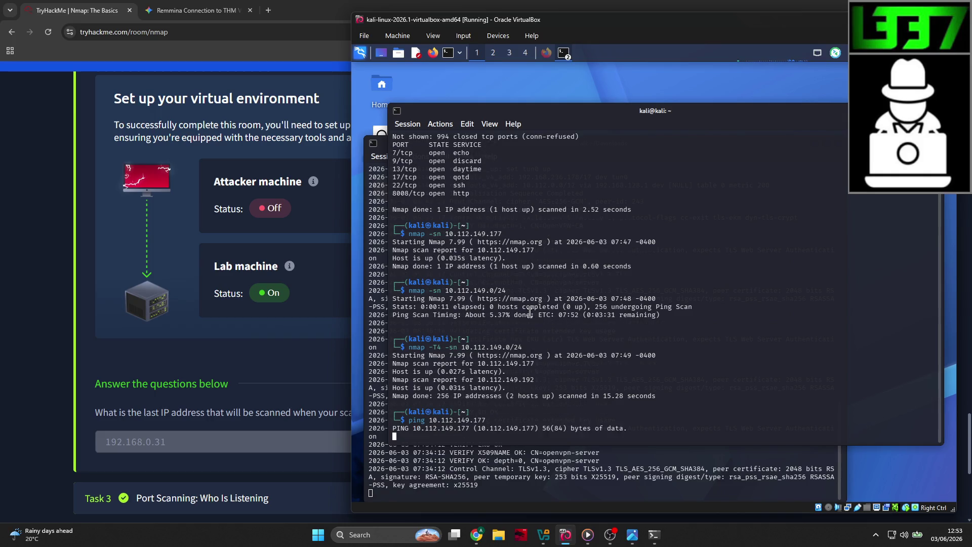
{"action": "key", "text": "ctrl+c"}
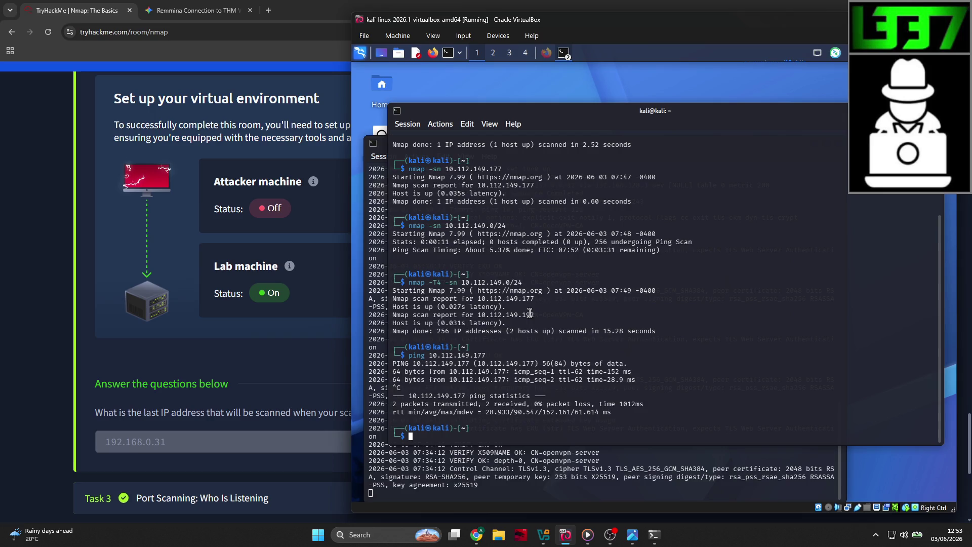
Recall the earlier nmap command, then go back to the TryHackMe room page.
{"action": "key", "text": "Up"}
{"action": "key", "text": "Up"}
{"action": "key", "text": "Home"}
{"action": "key", "text": "Right"}
{"action": "key", "text": "Right"}
{"action": "key", "text": "Right"}
{"action": "left_click", "coordinate": [5, 324]}
{"action": "scroll", "coordinate": [76, 317], "scroll_direction": "down", "scroll_amount": 6}
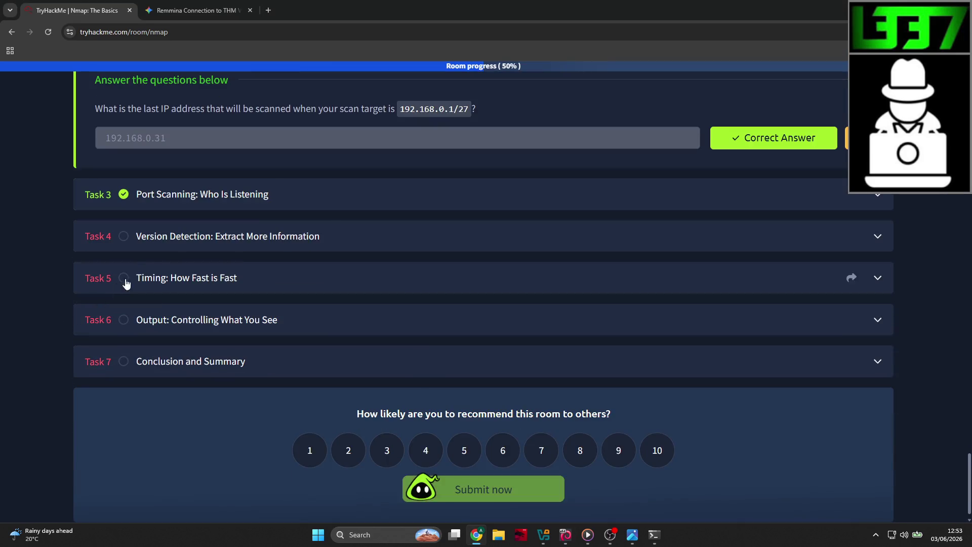
Run an nmap -T4 -O OS detection scan against 10.112.149.177.
{"action": "left_click", "coordinate": [321, 230]}
{"action": "scroll", "coordinate": [143, 235], "scroll_direction": "down", "scroll_amount": 5}
{"action": "key", "text": "alt+Tab"}
{"action": "left_click", "coordinate": [363, 159]}
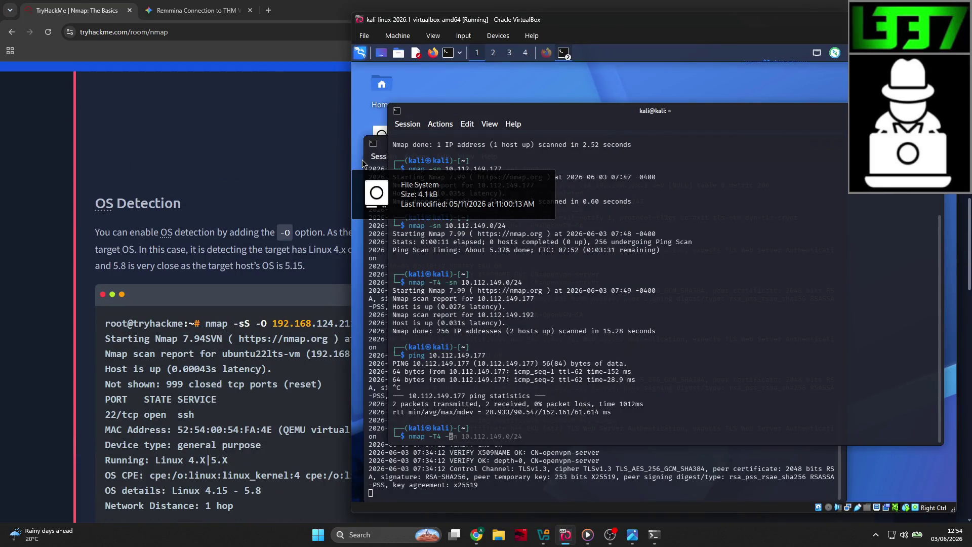
{"action": "key", "text": "ctrl+k"}
{"action": "type", "text": "O"}
{"action": "type", "text": " 10.112.149.177"}
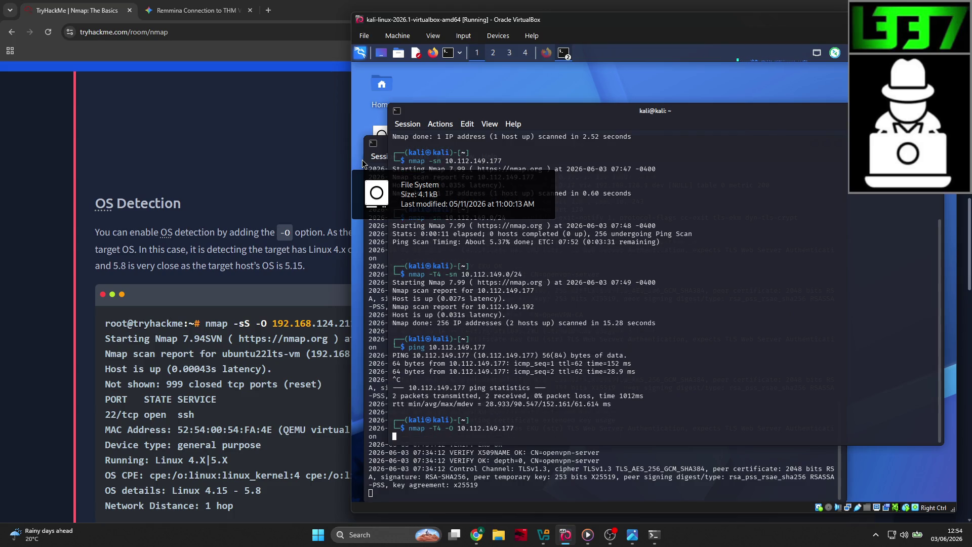
{"action": "key", "text": "Return"}
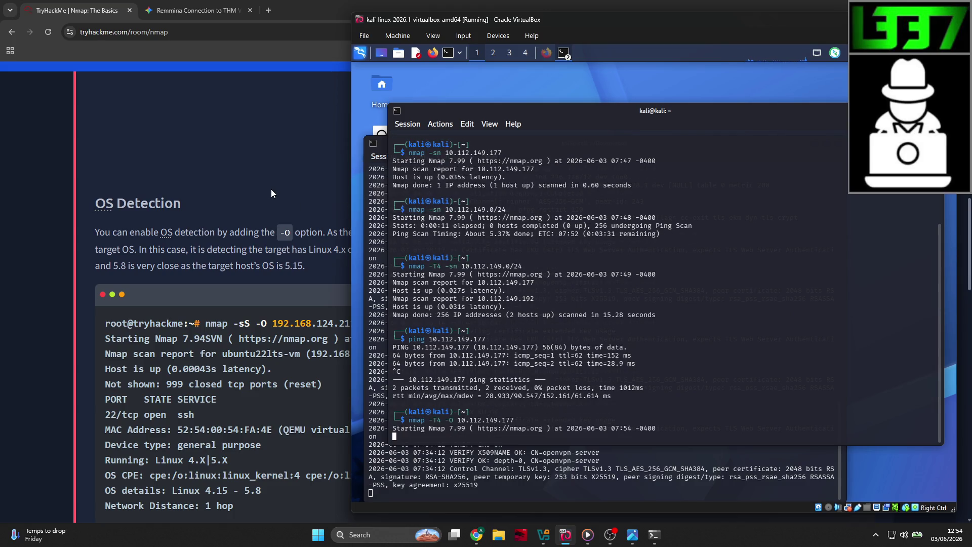
Rerun OS detection as a connect scan with nmap -T4 -sT -O and check the network distance.
{"action": "left_click", "coordinate": [286, 182]}
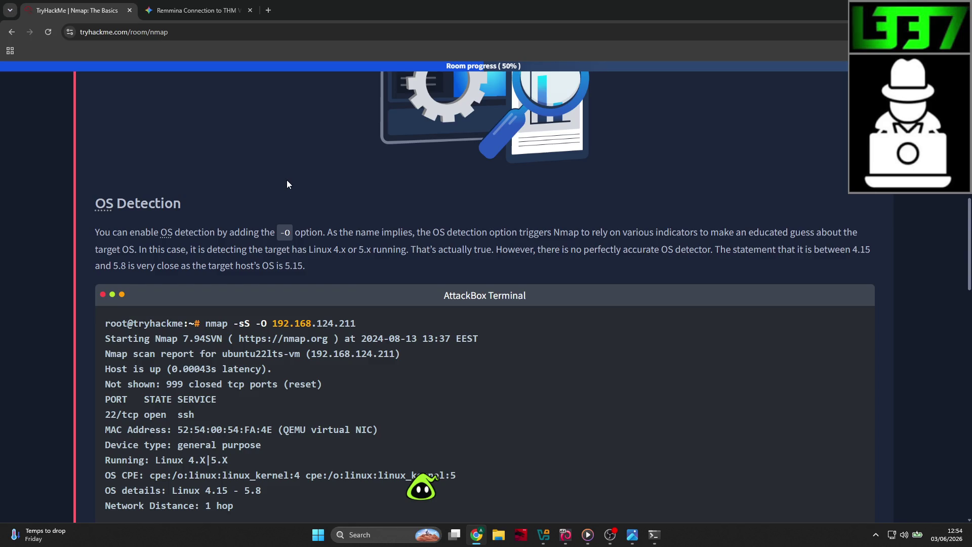
{"action": "key", "text": "alt+Tab"}
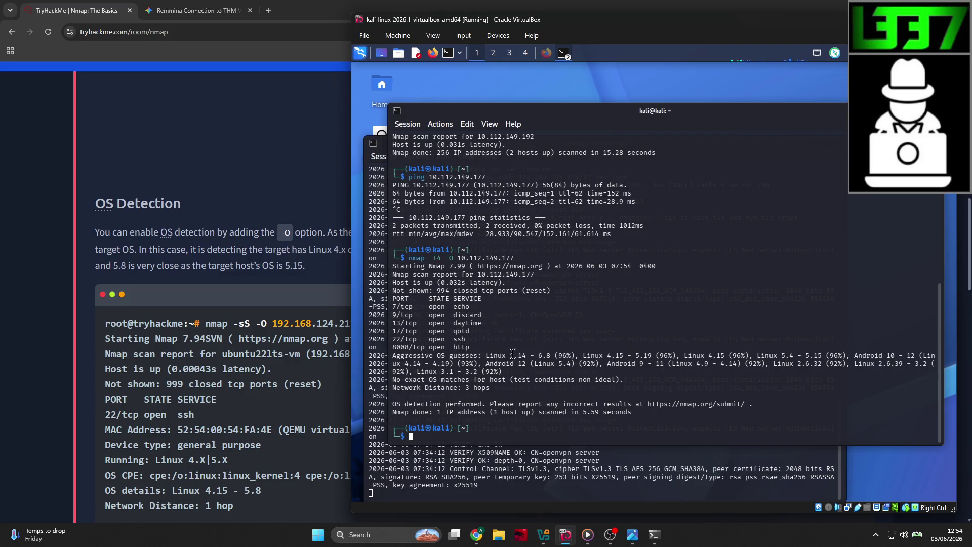
{"action": "key", "text": "Up"}
{"action": "key", "text": "Left"}
{"action": "key", "text": "Left"}
{"action": "key", "text": "Left"}
{"action": "key", "text": "Left"}
{"action": "key", "text": "Left"}
{"action": "key", "text": "Left"}
{"action": "type", "text": "-sT"}
{"action": "key", "text": "Return"}
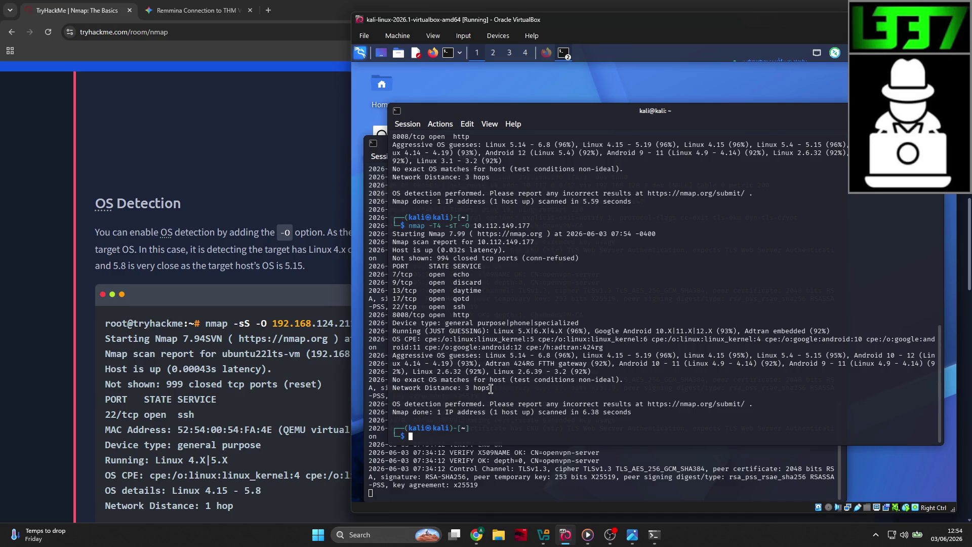
{"action": "left_click_drag", "start_coordinate": [494, 388], "coordinate": [400, 388]}
{"action": "left_click", "coordinate": [432, 379]}
Rerun the scan as nmap -sT -O 10.112.149.177 without the -T4 timing option.
{"action": "left_click", "coordinate": [74, 312]}
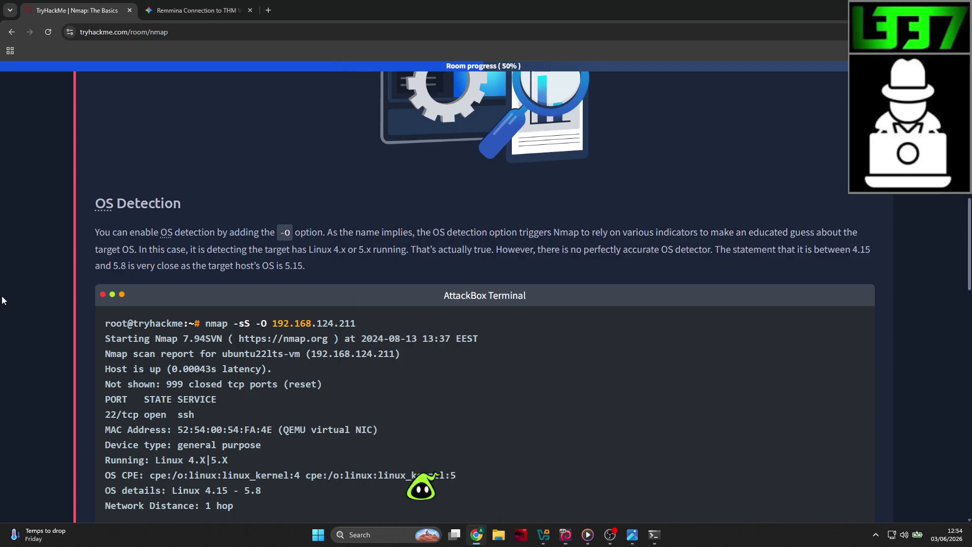
{"action": "scroll", "coordinate": [206, 274], "scroll_direction": "down", "scroll_amount": 2}
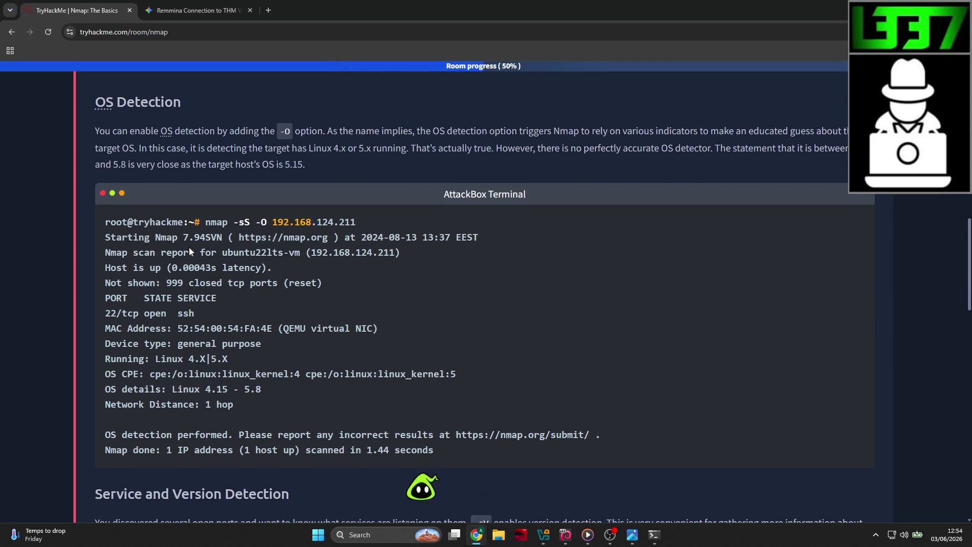
{"action": "scroll", "coordinate": [174, 271], "scroll_direction": "down", "scroll_amount": 1}
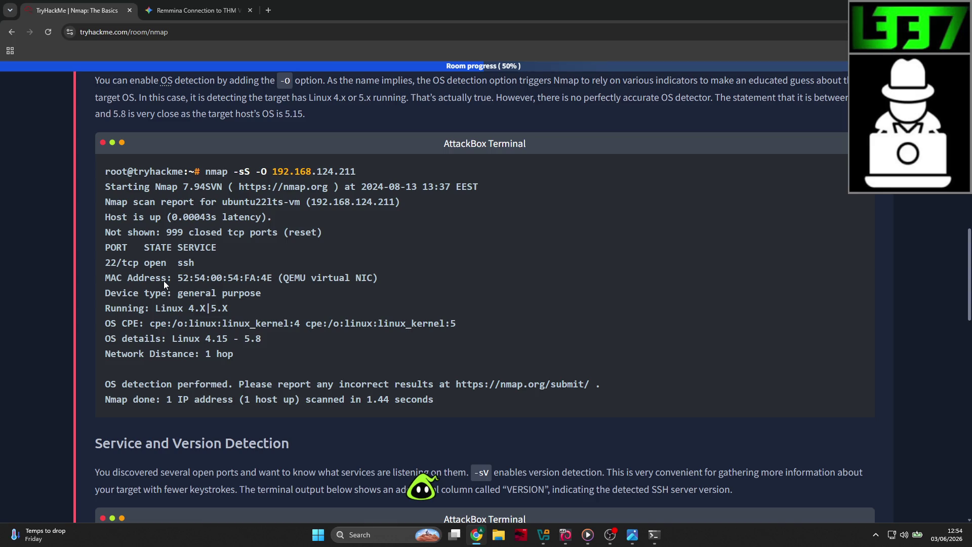
{"action": "key", "text": "alt+Tab"}
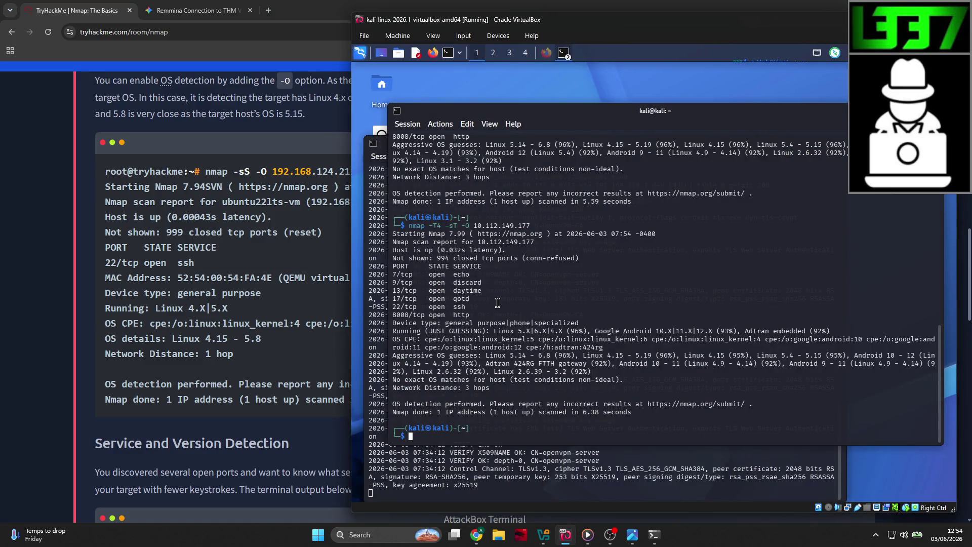
{"action": "key", "text": "Up"}
{"action": "key", "text": "Left"}
{"action": "key", "text": "Left"}
{"action": "key", "text": "Left"}
{"action": "key", "text": "BackSpace"}
{"action": "key", "text": "BackSpace"}
{"action": "key", "text": "BackSpace"}
{"action": "key", "text": "BackSpace"}
{"action": "key", "text": "Return"}
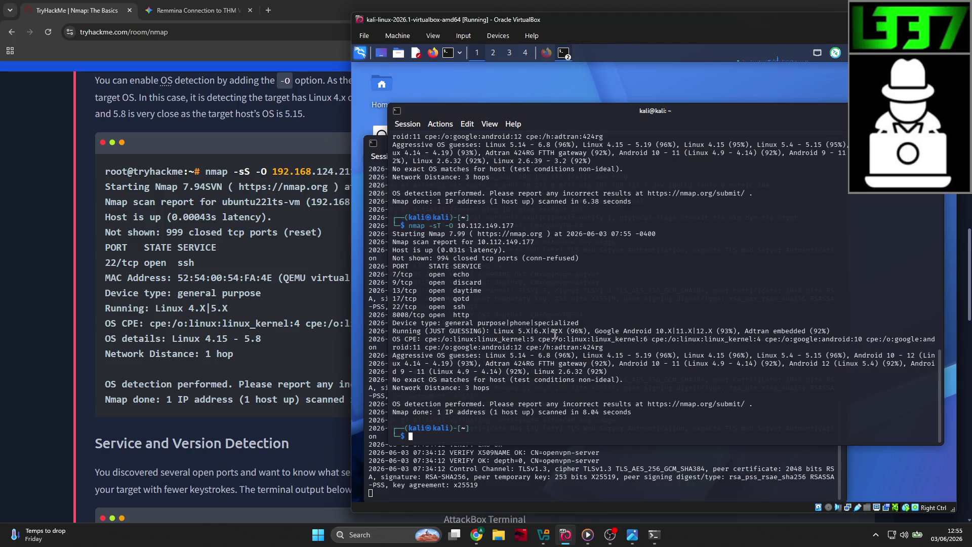
Read down the Task 4 page toward the Service and Version Detection section.
{"action": "left_click", "coordinate": [324, 302]}
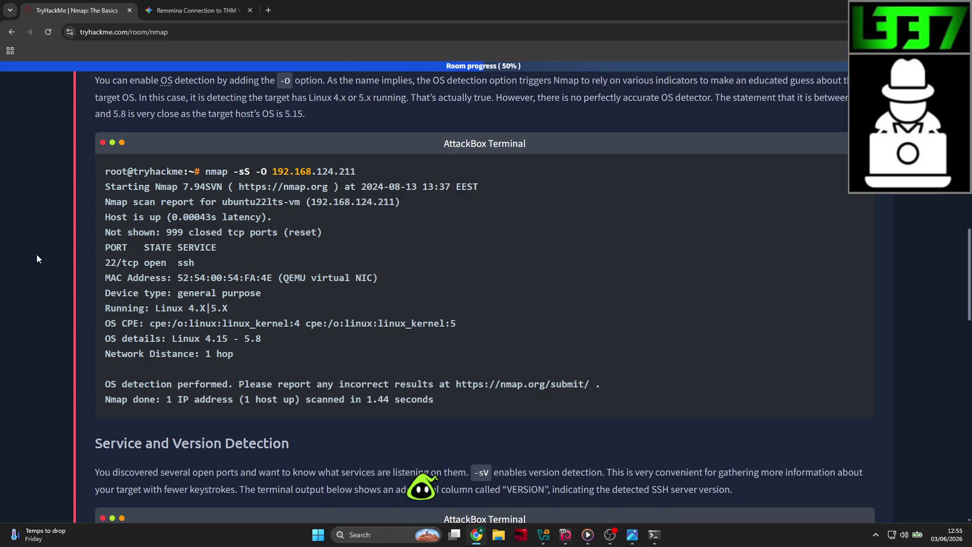
{"action": "scroll", "coordinate": [61, 253], "scroll_direction": "up", "scroll_amount": 2}
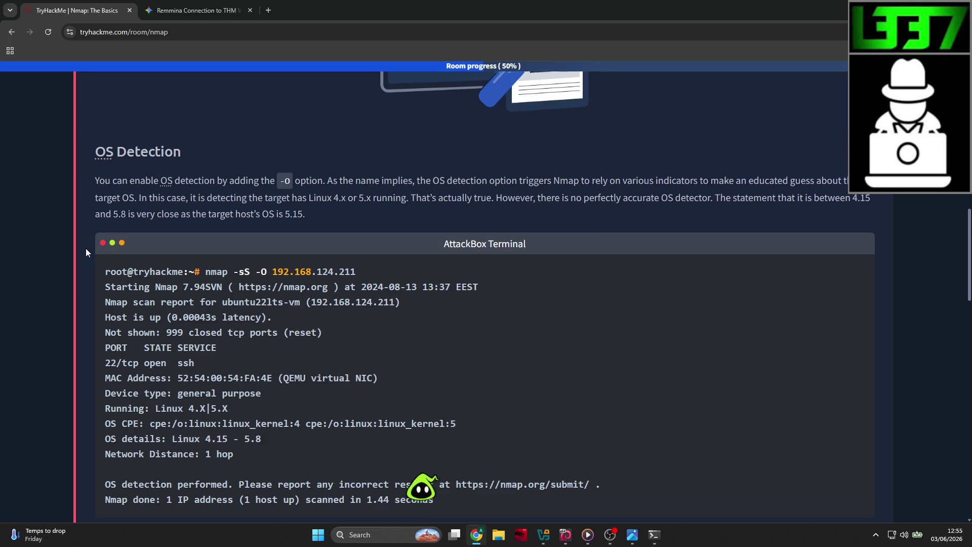
{"action": "scroll", "coordinate": [142, 242], "scroll_direction": "down", "scroll_amount": 2}
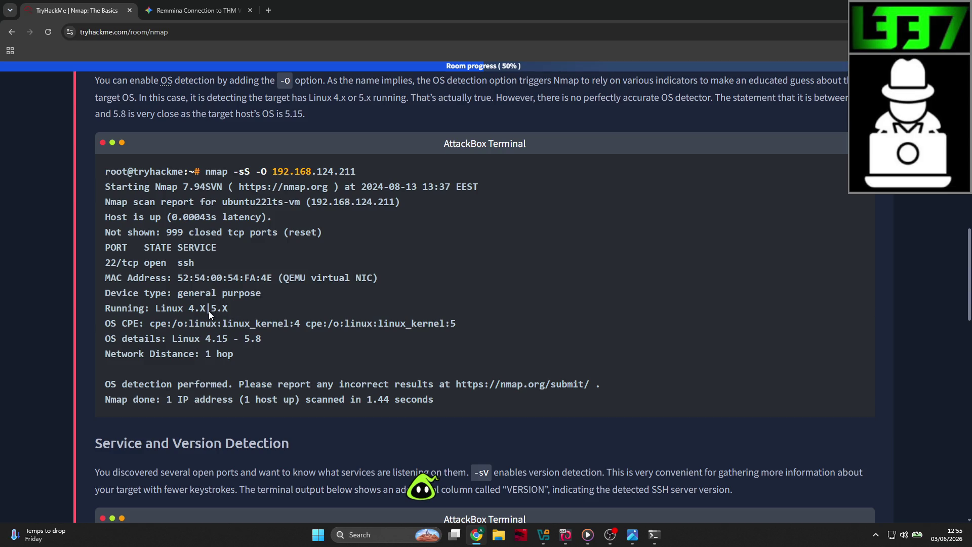
{"action": "scroll", "coordinate": [198, 318], "scroll_direction": "down", "scroll_amount": 5}
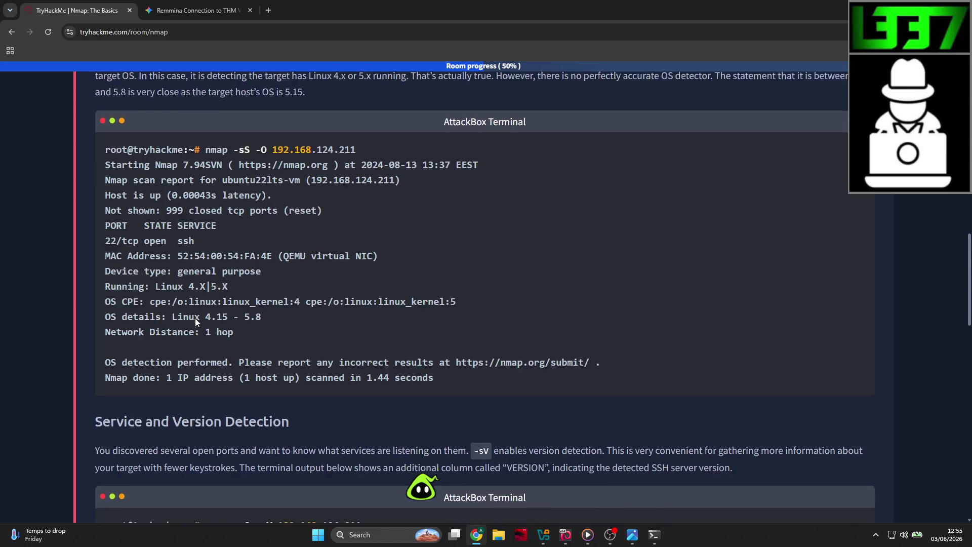
{"action": "scroll", "coordinate": [94, 281], "scroll_direction": "up", "scroll_amount": 6}
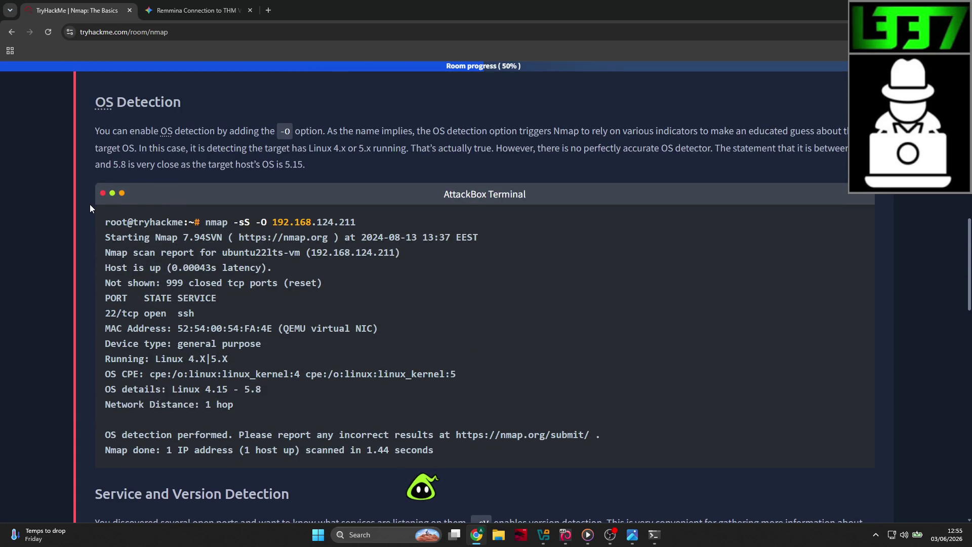
{"action": "key", "text": "alt+Tab"}
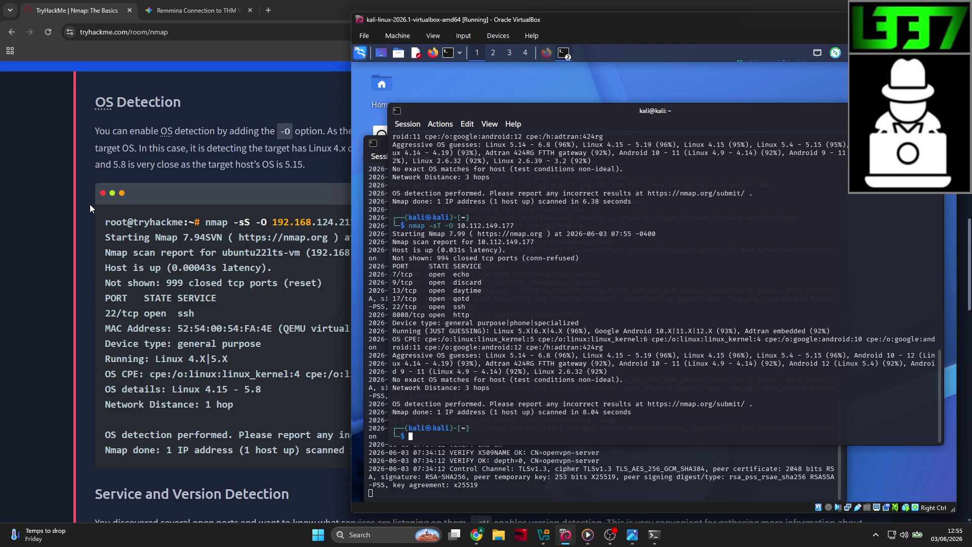
{"action": "left_click", "coordinate": [20, 194]}
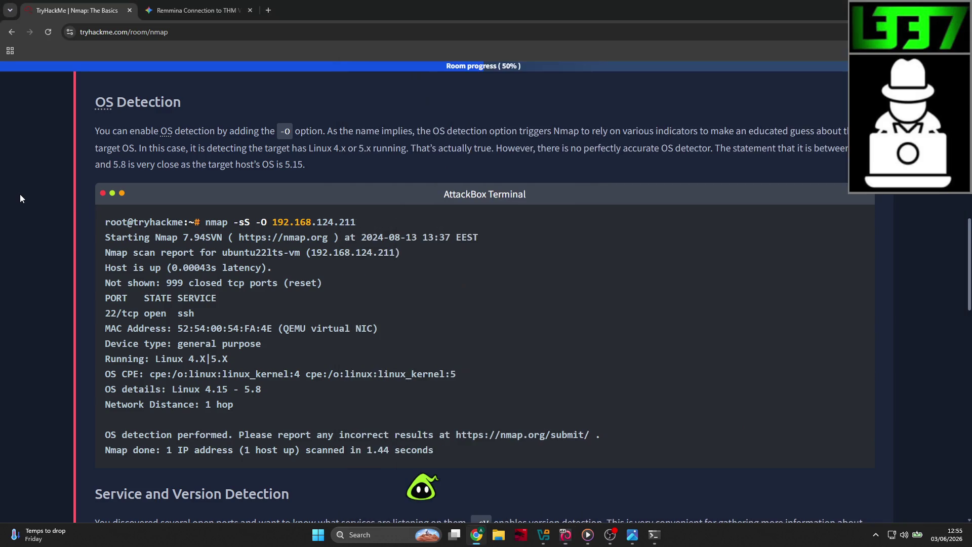
{"action": "scroll", "coordinate": [37, 200], "scroll_direction": "down", "scroll_amount": 3}
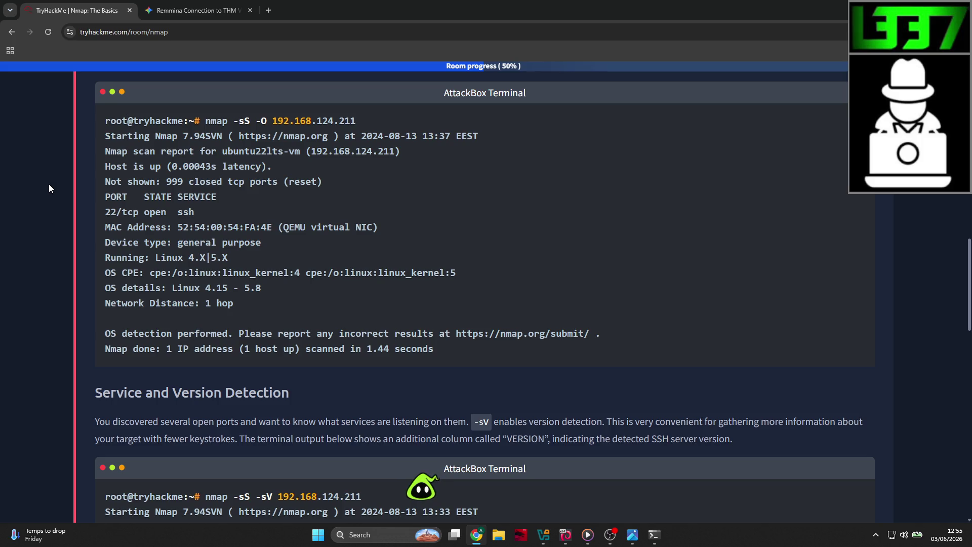
Start an nmap -sT -sV service and version scan of 10.112.149.177.
{"action": "scroll", "coordinate": [50, 185], "scroll_direction": "down", "scroll_amount": 4}
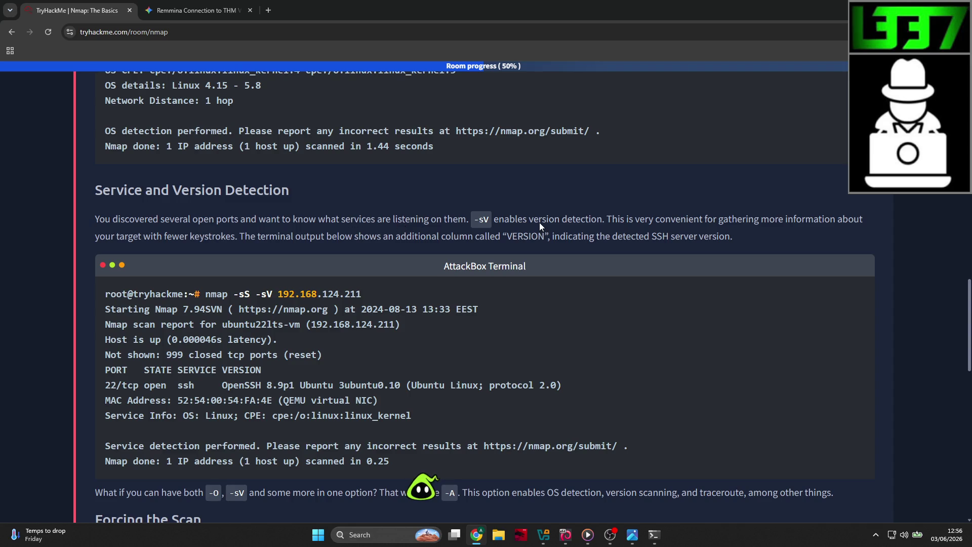
{"action": "key", "text": "alt+Tab"}
{"action": "key", "text": "Left"}
{"action": "key", "text": "Left"}
{"action": "key", "text": "Left"}
{"action": "key", "text": "Left"}
{"action": "key", "text": "BackSpace"}
{"action": "type", "text": "sV"}
{"action": "key", "text": "Return"}
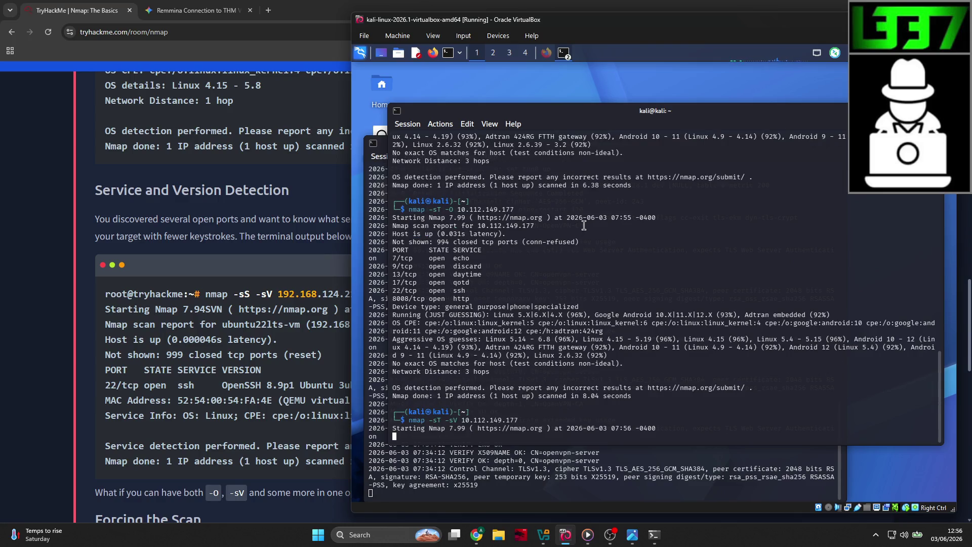
Check the version scan's progress repeatedly while reading further down the room page.
{"action": "key", "text": "Return"}
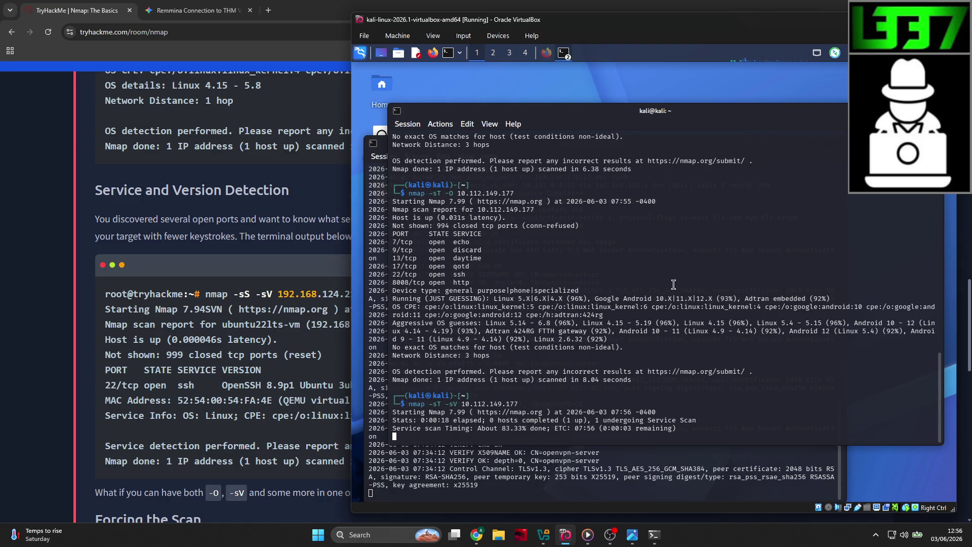
{"action": "key", "text": "Return"}
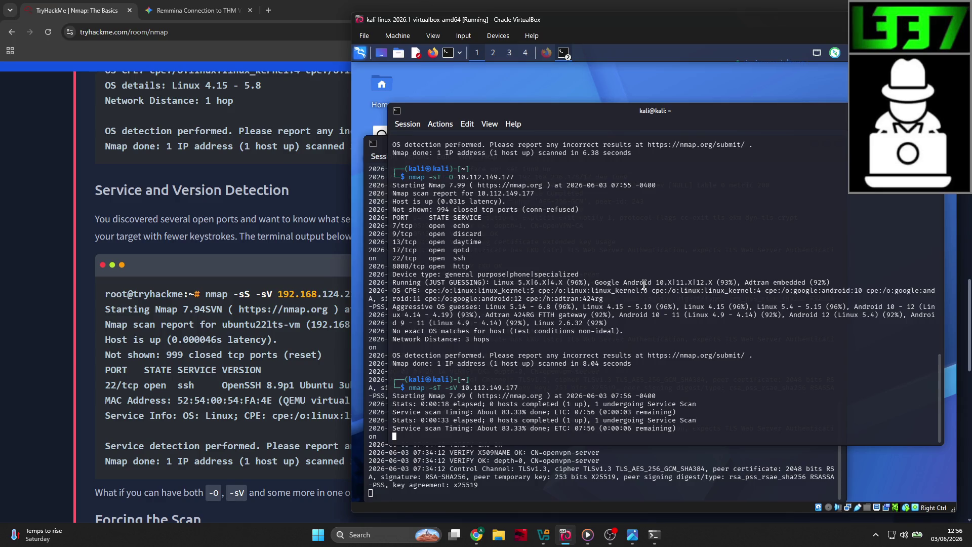
{"action": "left_click", "coordinate": [4, 281]}
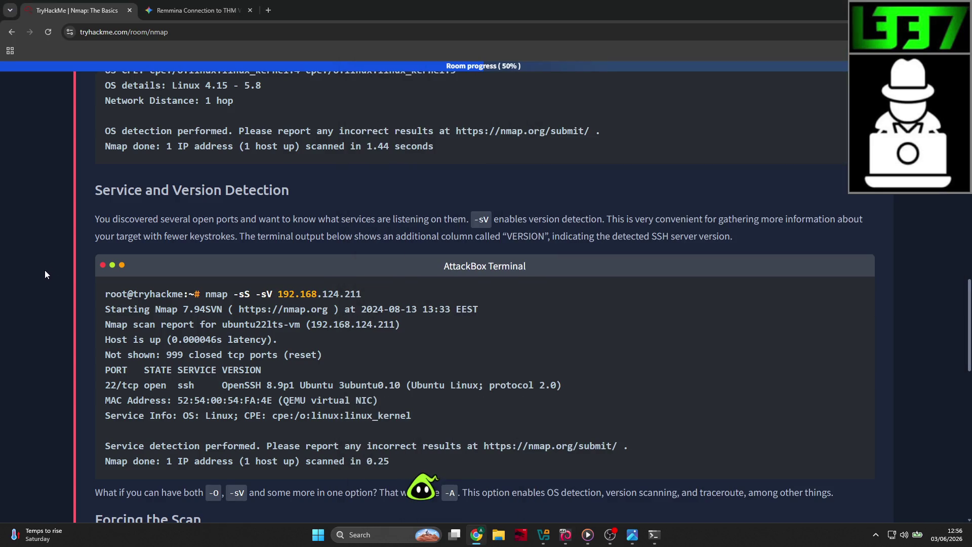
{"action": "scroll", "coordinate": [49, 264], "scroll_direction": "down", "scroll_amount": 2}
{"action": "key", "text": "alt+Tab"}
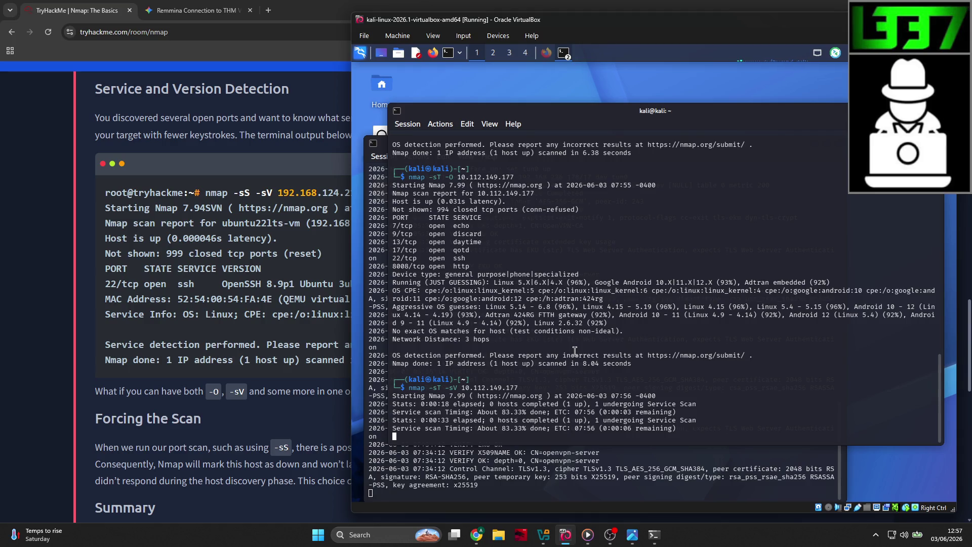
{"action": "key", "text": "Return"}
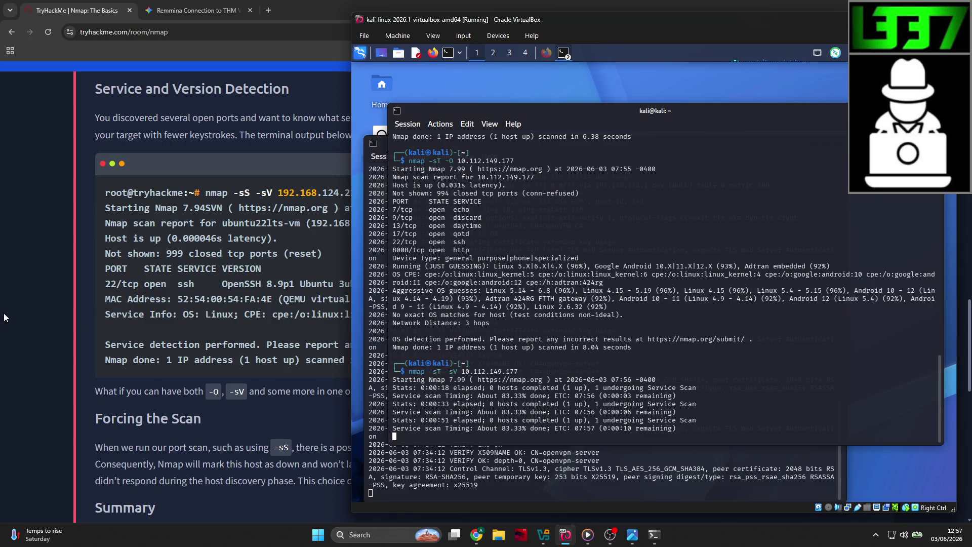
{"action": "left_click", "coordinate": [56, 307]}
{"action": "scroll", "coordinate": [47, 297], "scroll_direction": "down", "scroll_amount": 1}
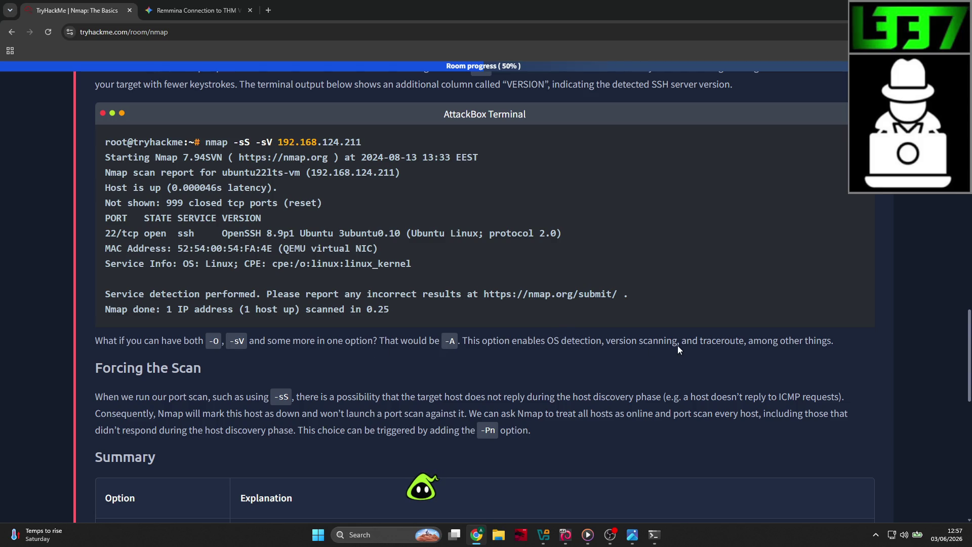
Snip the Task 4 options Summary table listing -O, -sV, -A and -Pn.
{"action": "scroll", "coordinate": [482, 354], "scroll_direction": "down", "scroll_amount": 2}
{"action": "scroll", "coordinate": [290, 294], "scroll_direction": "down", "scroll_amount": 3}
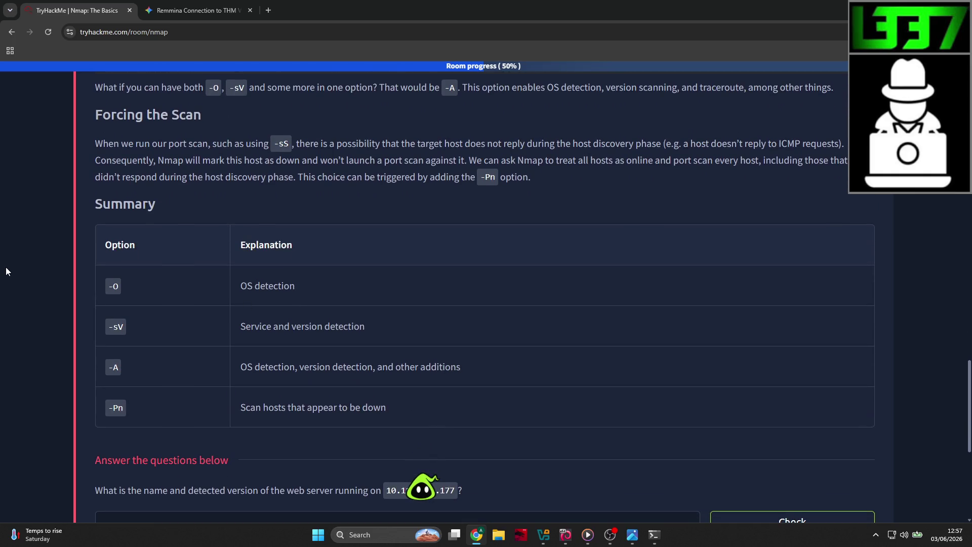
{"action": "scroll", "coordinate": [5, 266], "scroll_direction": "down", "scroll_amount": 1}
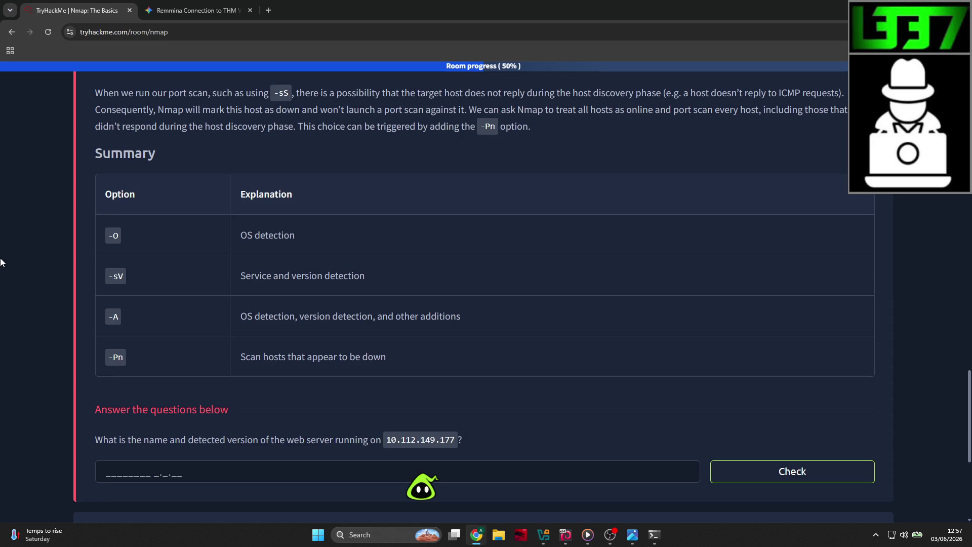
{"action": "key", "text": "super+shift+s"}
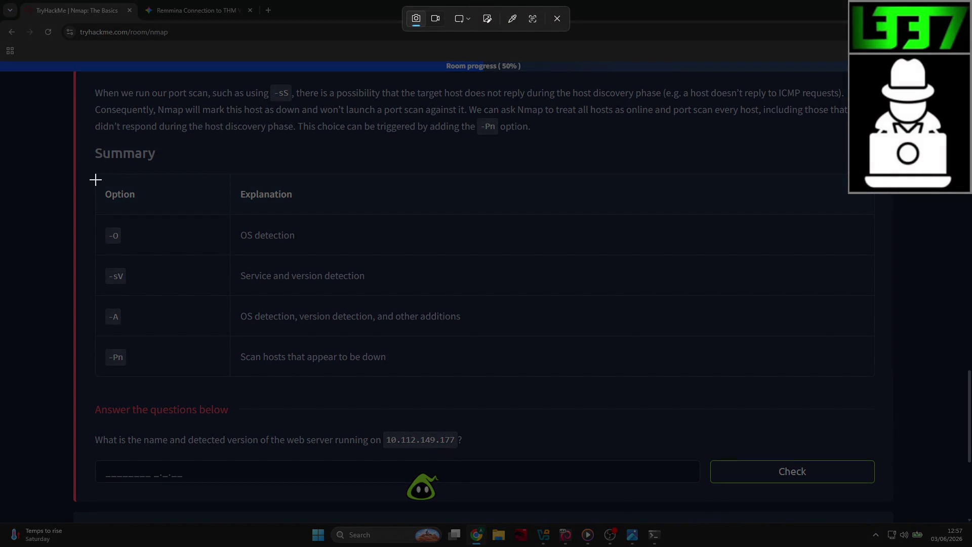
{"action": "mouse_move", "coordinate": [94, 171]}
{"action": "left_mouse_down"}
{"action": "mouse_move", "coordinate": [249, 347]}
{"action": "mouse_move", "coordinate": [510, 386]}
{"action": "mouse_move", "coordinate": [478, 378]}
{"action": "left_mouse_up"}
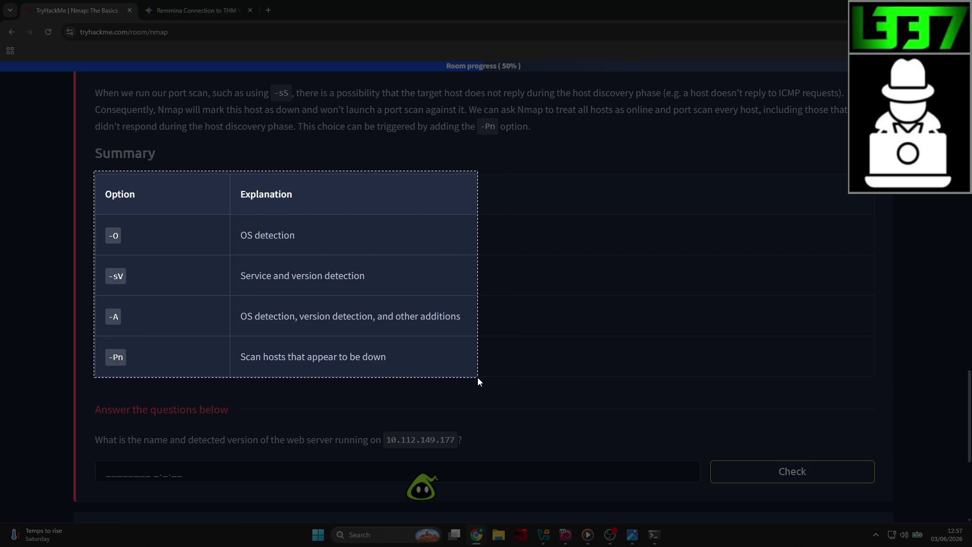
{"action": "left_click", "coordinate": [915, 479]}
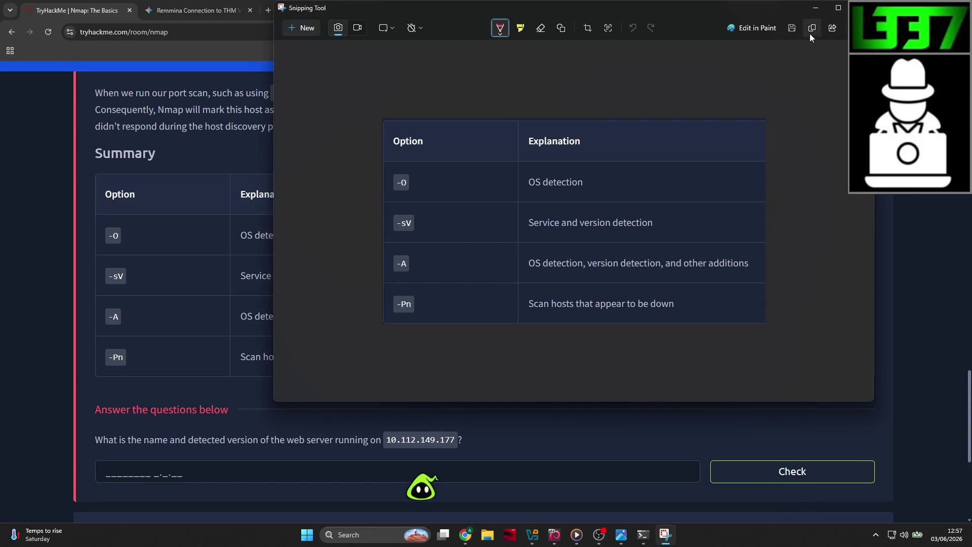
Save the snip as nMAP in the TryHackMe folder.
{"action": "left_click", "coordinate": [793, 28]}
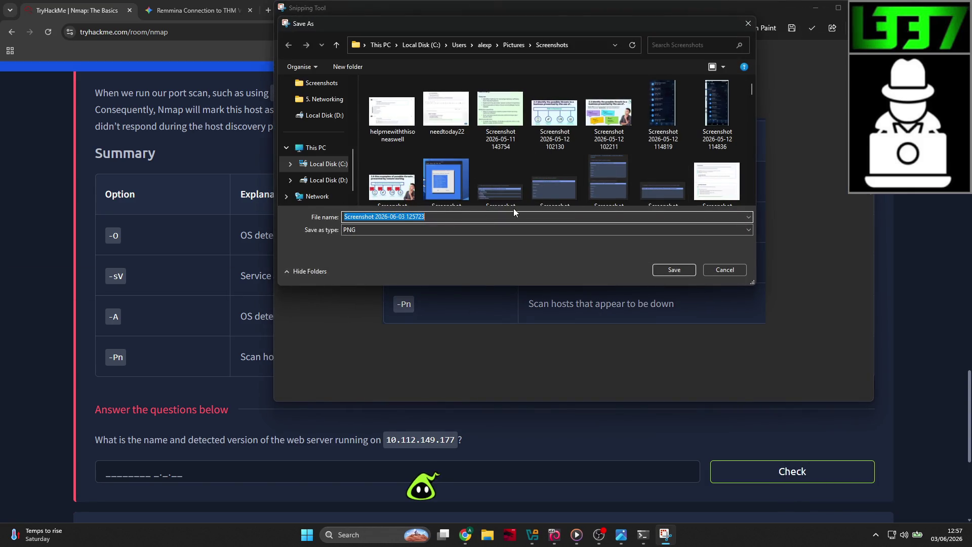
{"action": "key", "text": "BackSpace"}
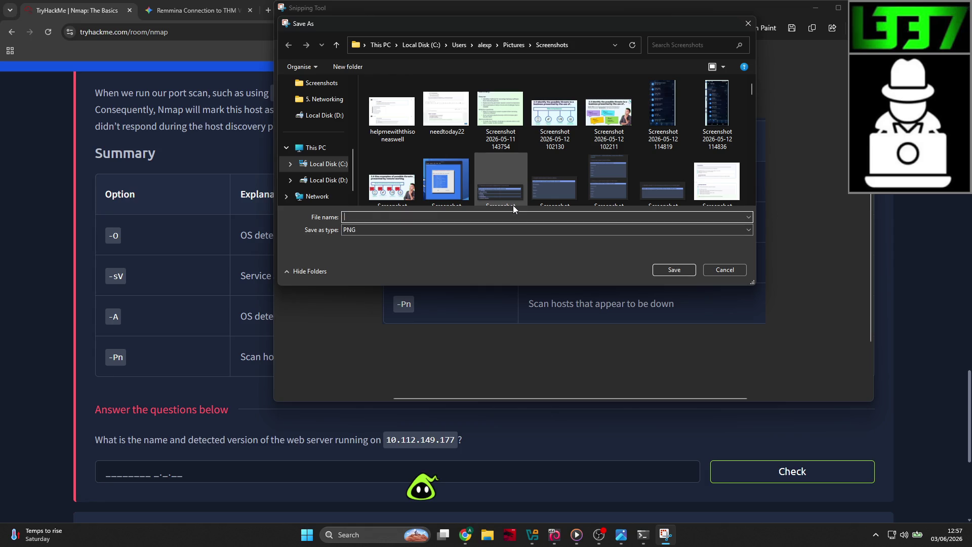
{"action": "scroll", "coordinate": [486, 127], "scroll_direction": "down", "scroll_amount": 3}
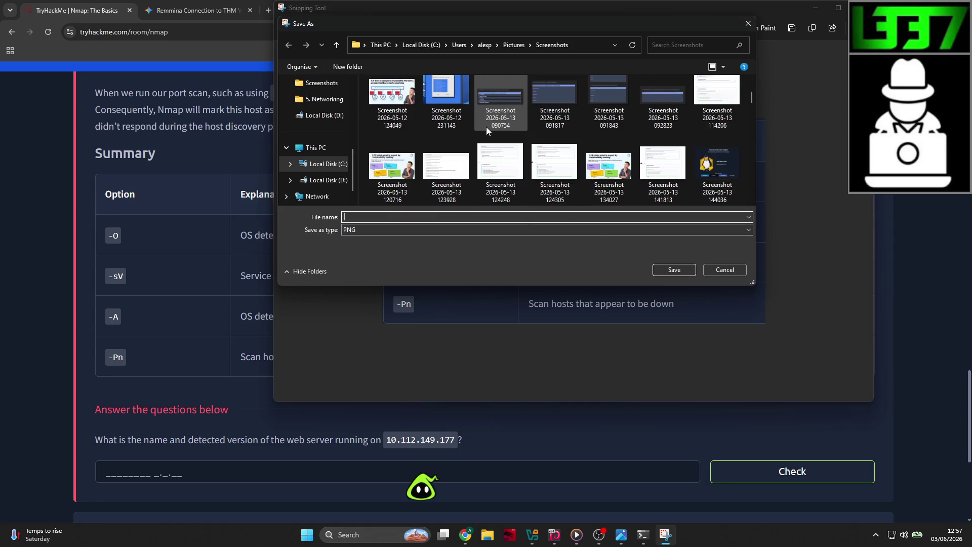
{"action": "scroll", "coordinate": [487, 127], "scroll_direction": "up", "scroll_amount": 2}
{"action": "left_click", "coordinate": [506, 112]}
{"action": "key", "text": "Left"}
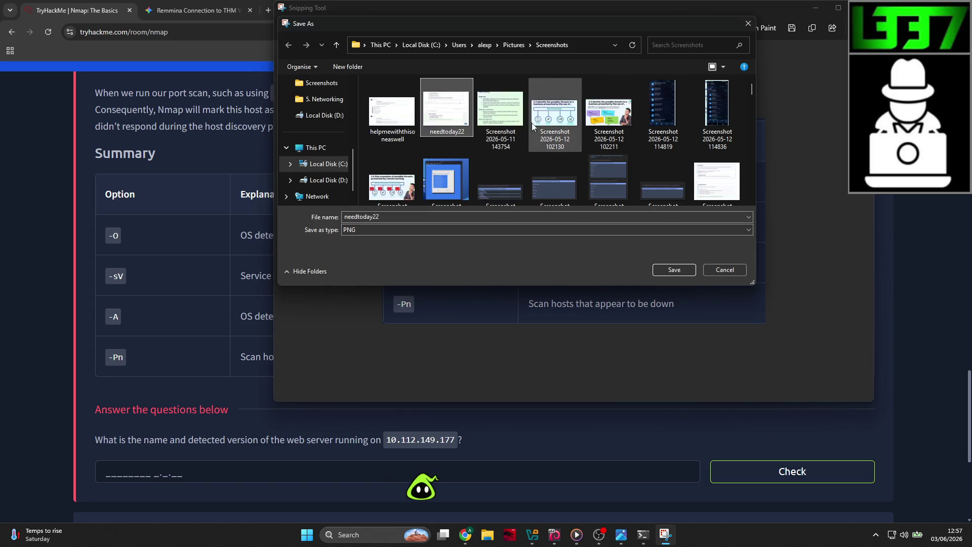
{"action": "scroll", "coordinate": [336, 130], "scroll_direction": "up", "scroll_amount": 3}
{"action": "left_click", "coordinate": [324, 164]}
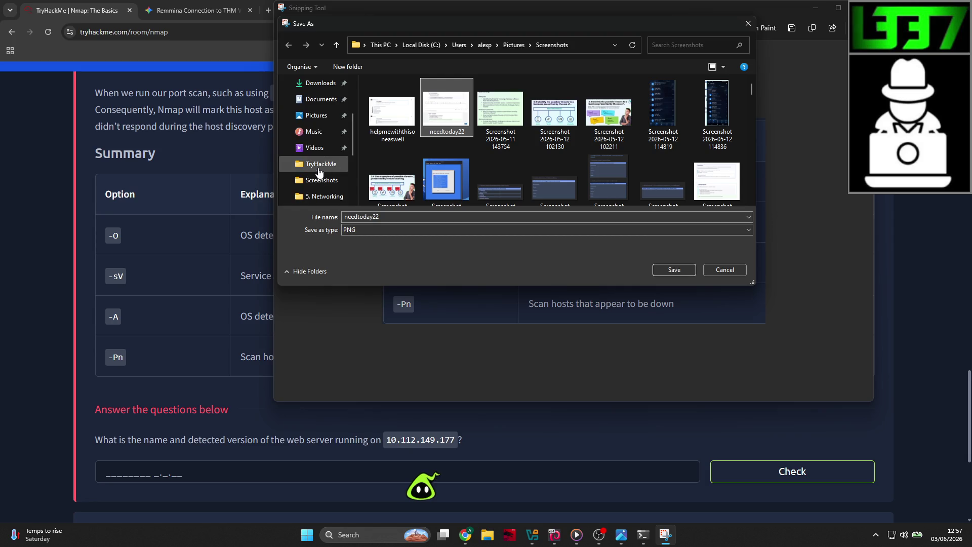
{"action": "left_click", "coordinate": [395, 234]}
{"action": "type", "text": "nMAP"}
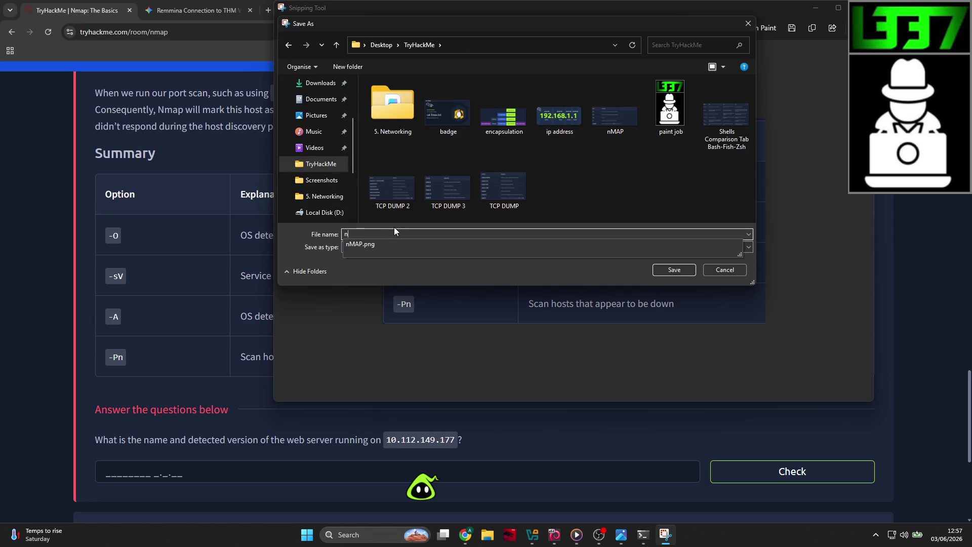
{"action": "key", "text": "Return"}
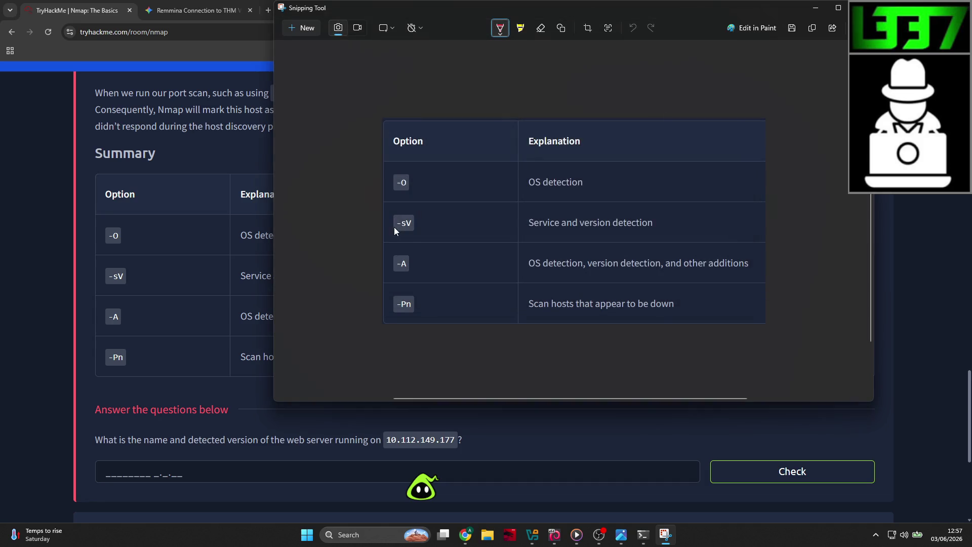
{"action": "left_click", "coordinate": [862, 7]}
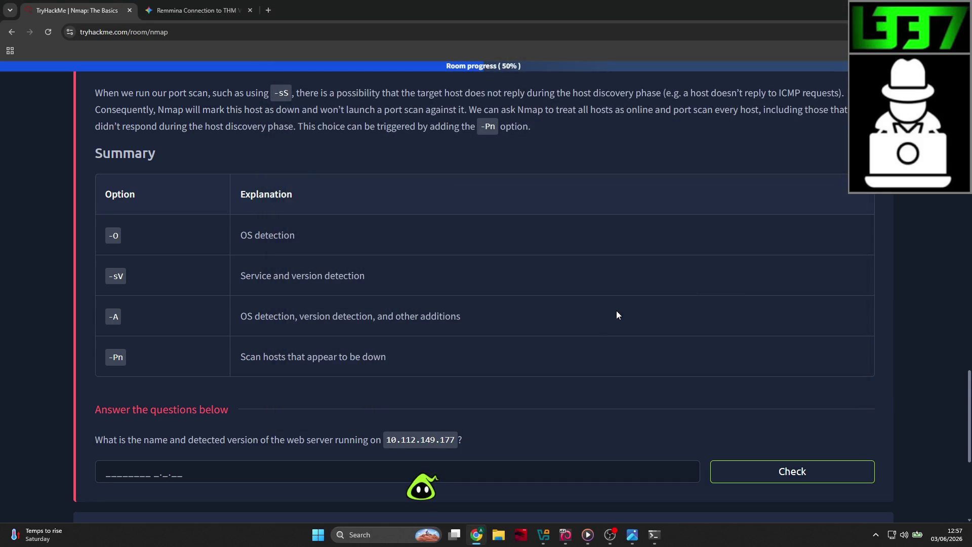
Stop the running version scan and clear the Kali terminal.
{"action": "scroll", "coordinate": [582, 310], "scroll_direction": "down", "scroll_amount": 2}
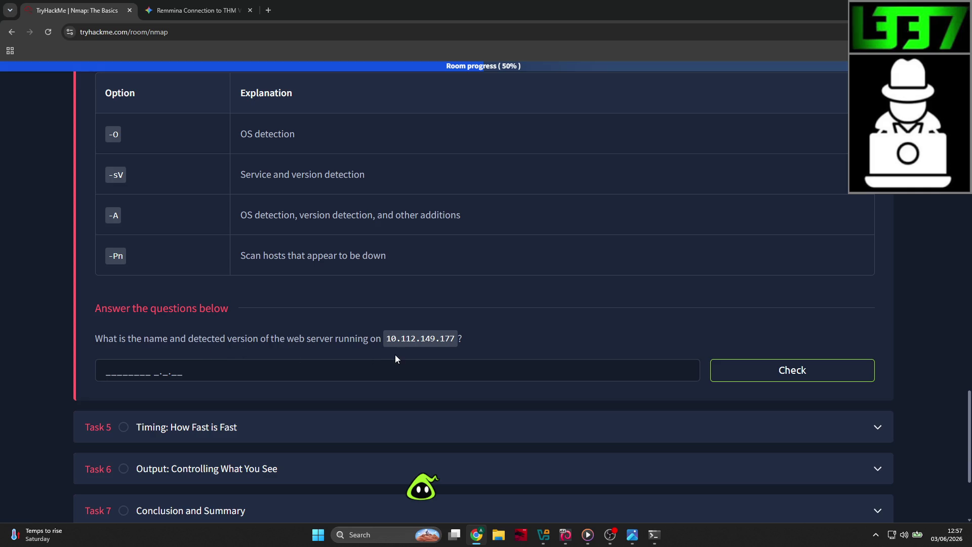
{"action": "left_click", "coordinate": [566, 535]}
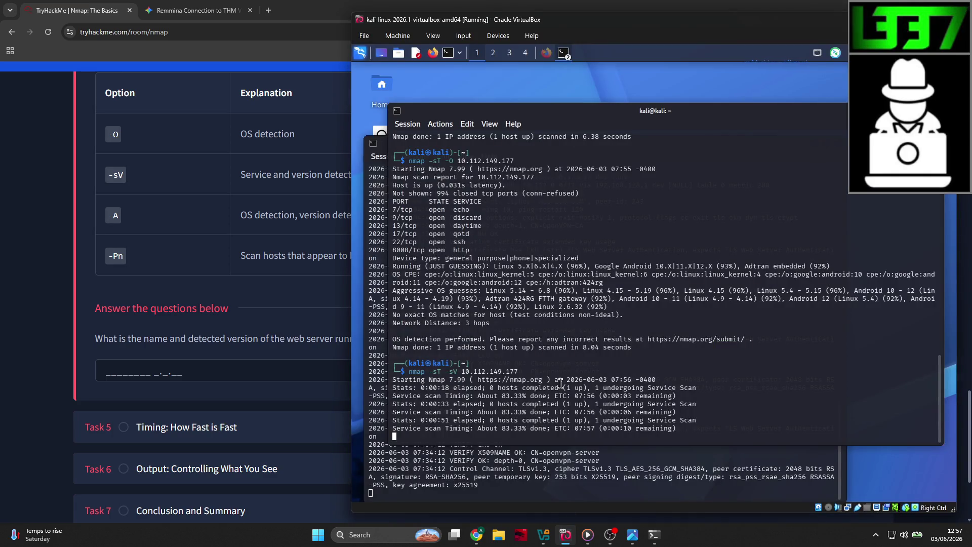
{"action": "key", "text": "alt+Tab"}
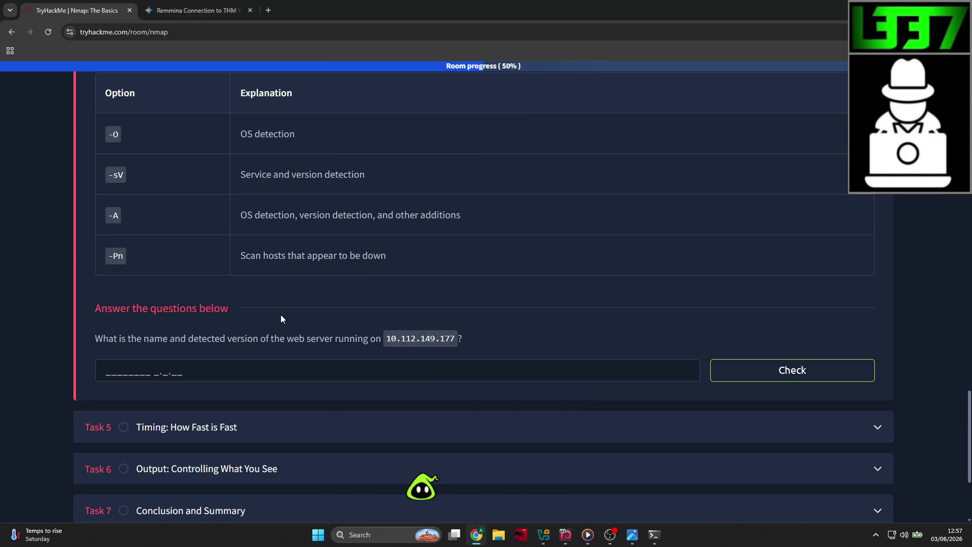
{"action": "key", "text": "alt+Tab"}
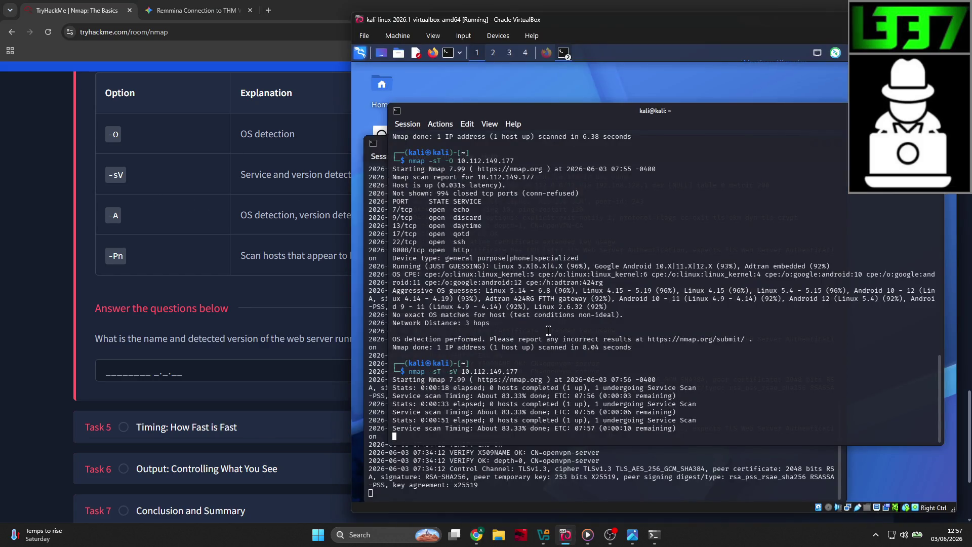
{"action": "key", "text": "ctrl+c"}
{"action": "key", "text": "ctrl+l"}
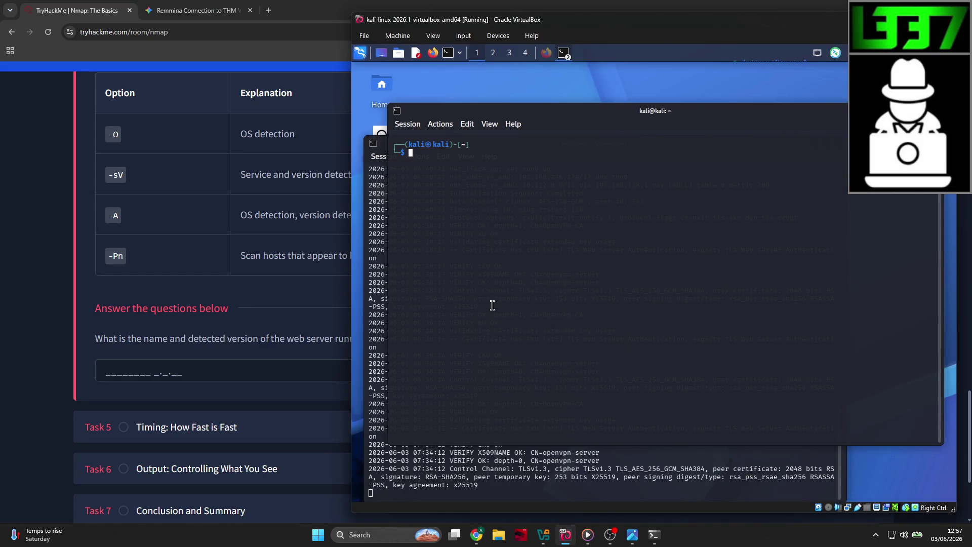
Confirm 10.112.149.177 answers a 4-packet ping, then type nmap -sT -sV 10.112.149.177.
{"action": "type", "text": "ping"}
{"action": "left_click", "coordinate": [302, 306]}
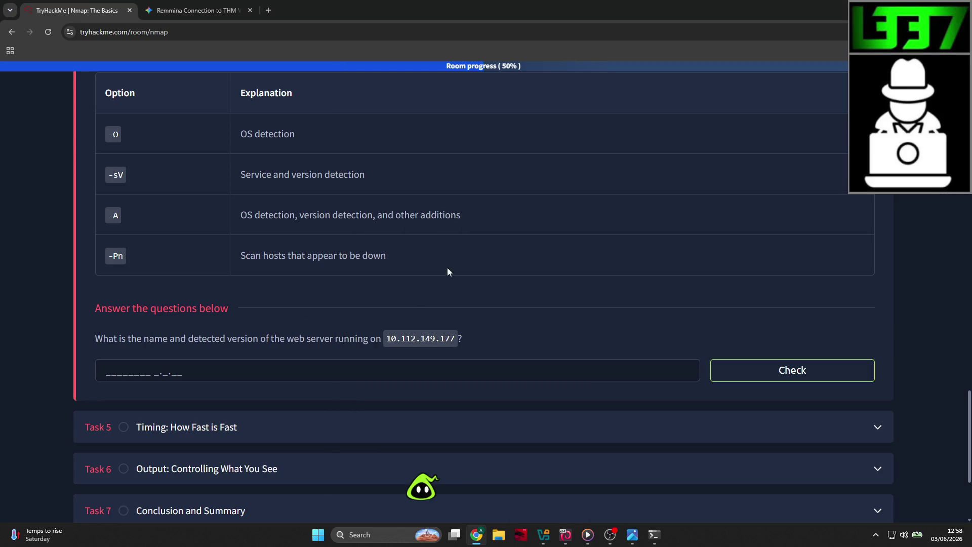
{"action": "key", "text": "alt+Tab"}
{"action": "type", "text": "10.112.149.177"}
{"action": "key", "text": "Return"}
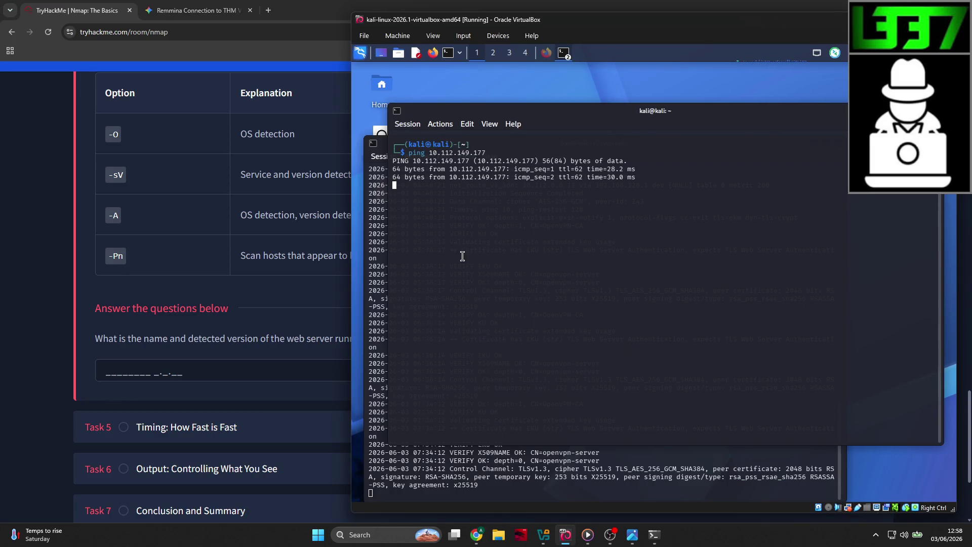
{"action": "key", "text": "ctrl+c"}
{"action": "key", "text": "Up"}
{"action": "type", "text": "-c 4"}
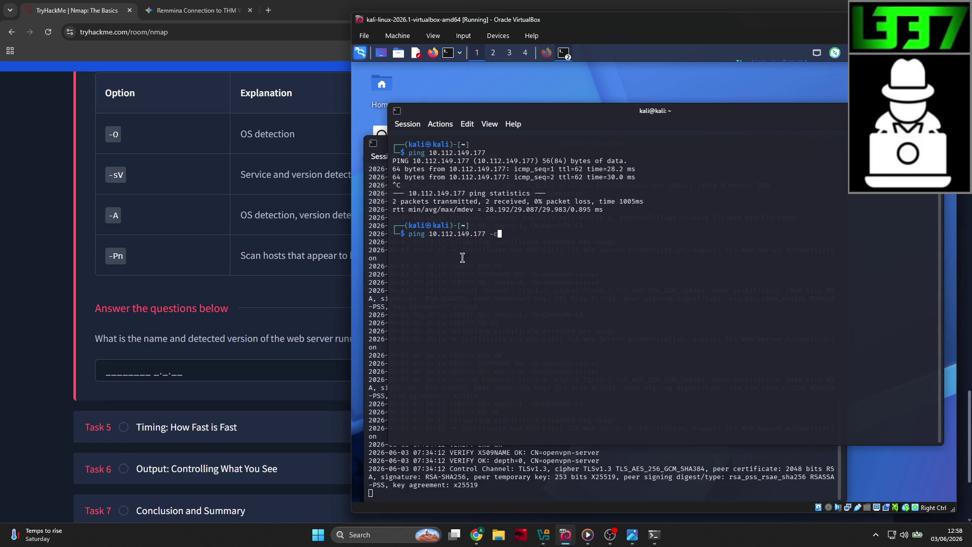
{"action": "key", "text": "Return"}
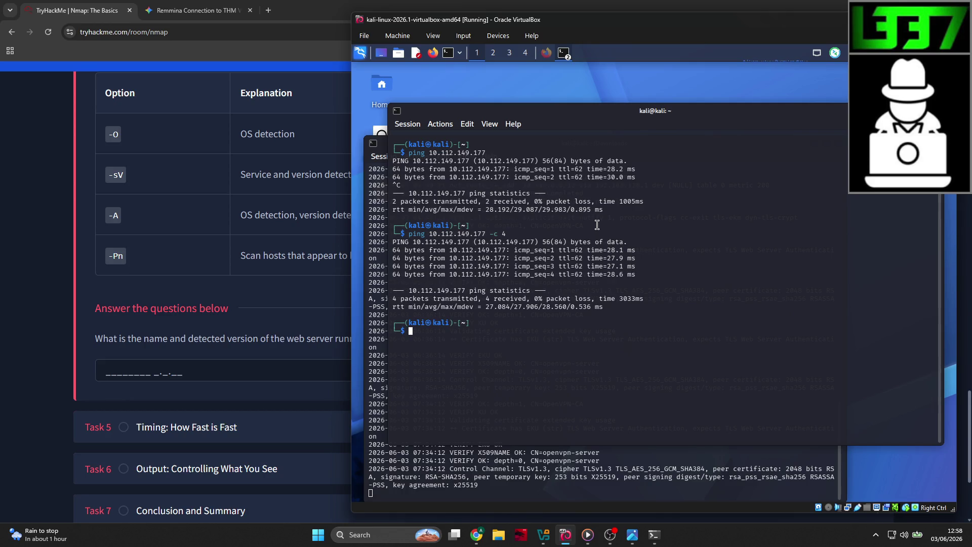
{"action": "type", "text": "nmap -sT -"}
{"action": "type", "text": "sV 10.112.149.177"}
{"action": "key", "text": "Left"}
{"action": "key", "text": "Left"}
{"action": "key", "text": "Left"}
Run nmap -T4 -sT -sV against 10.112.149.177.
{"action": "type", "text": "-T4"}
{"action": "key", "text": "Return"}
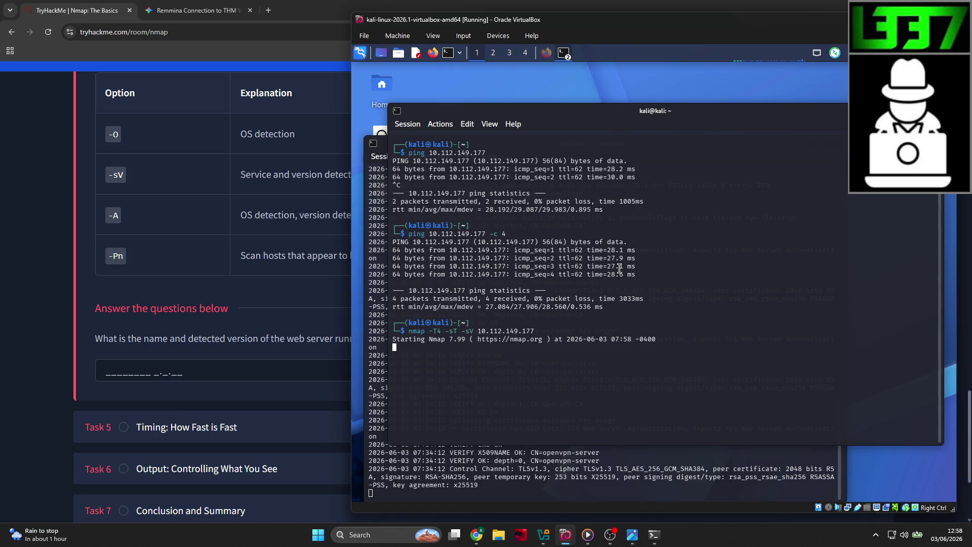
{"action": "left_click", "coordinate": [68, 312]}
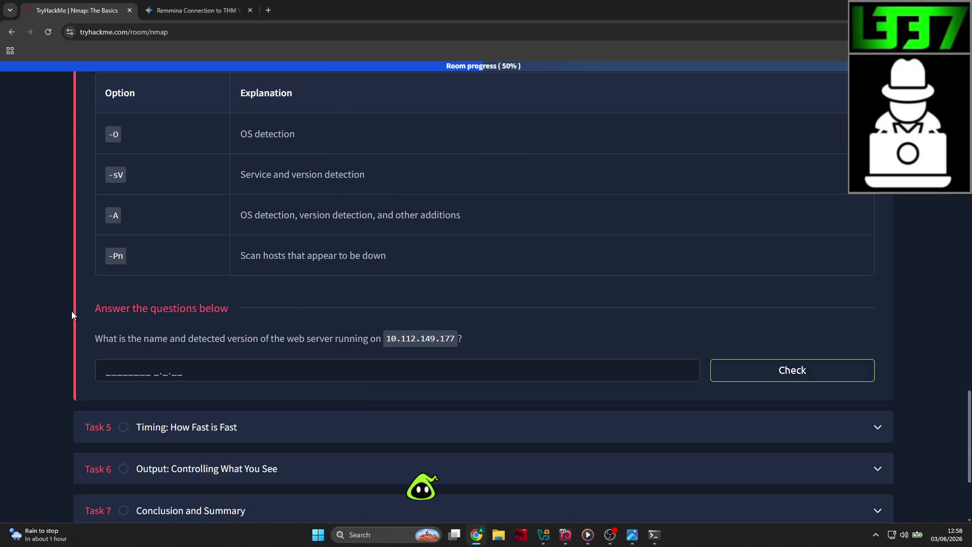
{"action": "key", "text": "alt+Tab"}
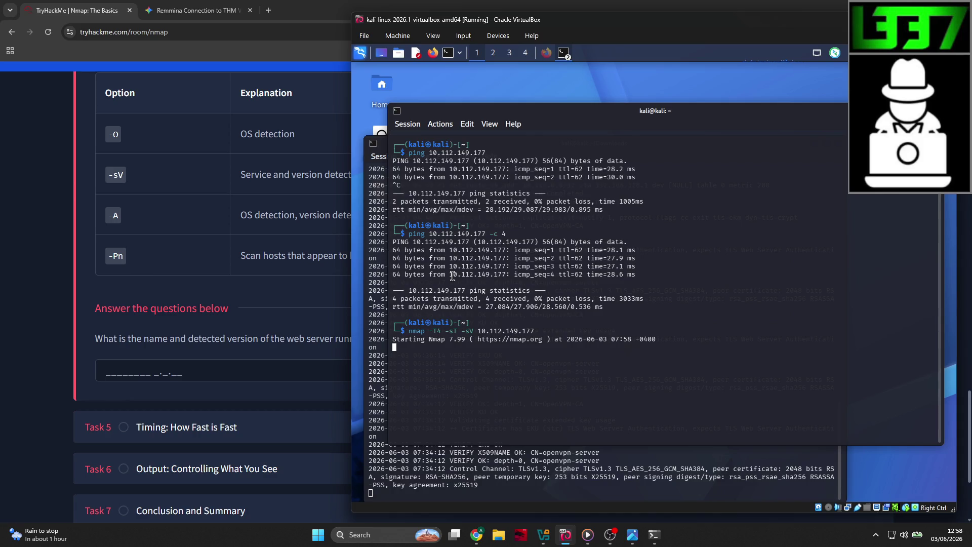
{"action": "left_click", "coordinate": [34, 303]}
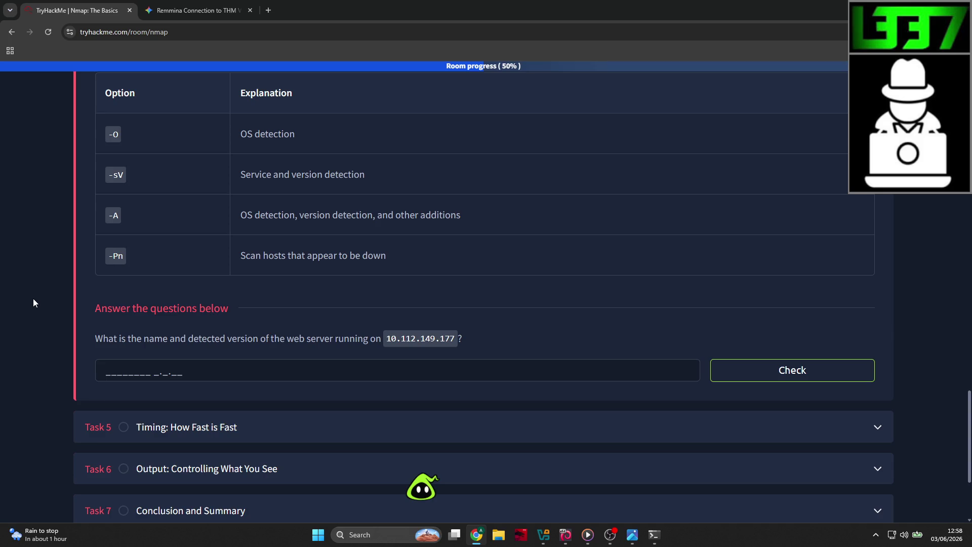
{"action": "key", "text": "alt+Tab"}
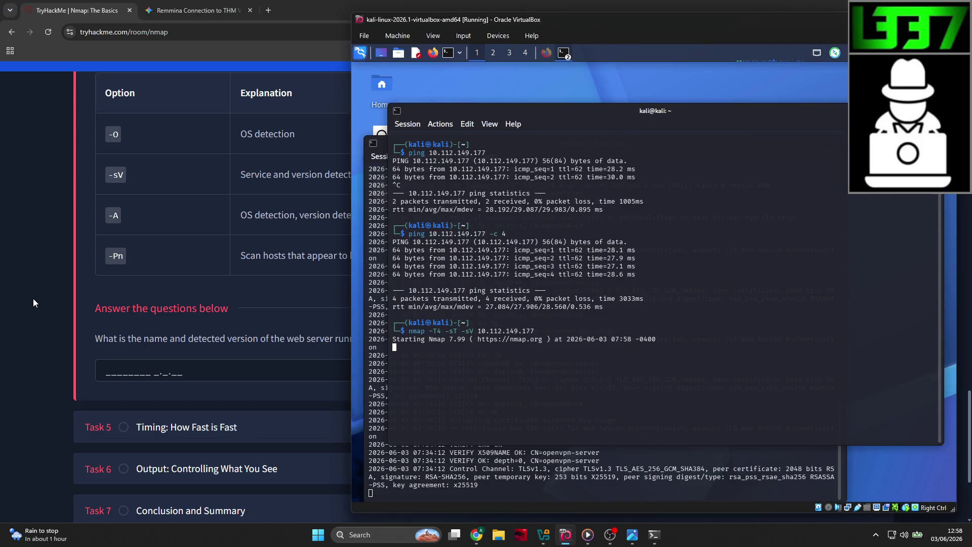
Rerun as nmap -T4 -sV without -sT, stop it, and start typing an nmap -sV command.
{"action": "key", "text": "Up"}
{"action": "key", "text": "Left"}
{"action": "key", "text": "Left"}
{"action": "key", "text": "Left"}
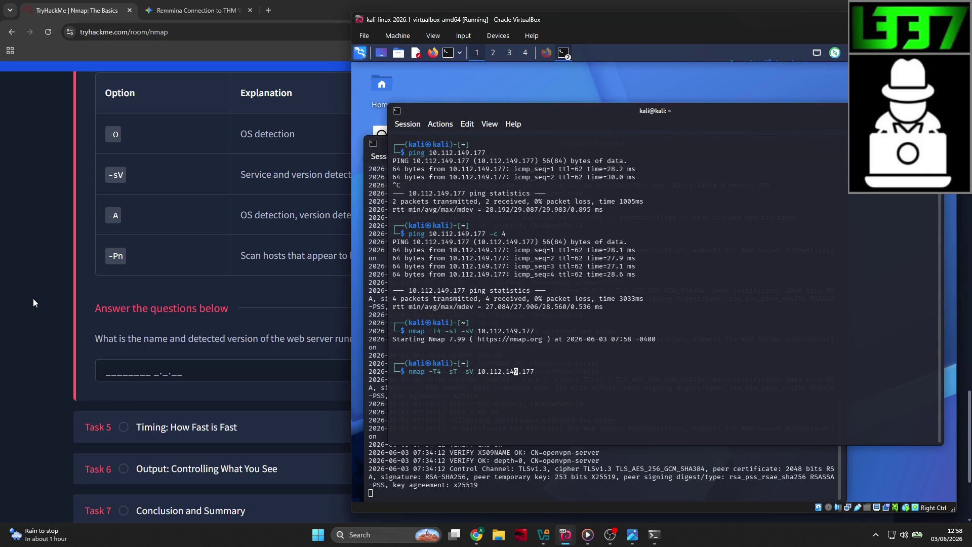
{"action": "type", "text": "\\"}
{"action": "key", "text": "BackSpace"}
{"action": "key", "text": "BackSpace"}
{"action": "key", "text": "BackSpace"}
{"action": "key", "text": "Return"}
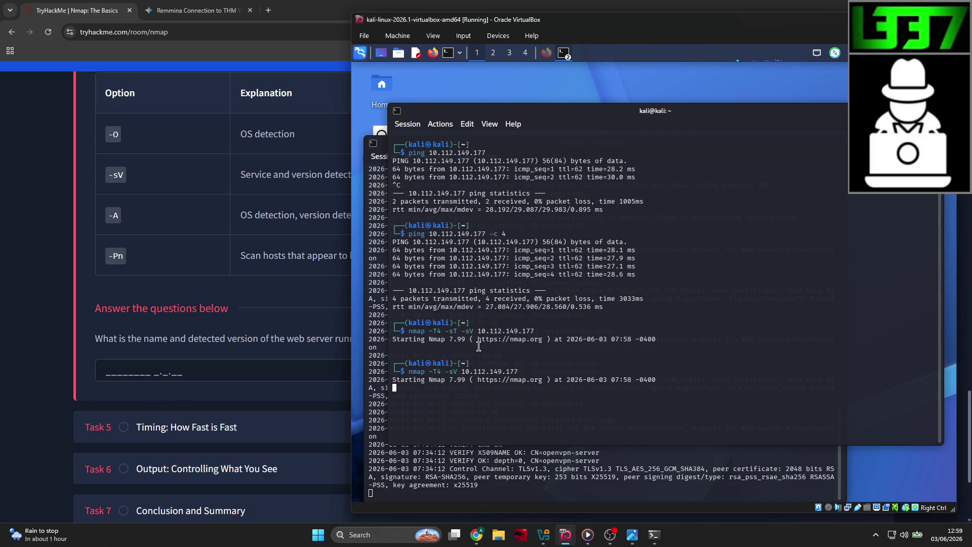
{"action": "key", "text": "Return"}
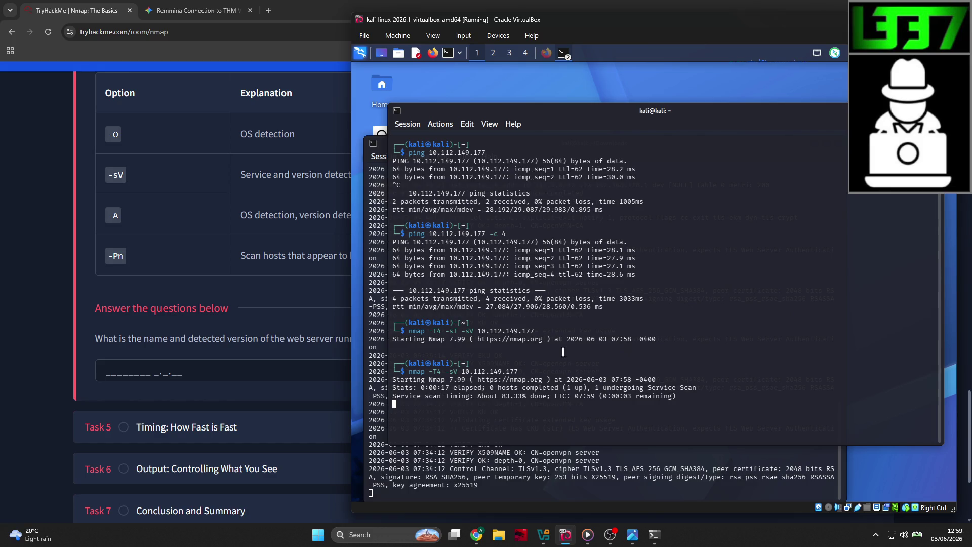
{"action": "key", "text": "ctrl+c"}
{"action": "type", "text": "nmap -sV 10.112.149.188"}
Correct the target to 10.112.149.177, run nmap -sV, then abort it.
{"action": "key", "text": "BackSpace"}
{"action": "key", "text": "BackSpace"}
{"action": "type", "text": "77"}
{"action": "key", "text": "Return"}
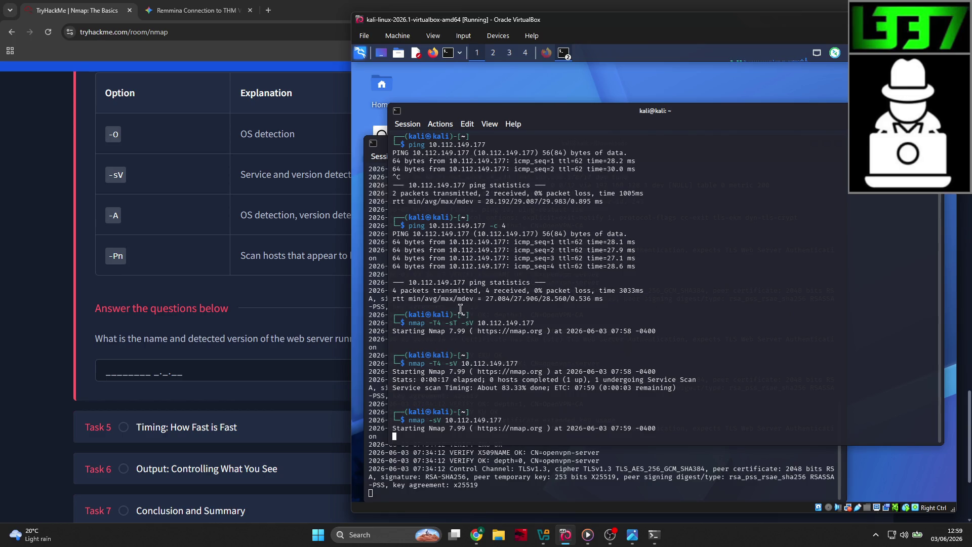
{"action": "left_click", "coordinate": [264, 303]}
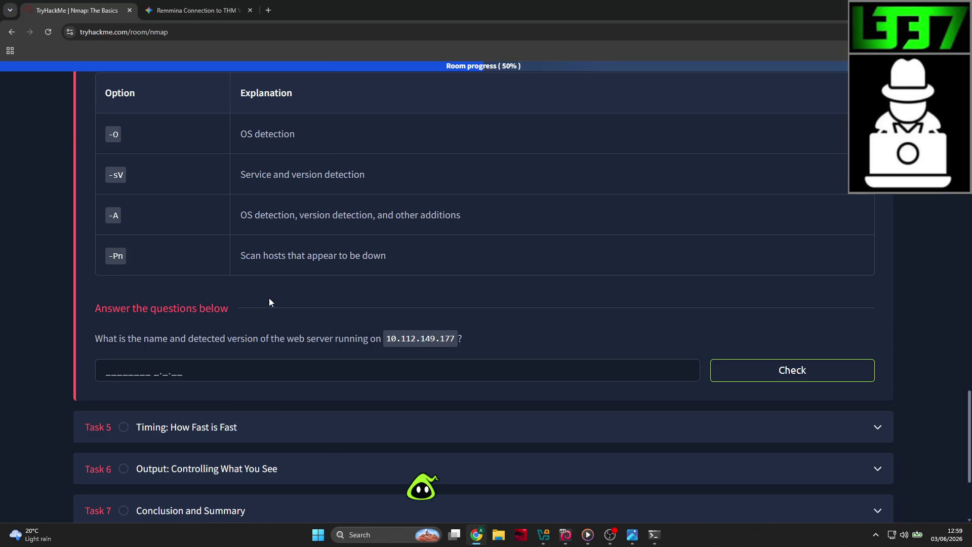
{"action": "key", "text": "alt+Tab"}
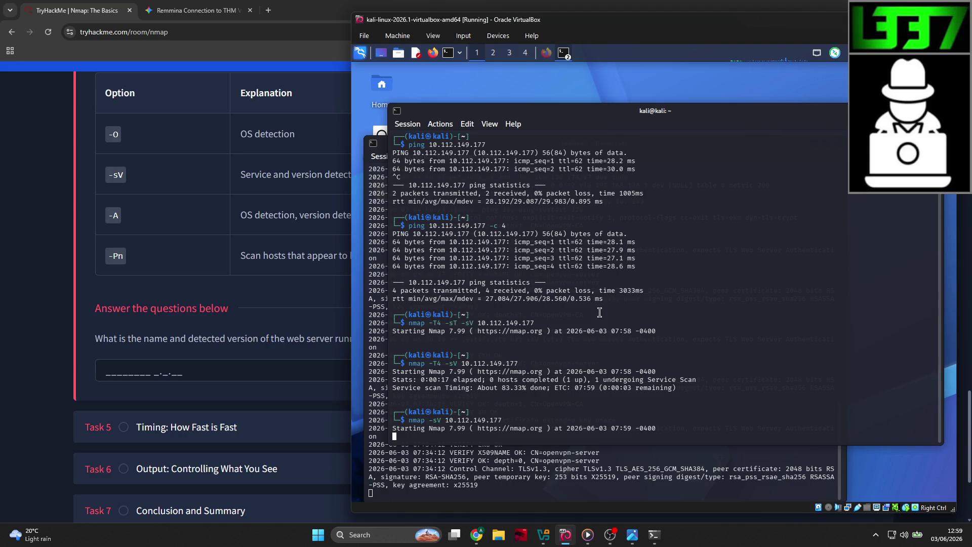
{"action": "key", "text": "Return"}
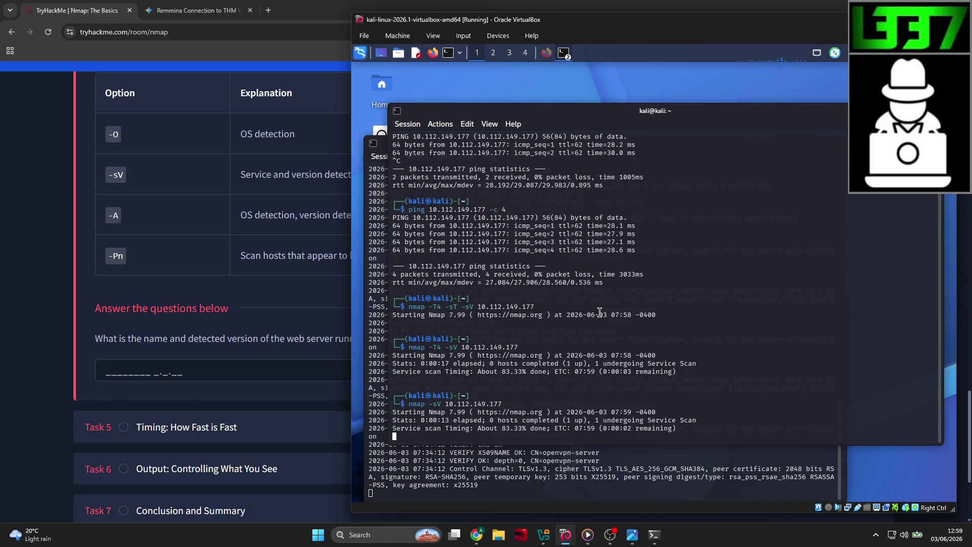
{"action": "key", "text": "ctrl+c"}
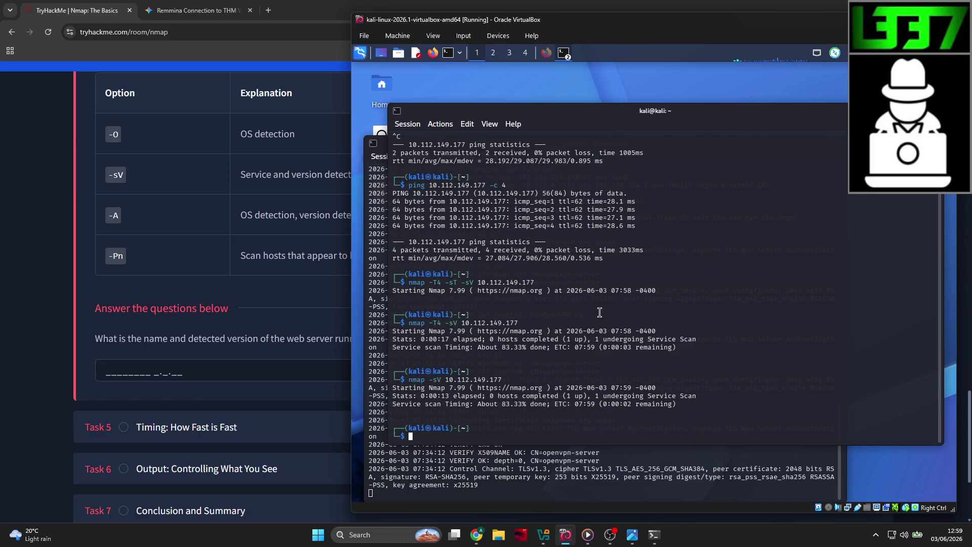
Run a TCP connect scan, nmap -sT 10.112.149.177, to list the open ports.
{"action": "type", "text": "nmap -s"}
{"action": "type", "text": "T 10.112."}
{"action": "type", "text": "149.177"}
{"action": "key", "text": "Return"}
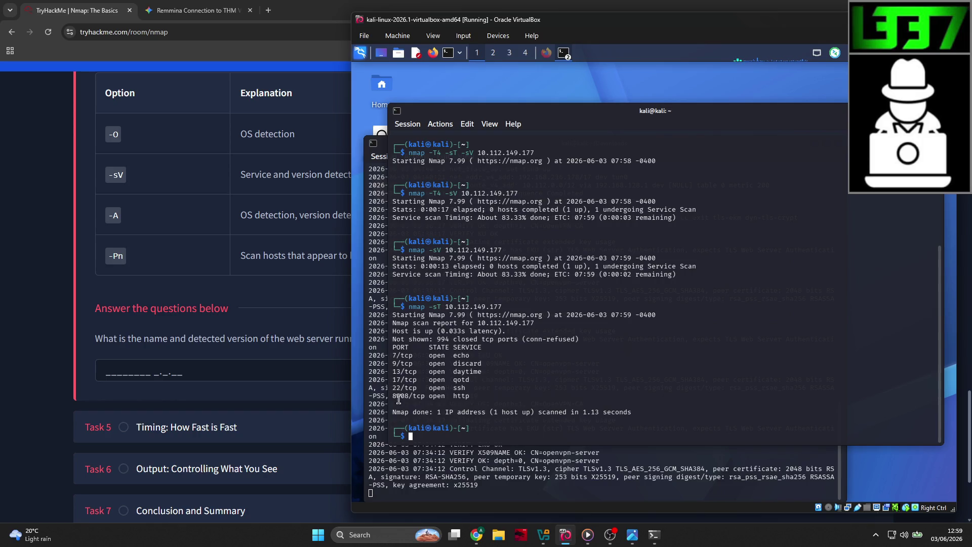
{"action": "left_click", "coordinate": [248, 352]}
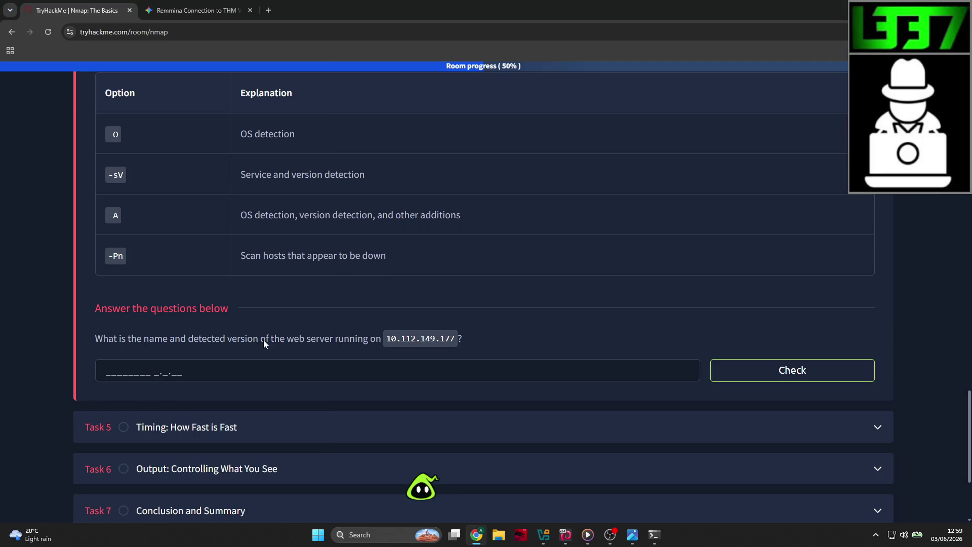
{"action": "key", "text": "alt+Tab"}
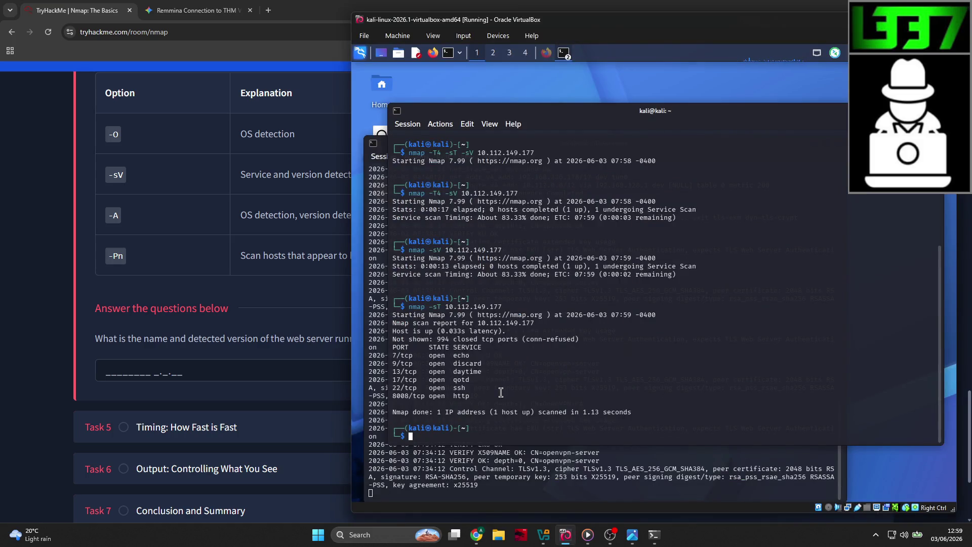
{"action": "left_click", "coordinate": [248, 330]}
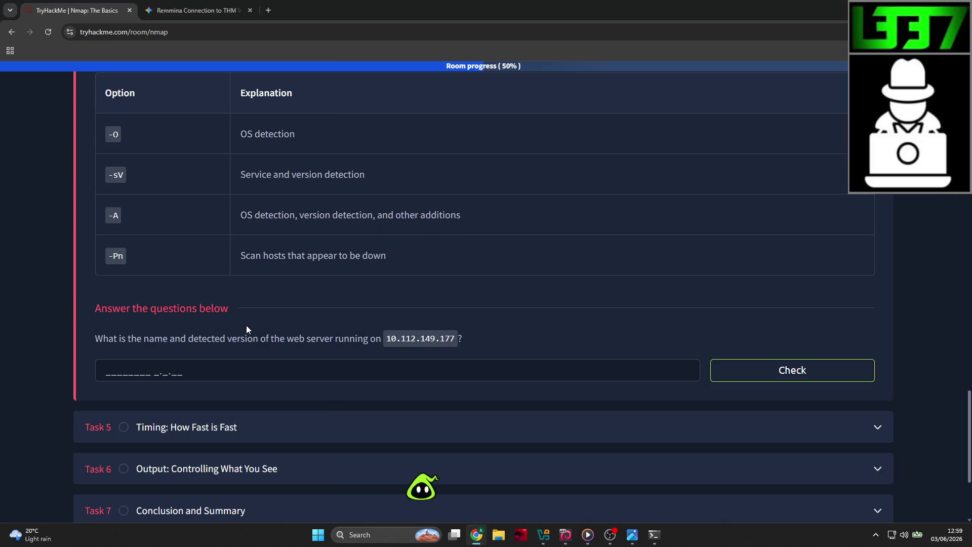
{"action": "key", "text": "alt+Tab"}
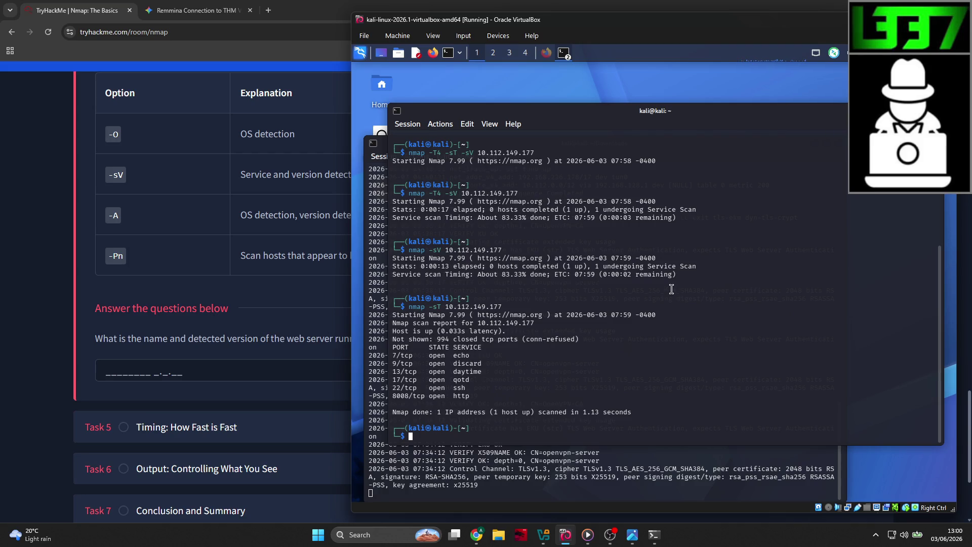
Restart the nmap -sV 10.112.149.177 service and version scan.
{"action": "type", "text": "nmap"}
{"action": "type", "text": " -sV 10.112"}
{"action": "type", "text": ".149"}
{"action": "type", "text": ".177"}
{"action": "key", "text": "Return"}
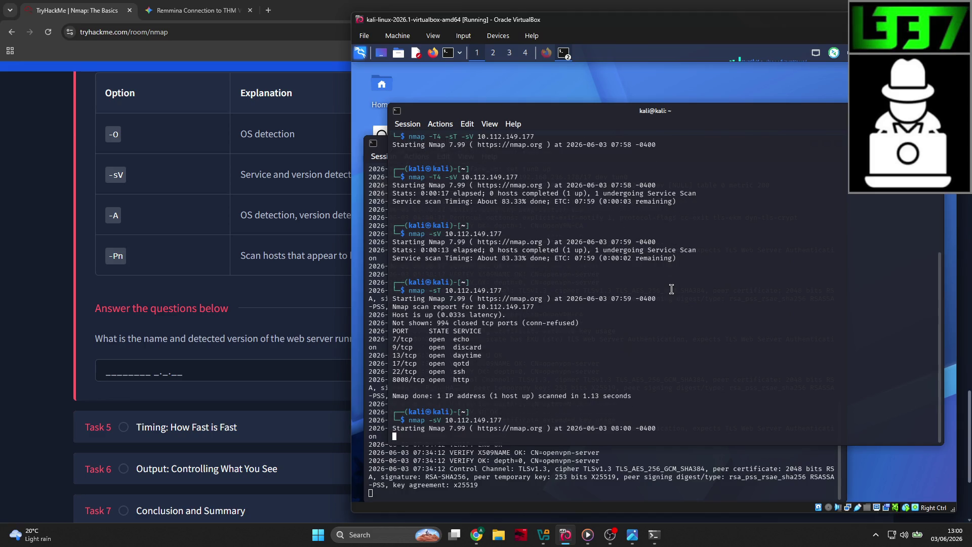
{"action": "left_click", "coordinate": [198, 272]}
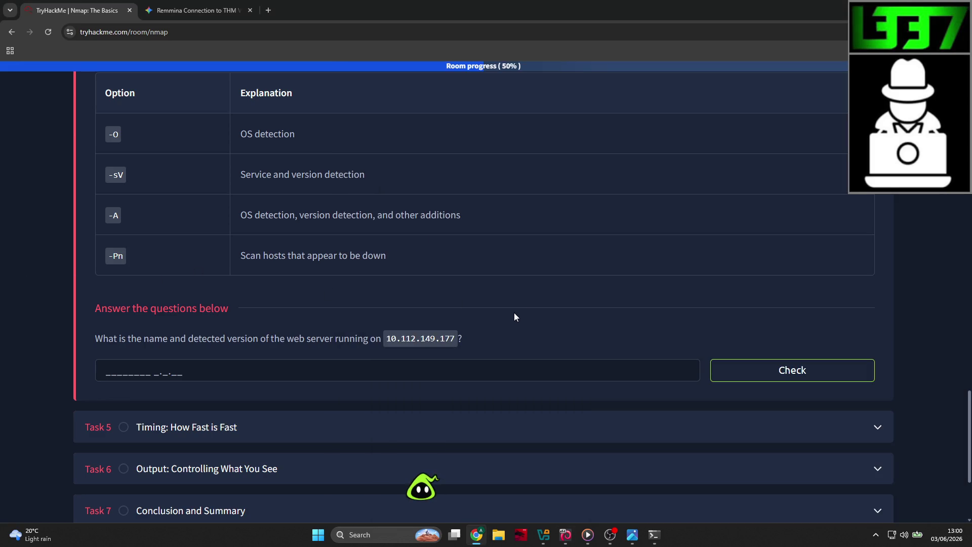
Review the -Pn notes and the -O/-sV/-A/-Pn Summary table, then return to the running scan.
{"action": "scroll", "coordinate": [467, 305], "scroll_direction": "up", "scroll_amount": 4}
{"action": "scroll", "coordinate": [446, 301], "scroll_direction": "up", "scroll_amount": 2}
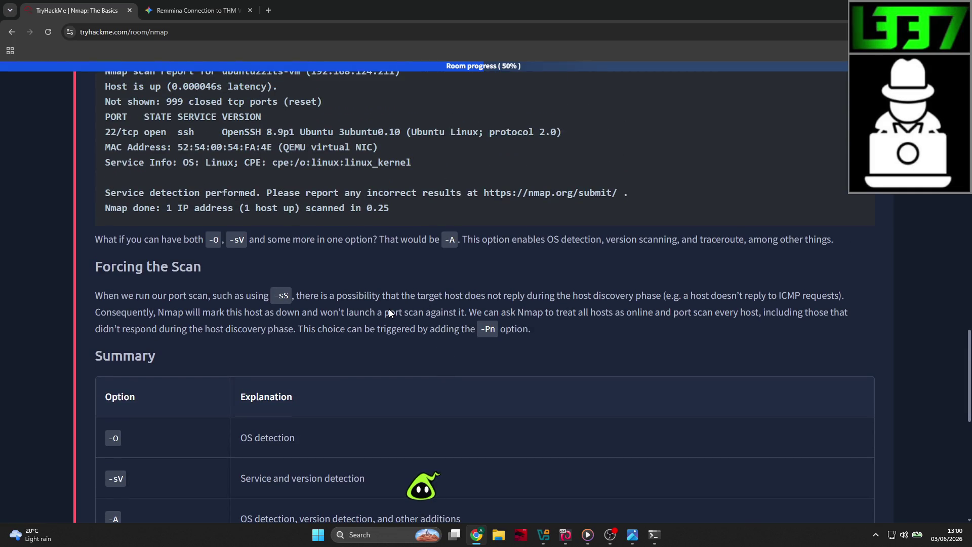
{"action": "scroll", "coordinate": [393, 308], "scroll_direction": "down", "scroll_amount": 4}
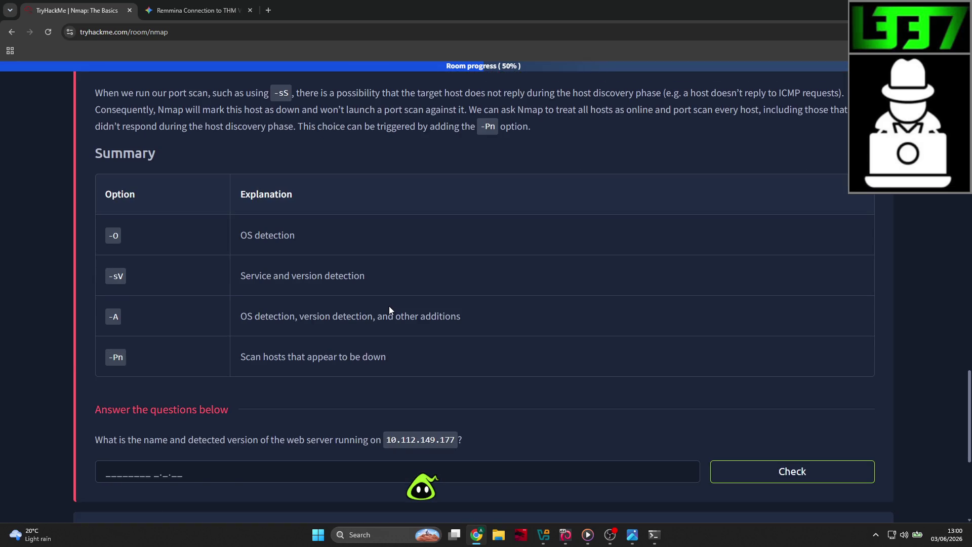
{"action": "scroll", "coordinate": [389, 307], "scroll_direction": "up", "scroll_amount": 1}
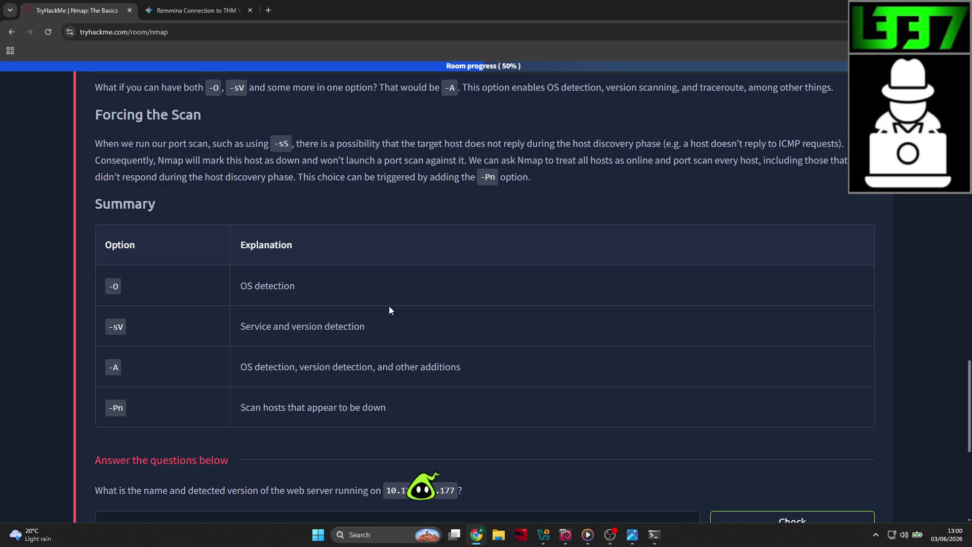
{"action": "key", "text": "alt+Tab"}
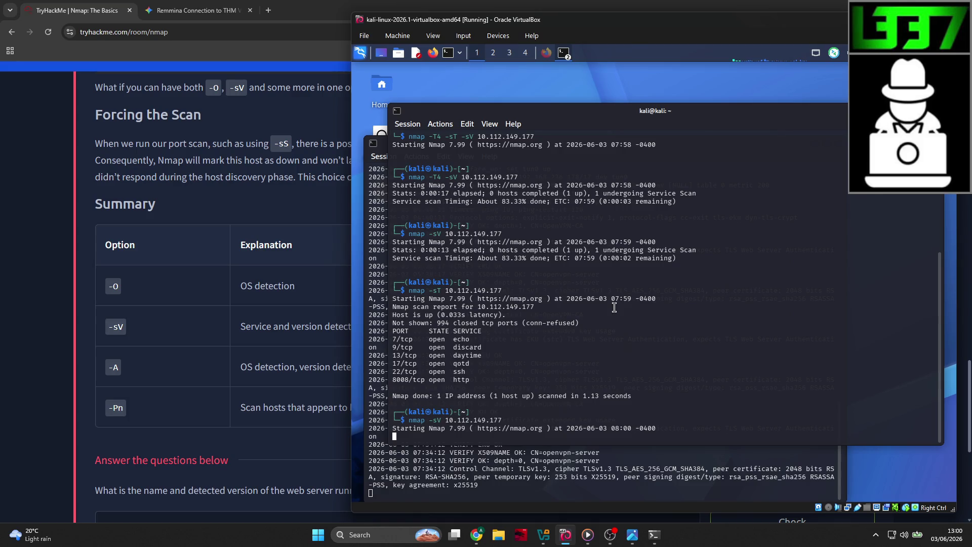
Check scan progress, minimise the VPN log terminal and move the scan terminal higher.
{"action": "key", "text": "Return"}
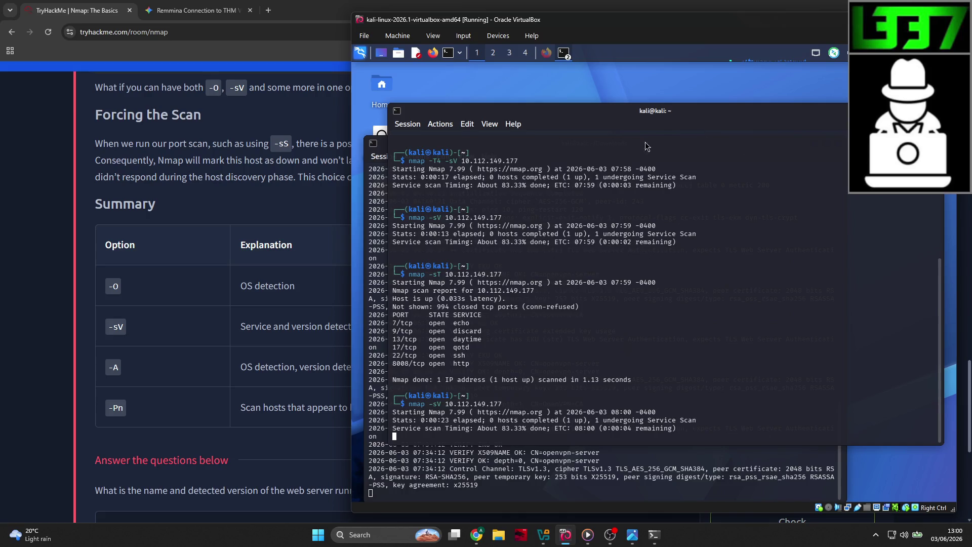
{"action": "left_click", "coordinate": [373, 143]}
{"action": "key", "text": "Escape"}
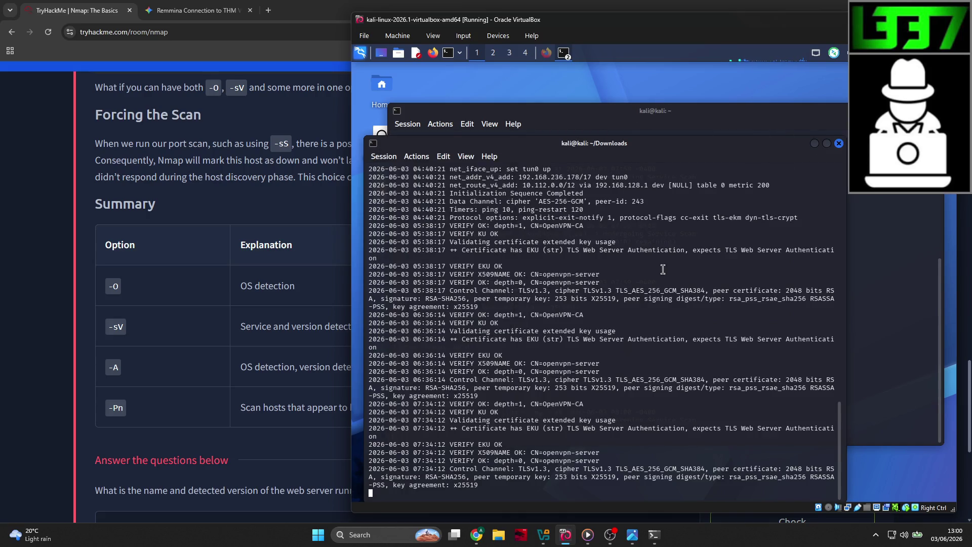
{"action": "left_click", "coordinate": [814, 143]}
{"action": "left_click_drag", "start_coordinate": [769, 116], "coordinate": [762, 91]}
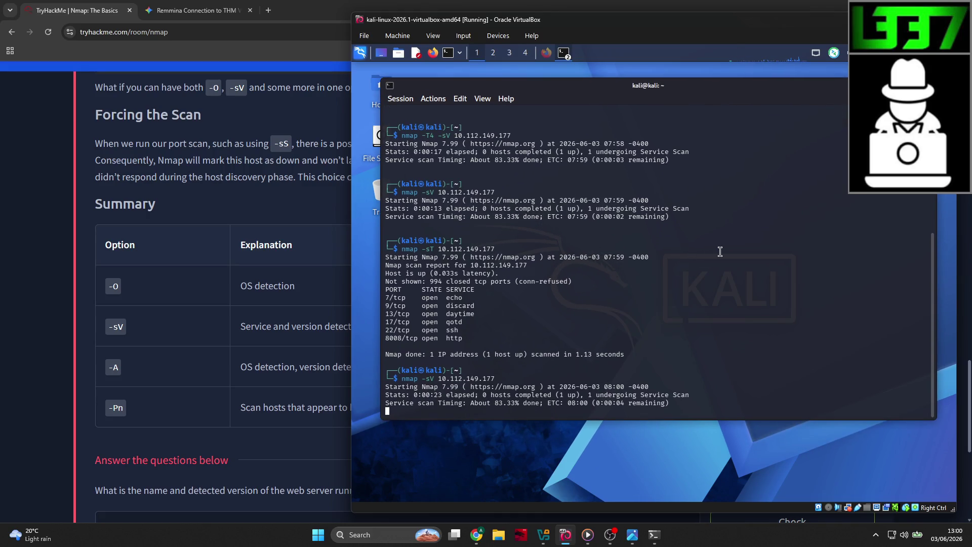
Zoom the TryHackMe page to 150% while the version scan keeps running.
{"action": "left_click", "coordinate": [5, 230]}
{"action": "scroll", "coordinate": [5, 230], "scroll_direction": "down", "scroll_amount": 4}
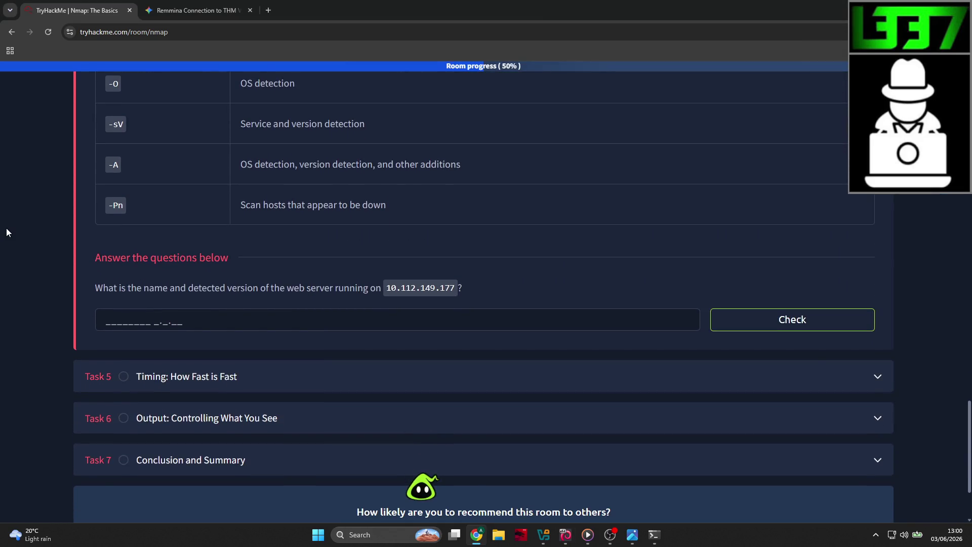
{"action": "key", "text": "ctrl+plus"}
{"action": "key", "text": "ctrl+minus"}
{"action": "key", "text": "ctrl+minus"}
{"action": "key", "text": "alt+Tab"}
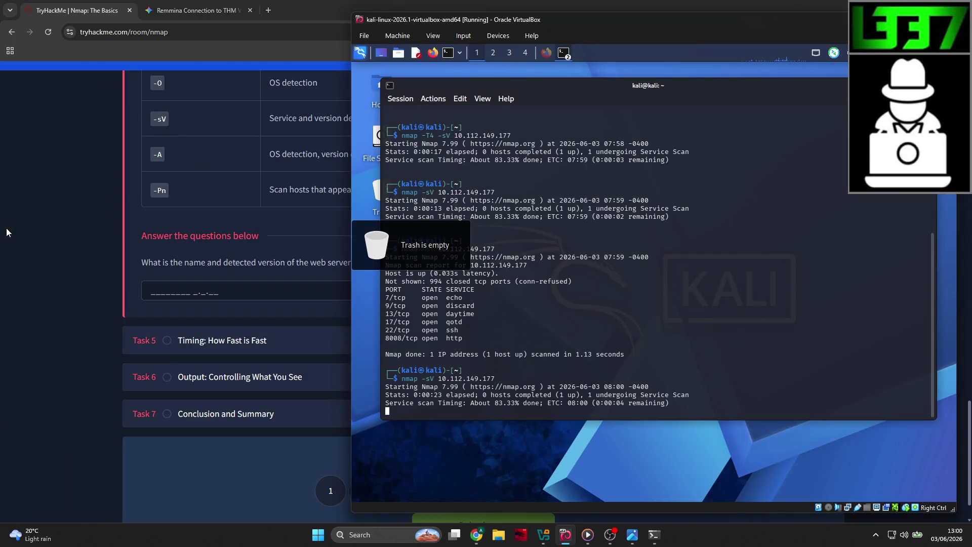
{"action": "left_click", "coordinate": [7, 229]}
{"action": "key", "text": "ctrl+plus"}
{"action": "key", "text": "ctrl+plus"}
{"action": "key", "text": "ctrl+minus"}
{"action": "key", "text": "ctrl+plus"}
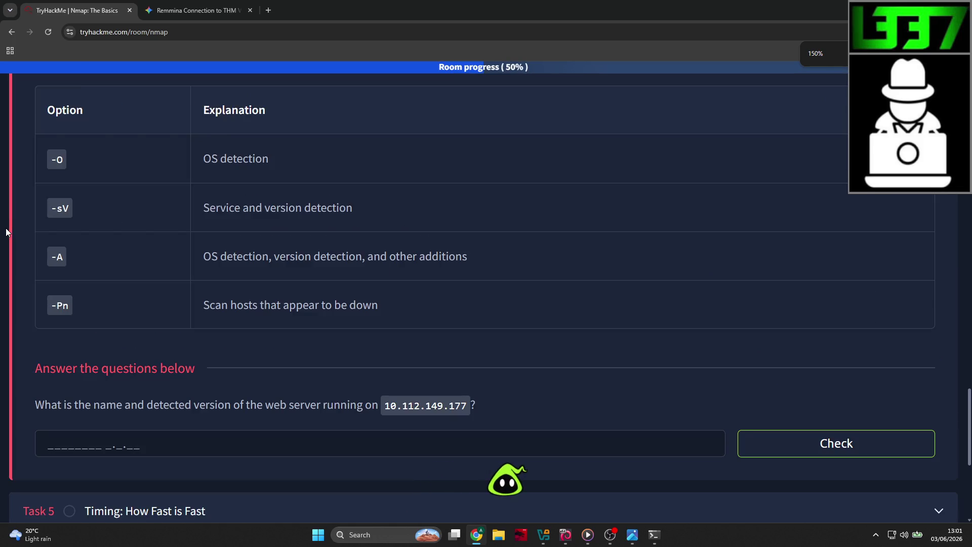
{"action": "right_click", "coordinate": [5, 228]}
{"action": "left_click", "coordinate": [454, 196]}
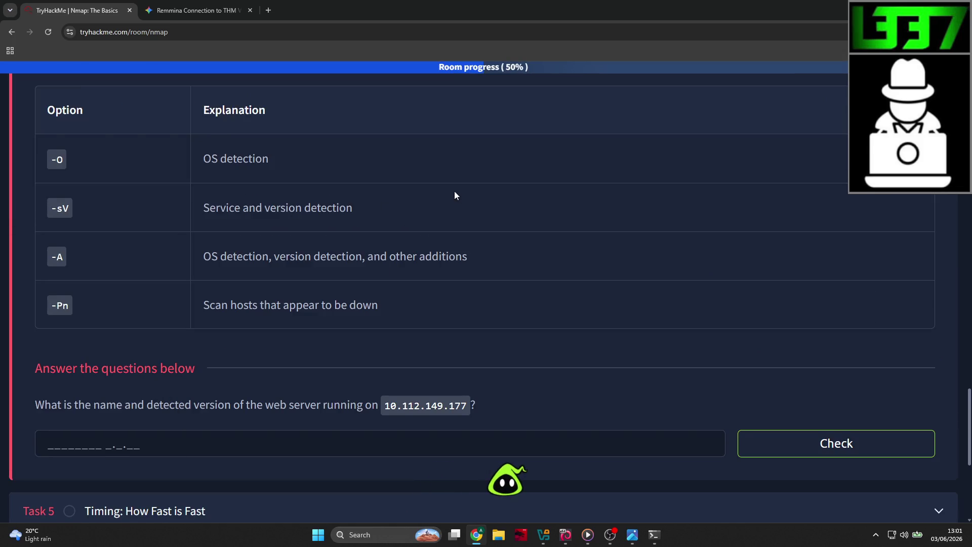
{"action": "scroll", "coordinate": [455, 196], "scroll_direction": "down", "scroll_amount": 3}
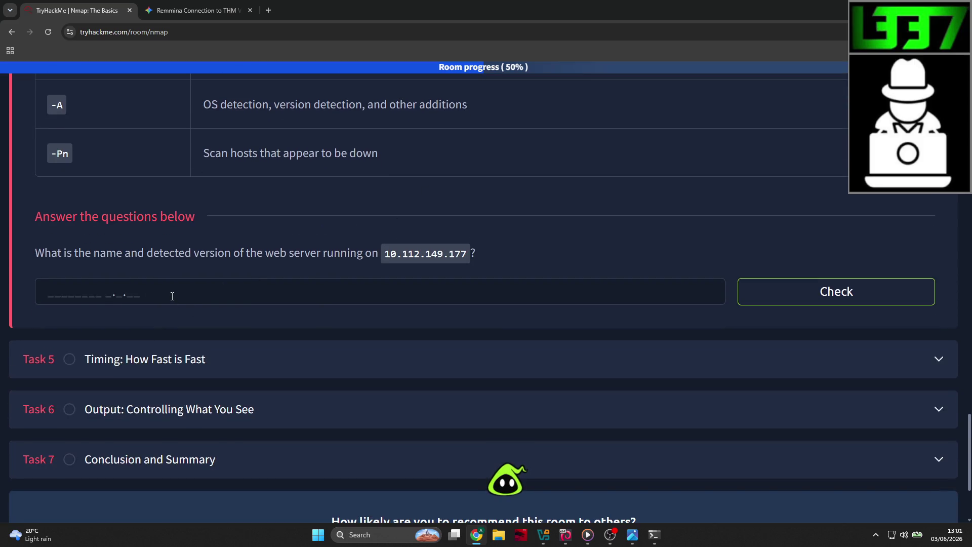
{"action": "key", "text": "alt+Tab"}
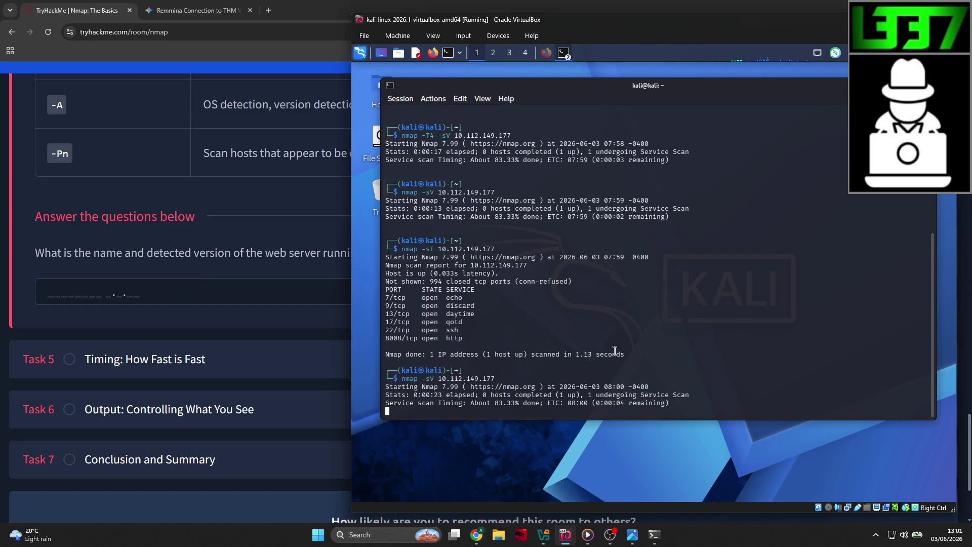
Check the stalled nmap -sV scan's progress twice, then abort it.
{"action": "key", "text": "Return"}
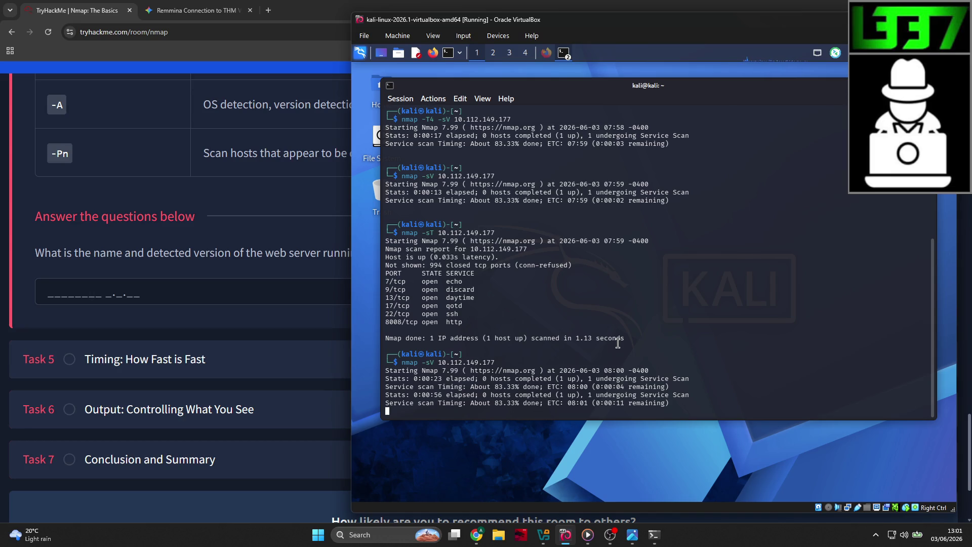
{"action": "key", "text": "Return"}
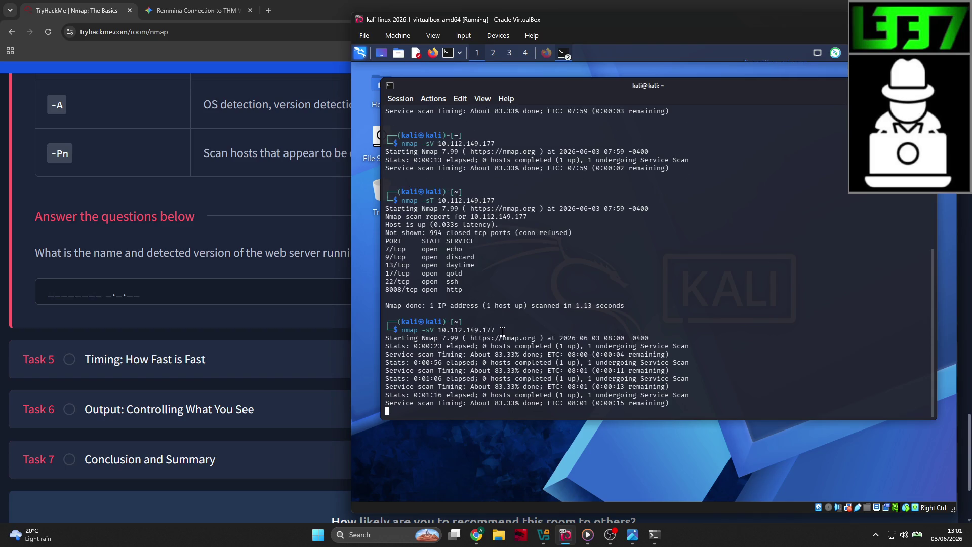
{"action": "key", "text": "ctrl+c"}
Rerun the previous scan as nmap -sS -sV against 10.112.149.177.
{"action": "key", "text": "Up"}
{"action": "key", "text": "ctrl+Left"}
{"action": "key", "text": "ctrl+Left"}
{"action": "key", "text": "ctrl+Left"}
{"action": "key", "text": "Left"}
{"action": "key", "text": "Left"}
{"action": "key", "text": "Left"}
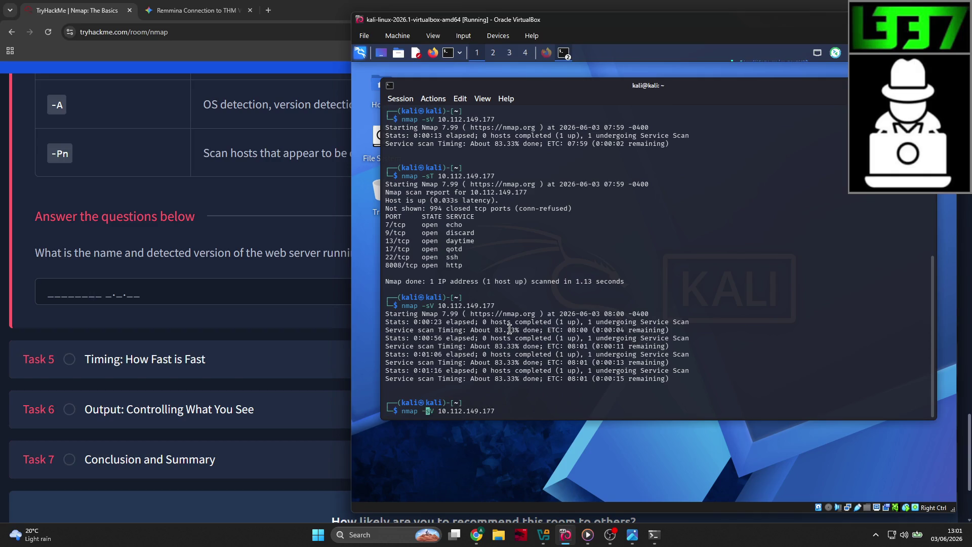
{"action": "type", "text": "-sS"}
{"action": "key", "text": "Return"}
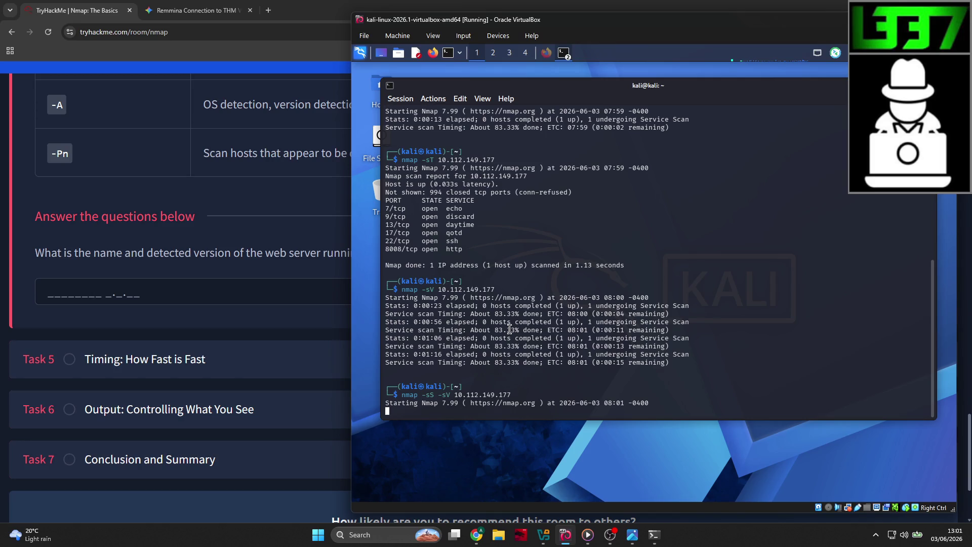
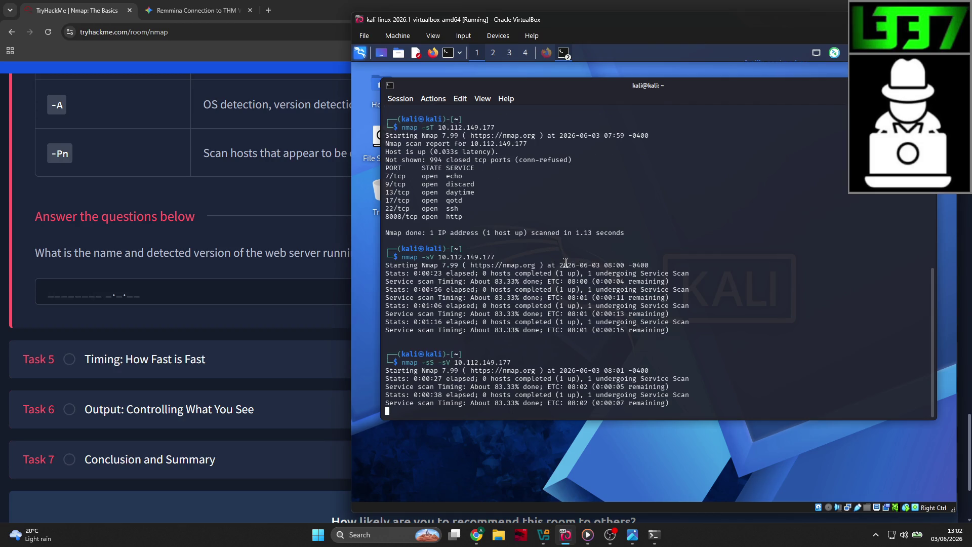
Bring the TryHackMe Nmap room forward and open the Echo AI chat.
{"action": "left_click", "coordinate": [305, 299]}
{"action": "scroll", "coordinate": [529, 421], "scroll_direction": "up", "scroll_amount": 2}
{"action": "scroll", "coordinate": [529, 421], "scroll_direction": "down", "scroll_amount": 1}
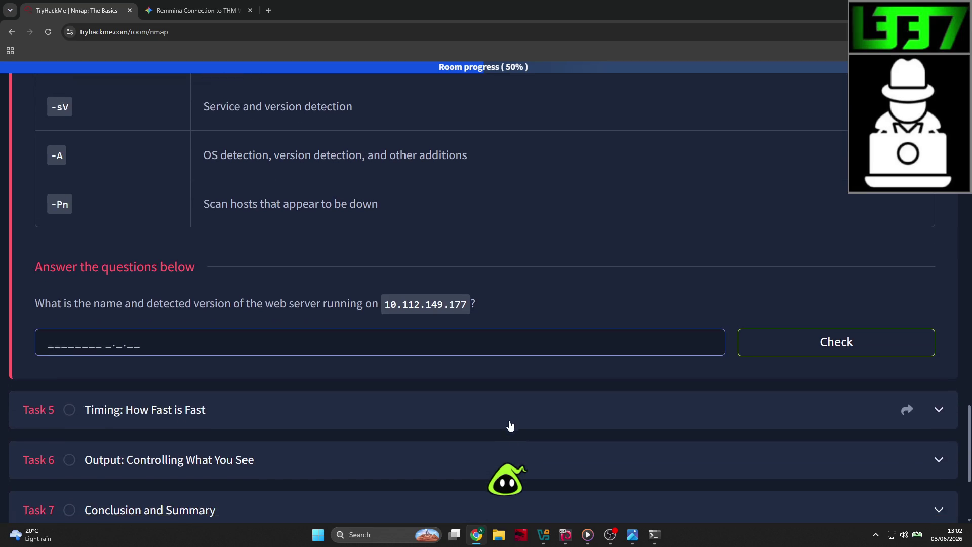
{"action": "left_click", "coordinate": [506, 478]}
Tell Echo the exercise is bugged: an nmap scan with -sV glitches and seems to take forever.
{"action": "left_click", "coordinate": [593, 464]}
{"action": "type", "text": "Task number 3"}
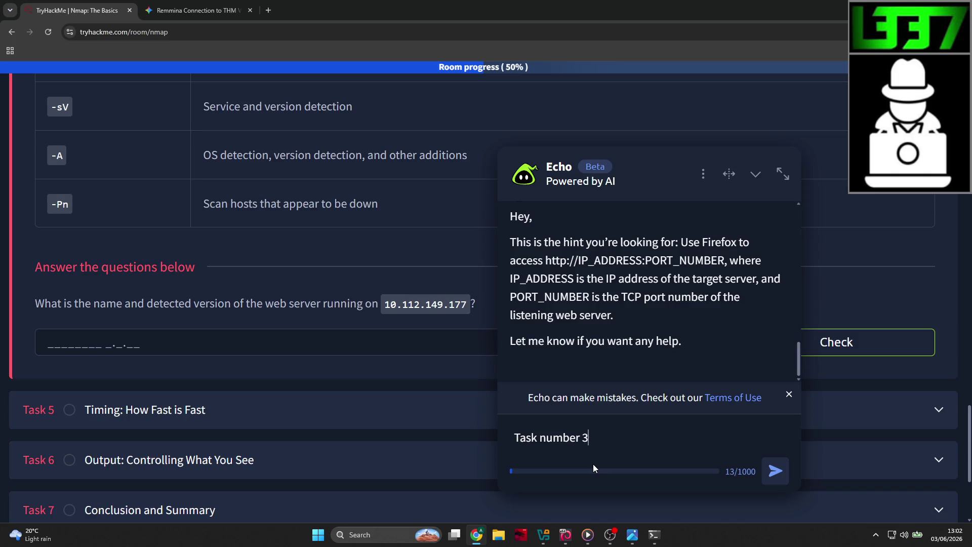
{"action": "key", "text": "BackSpace"}
{"action": "type", "text": "xercise is bub"}
{"action": "key", "text": "BackSpace"}
{"action": "key", "text": "BackSpace"}
{"action": "key", "text": "BackSpace"}
{"action": "type", "text": "g"}
{"action": "key", "text": "BackSpace"}
{"action": "type", "text": "bugged, "}
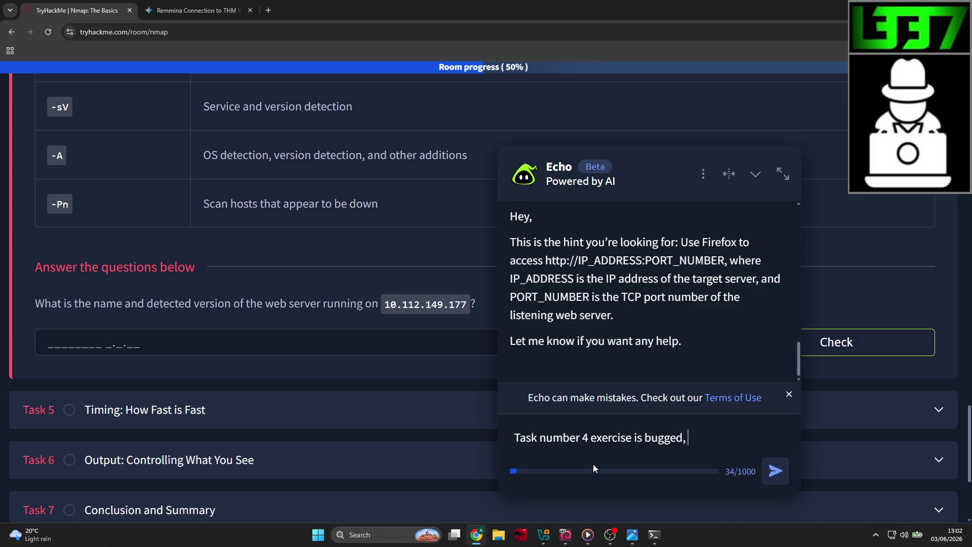
{"action": "type", "text": "using the -sV "}
{"action": "type", "text": "filter on a nam"}
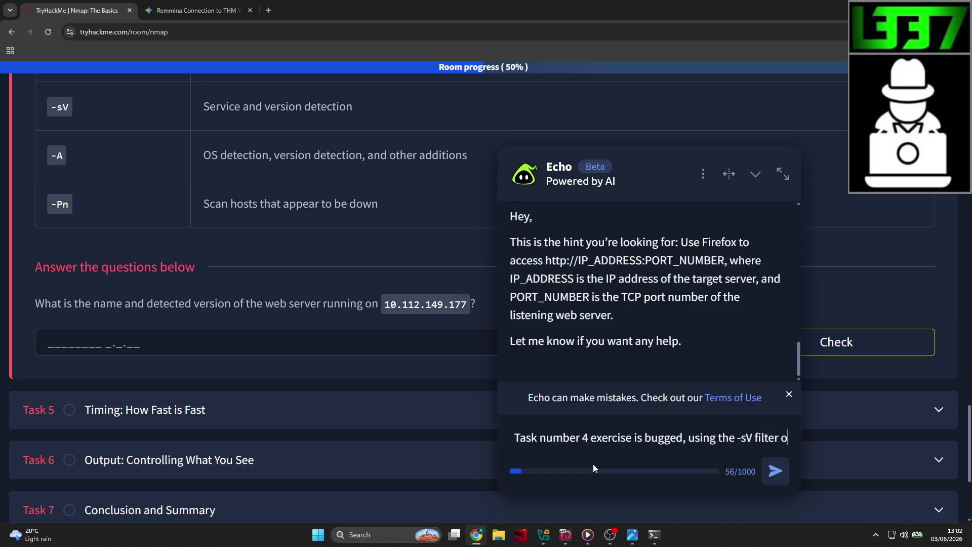
{"action": "key", "text": "BackSpace"}
{"action": "key", "text": "BackSpace"}
{"action": "key", "text": "BackSpace"}
{"action": "type", "text": "n a"}
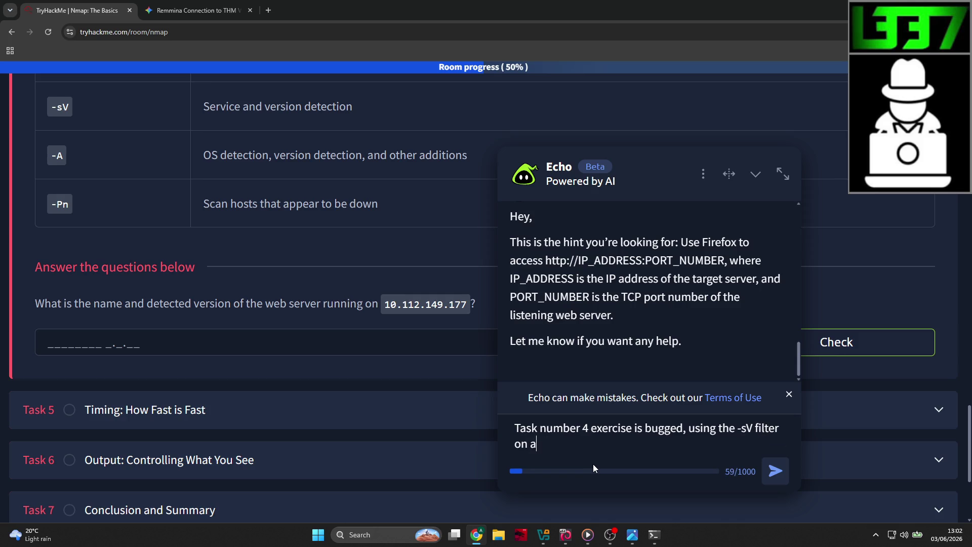
{"action": "key", "text": "BackSpace"}
{"action": "key", "text": "BackSpace"}
{"action": "type", "text": "nMAP scan glit"}
{"action": "type", "text": "ches the scan"}
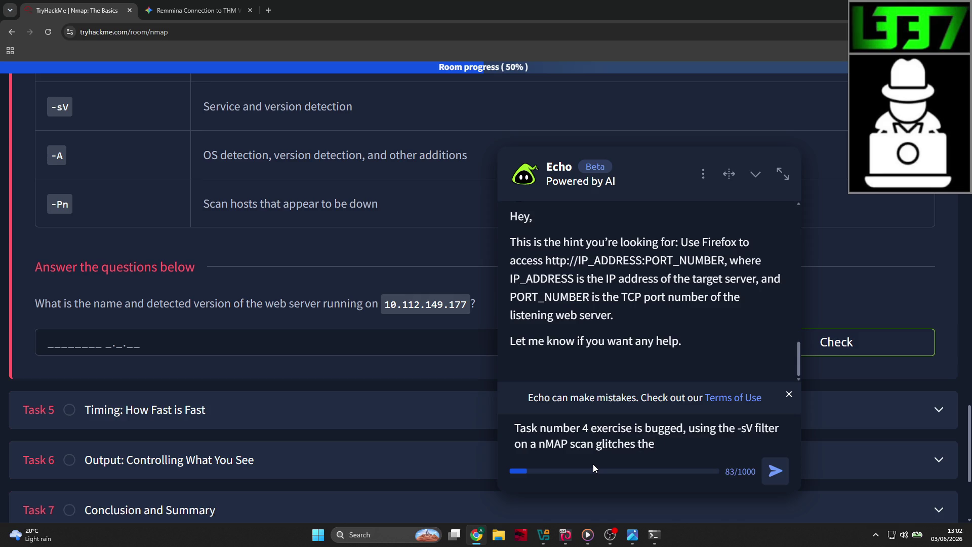
{"action": "type", "text": " and it see"}
{"action": "type", "text": "ms to be taking ofreve"}
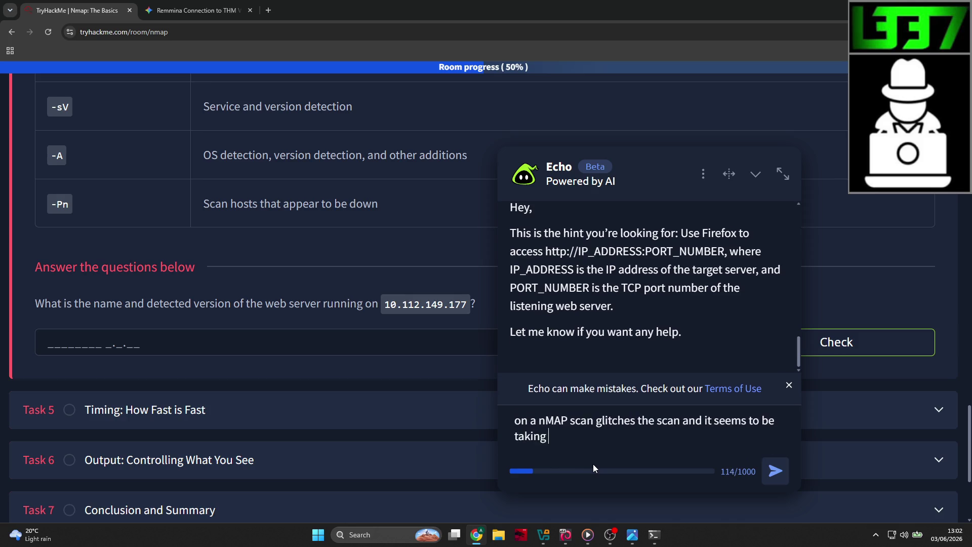
{"action": "key", "text": "BackSpace"}
{"action": "type", "text": "rev"}
{"action": "key", "text": "BackSpace"}
{"action": "key", "text": "BackSpace"}
{"action": "key", "text": "BackSpace"}
{"action": "type", "text": "forever"}
{"action": "key", "text": "Return"}
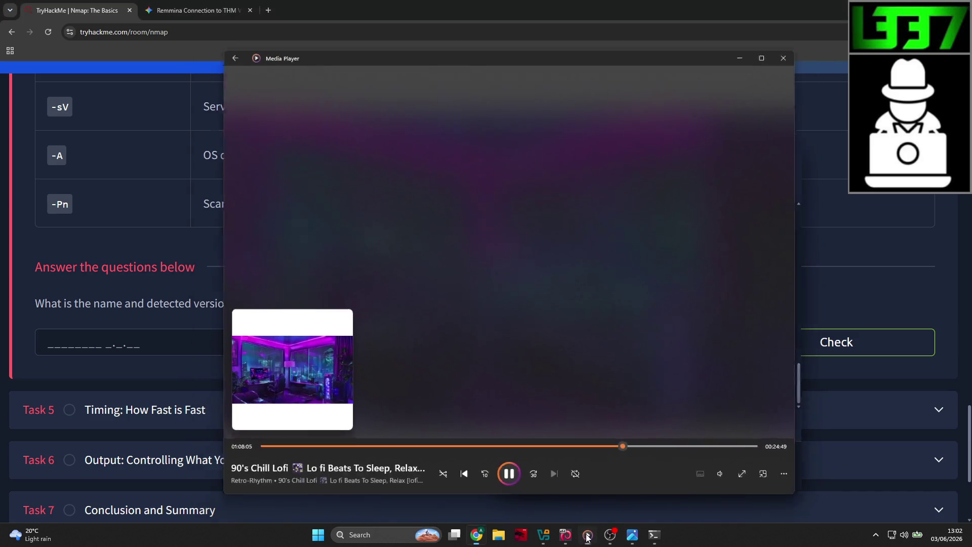
Run ifconfig in the Kali terminal to list network interfaces.
{"action": "left_click", "coordinate": [565, 535]}
{"action": "type", "text": "ifconfig"}
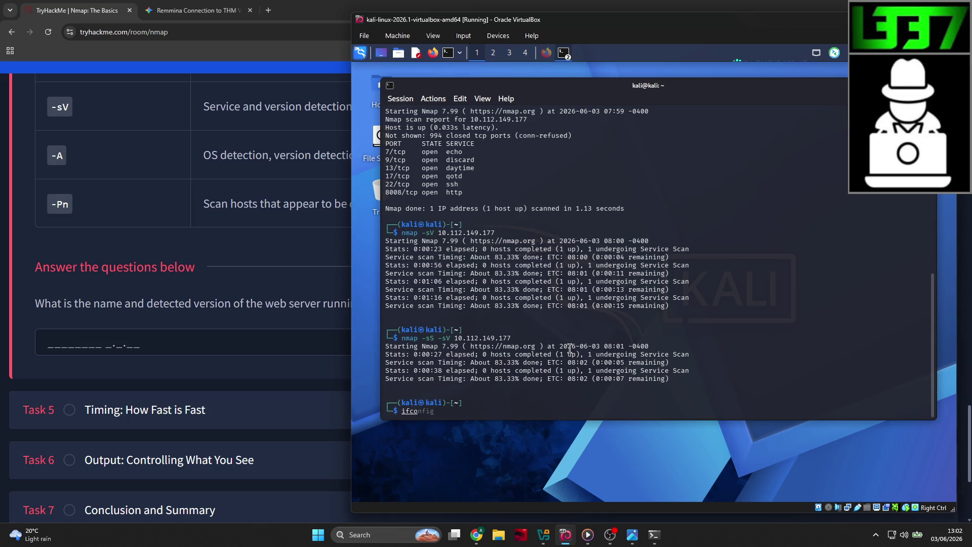
{"action": "key", "text": "Return"}
Start the SSH service with systemctl start ssh, authenticating with the account password.
{"action": "type", "text": "nmap "}
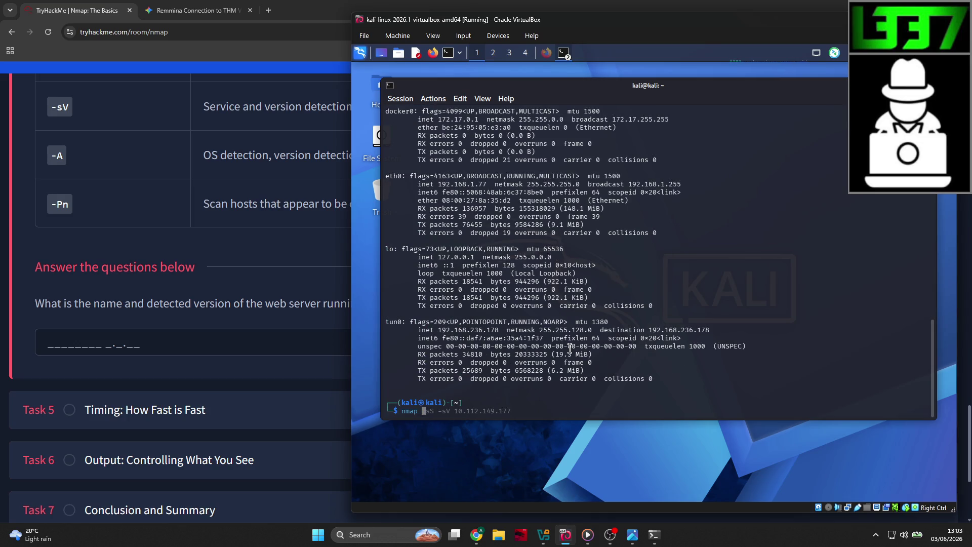
{"action": "type", "text": "-sV "}
{"action": "type", "text": "192.168.1."}
{"action": "key", "text": "BackSpace"}
{"action": "key", "text": "BackSpace"}
{"action": "key", "text": "BackSpace"}
Run a fast connect scan: nmap -T4 -sT 192.168.1.77.
{"action": "key", "text": "BackSpace"}
{"action": "key", "text": "BackSpace"}
{"action": "type", "text": "systemcl"}
{"action": "type", "text": "t start ssh"}
{"action": "key", "text": "Return"}
{"action": "type", "text": "k*******"}
{"action": "key", "text": "Return"}
{"action": "type", "text": "nmap -R4"}
{"action": "key", "text": "BackSpace"}
{"action": "key", "text": "BackSpace"}
{"action": "type", "text": "T4 -sT 192.168.1.77"}
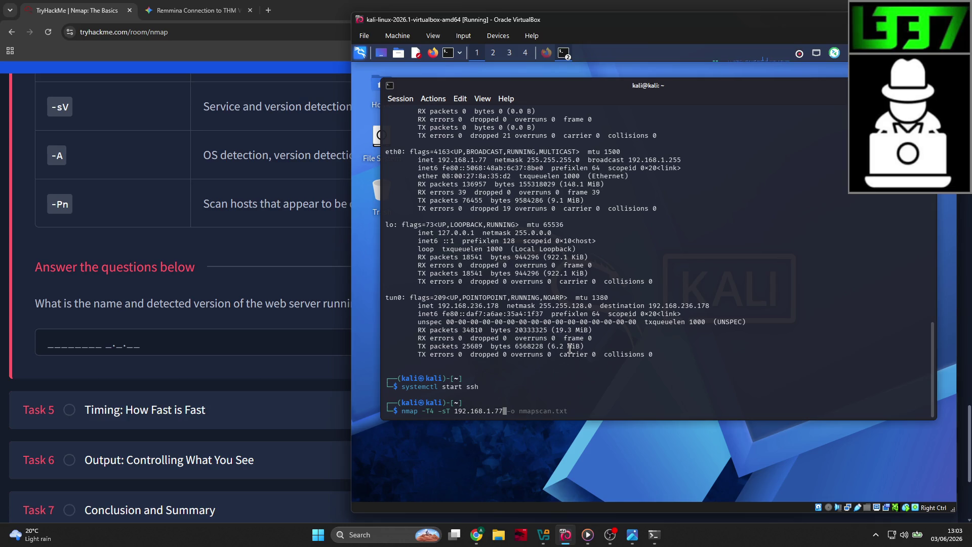
{"action": "key", "text": "Return"}
Run nmap -sV 192.168.1.77, mark the detected OpenSSH version line, and check Echo's reply.
{"action": "type", "text": "nmap "}
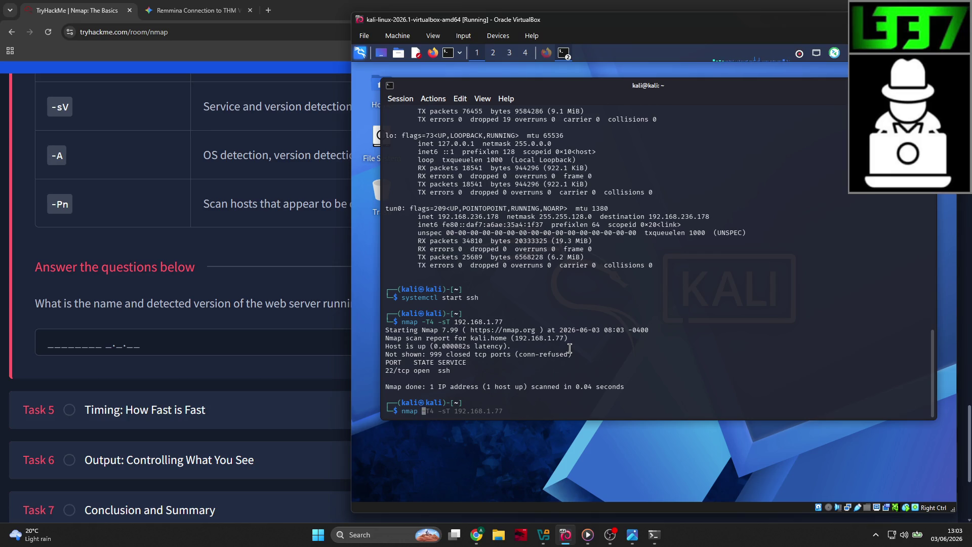
{"action": "type", "text": "-sV 19"}
{"action": "type", "text": "2.168.1.7"}
{"action": "type", "text": "7"}
{"action": "key", "text": "Return"}
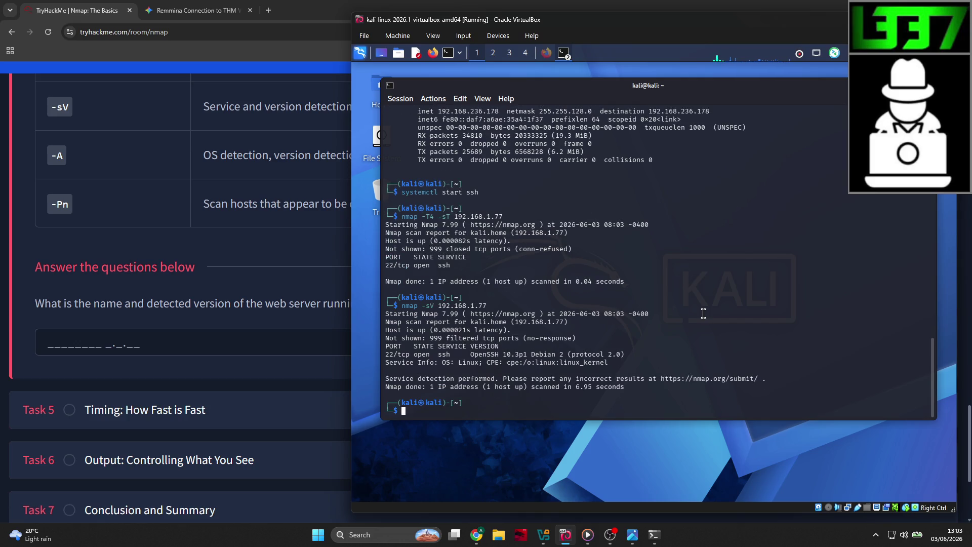
{"action": "mouse_move", "coordinate": [470, 356]}
{"action": "left_mouse_down"}
{"action": "mouse_move", "coordinate": [596, 347]}
{"action": "mouse_move", "coordinate": [628, 357]}
{"action": "left_mouse_up"}
{"action": "left_click", "coordinate": [628, 358]}
{"action": "left_click", "coordinate": [350, 308]}
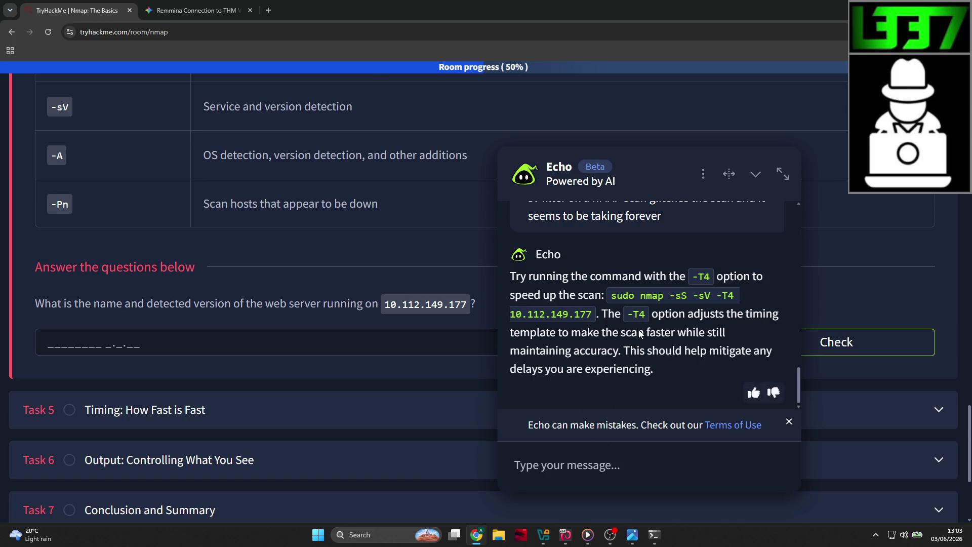
Recall the previous scan and rewrite it as sudo nmap -T4 -sV, following Echo's suggestion.
{"action": "key", "text": "alt+Tab"}
{"action": "key", "text": "alt+Tab"}
{"action": "key", "text": "alt+Tab"}
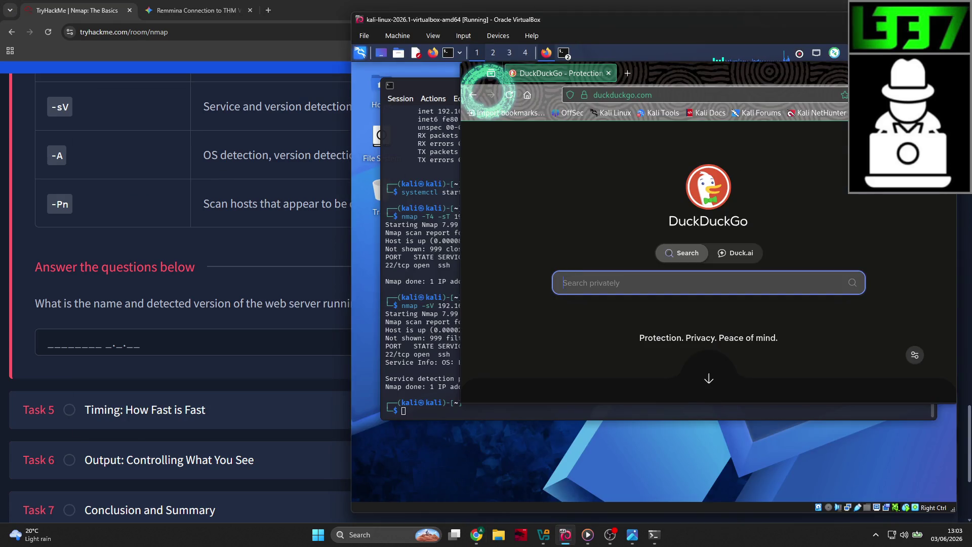
{"action": "key", "text": "Up"}
{"action": "key", "text": "Left"}
{"action": "key", "text": "Left"}
{"action": "key", "text": "Left"}
{"action": "type", "text": "-T4 -sV"}
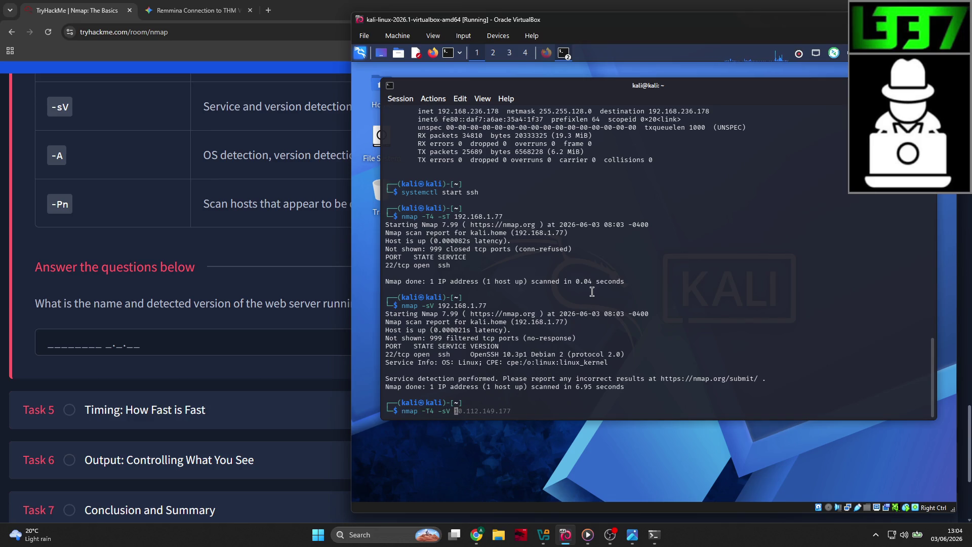
{"action": "left_click", "coordinate": [275, 287]}
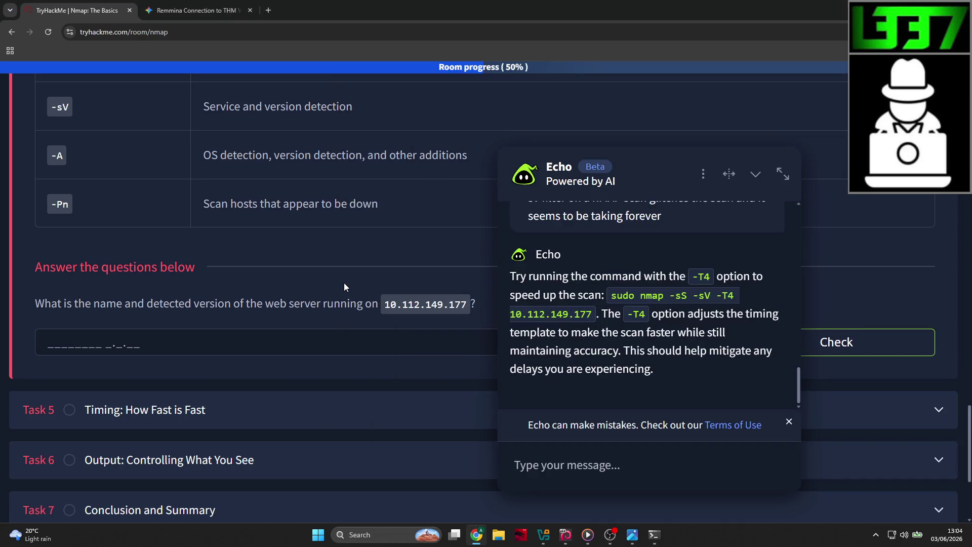
{"action": "key", "text": "alt+Tab"}
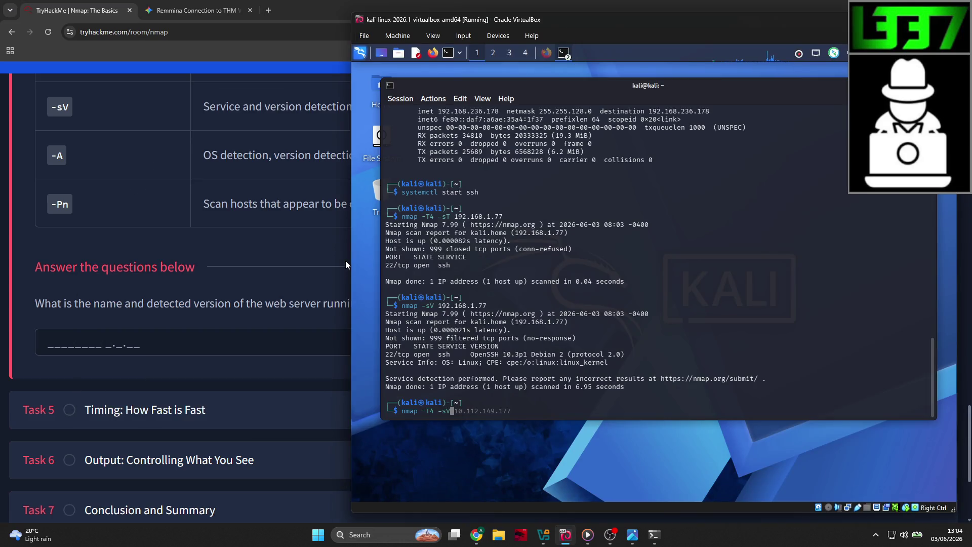
{"action": "key", "text": "BackSpace"}
{"action": "key", "text": "BackSpace"}
{"action": "key", "text": "BackSpace"}
{"action": "type", "text": "sud"}
{"action": "key", "text": "BackSpace"}
{"action": "key", "text": "BackSpace"}
{"action": "key", "text": "BackSpace"}
{"action": "type", "text": "suyd"}
{"action": "key", "text": "BackSpace"}
{"action": "key", "text": "BackSpace"}
{"action": "key", "text": "BackSpace"}
{"action": "type", "text": "sudo nmap -T4 -sV"}
Add -sS and target 10.112.149.177, then run the scan with the sudo password.
{"action": "left_click", "coordinate": [257, 258]}
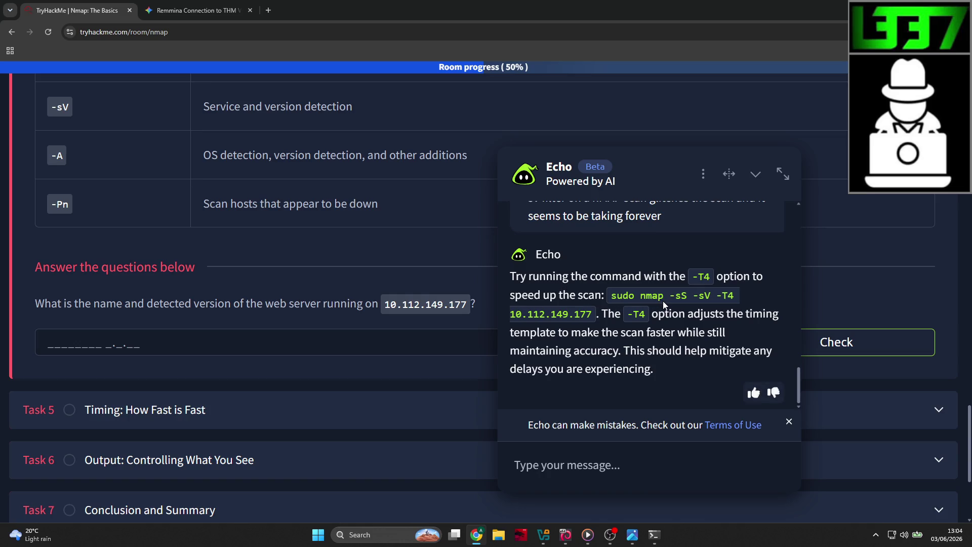
{"action": "key", "text": "alt+Tab"}
{"action": "key", "text": "BackSpace"}
{"action": "type", "text": "S -sV"}
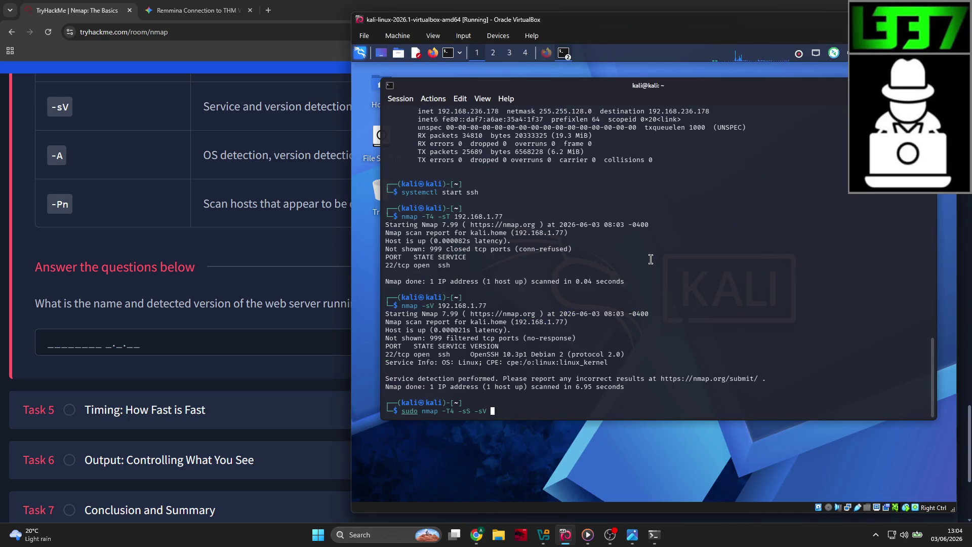
{"action": "left_click", "coordinate": [201, 254]}
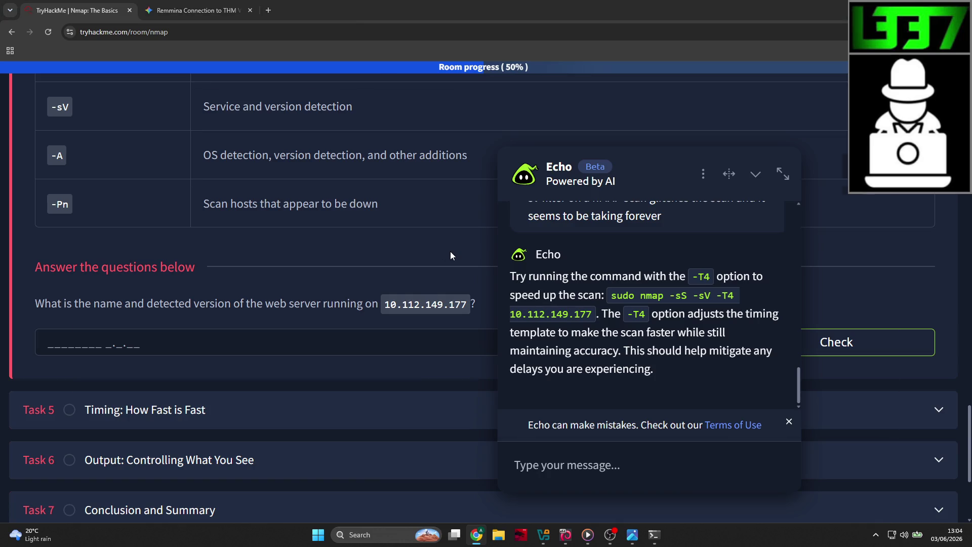
{"action": "key", "text": "alt+Tab"}
{"action": "type", "text": "1"}
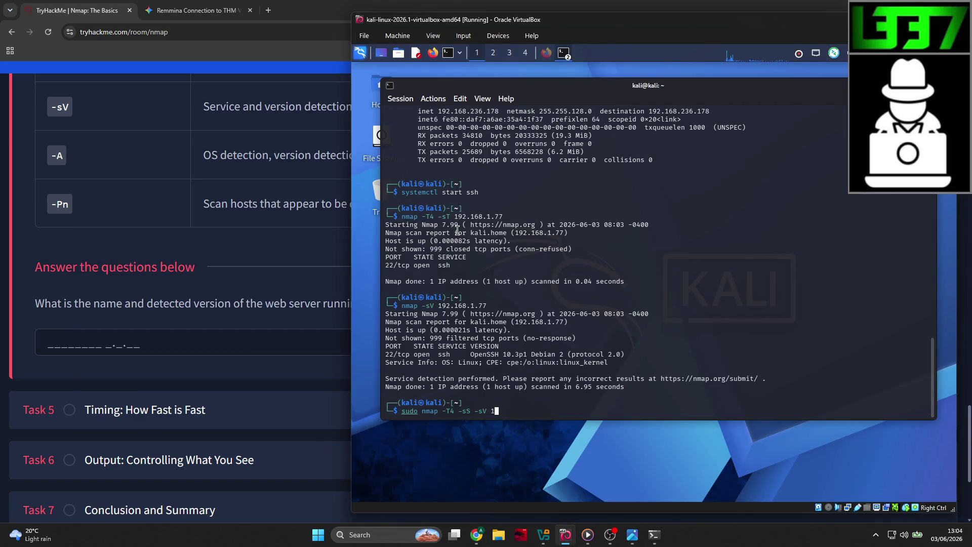
{"action": "scroll", "coordinate": [488, 246], "scroll_direction": "up", "scroll_amount": 15}
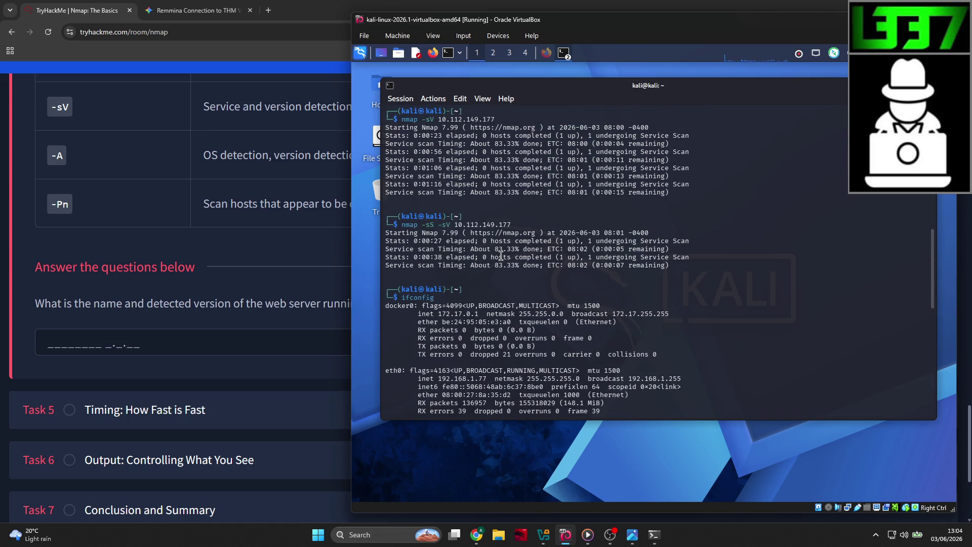
{"action": "type", "text": "0.112.149.17"}
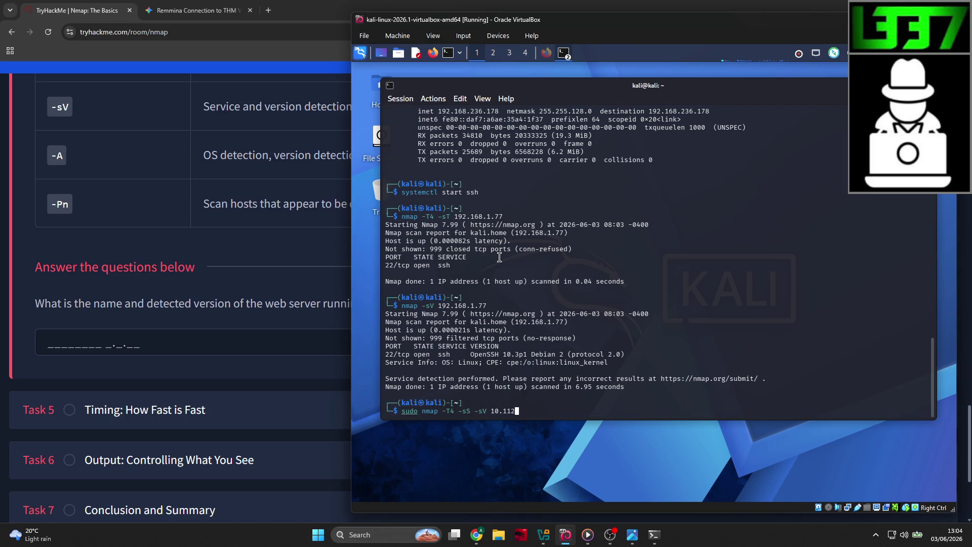
{"action": "type", "text": "7"}
{"action": "key", "text": "Return"}
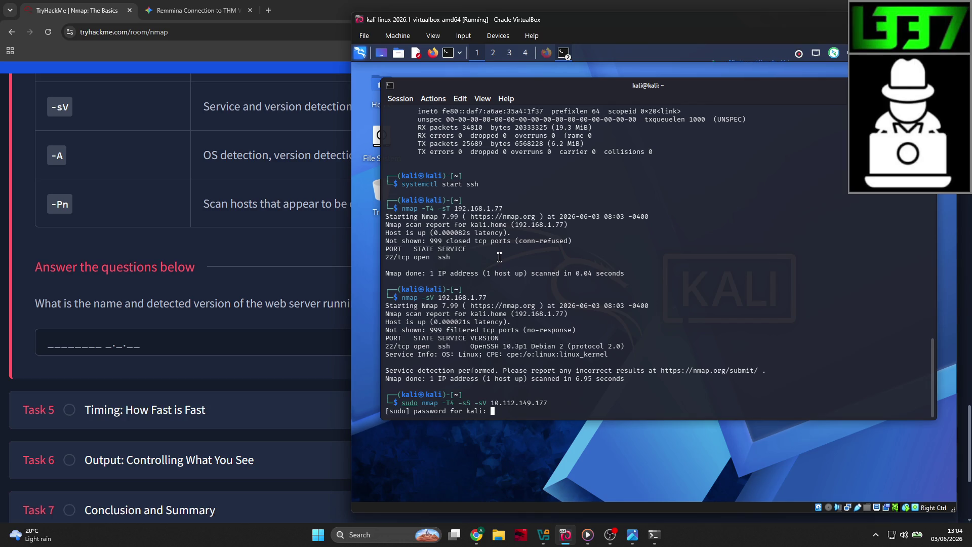
{"action": "key", "text": "Return"}
Request a progress update on the running scan and return to the TryHackMe page.
{"action": "left_click", "coordinate": [286, 275]}
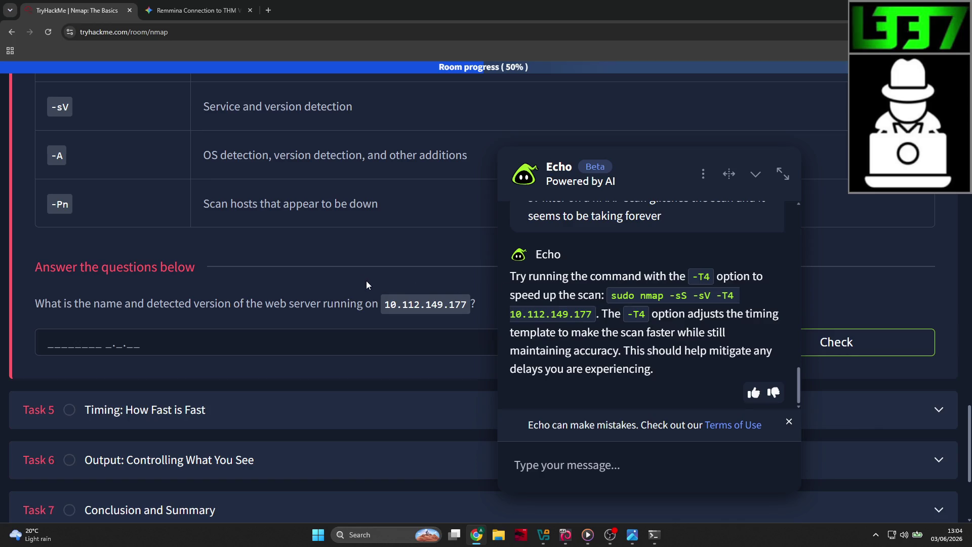
{"action": "key", "text": "alt+Tab"}
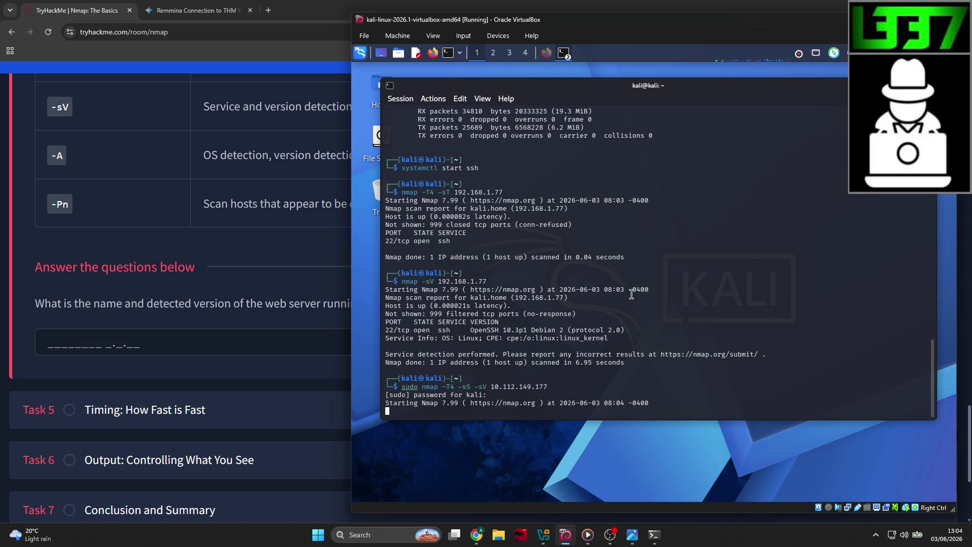
{"action": "key", "text": "Return"}
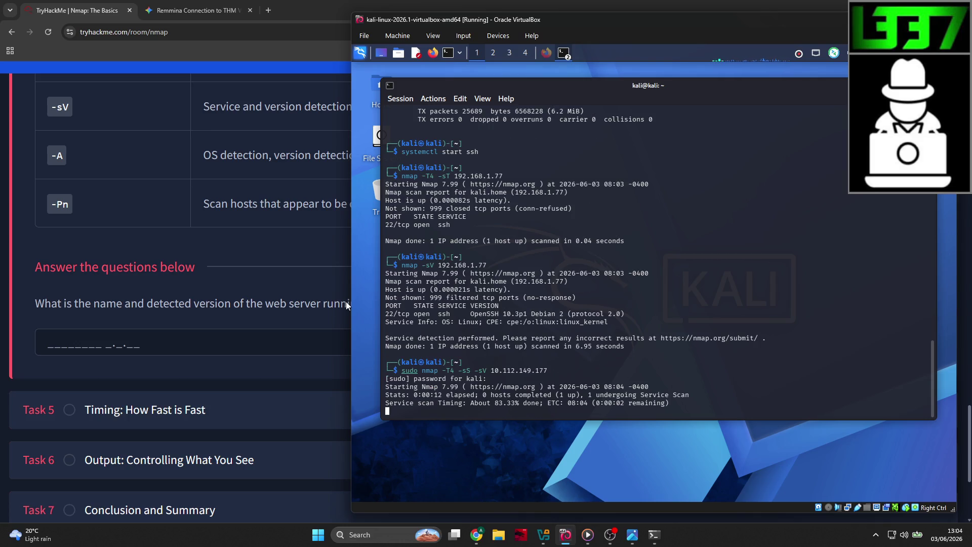
{"action": "left_click", "coordinate": [345, 301]}
Tell Echo the scan gets stuck at 83.33% even with -T4, then read its -Pn advice.
{"action": "left_click", "coordinate": [566, 464]}
{"action": "type", "text": "the scan g"}
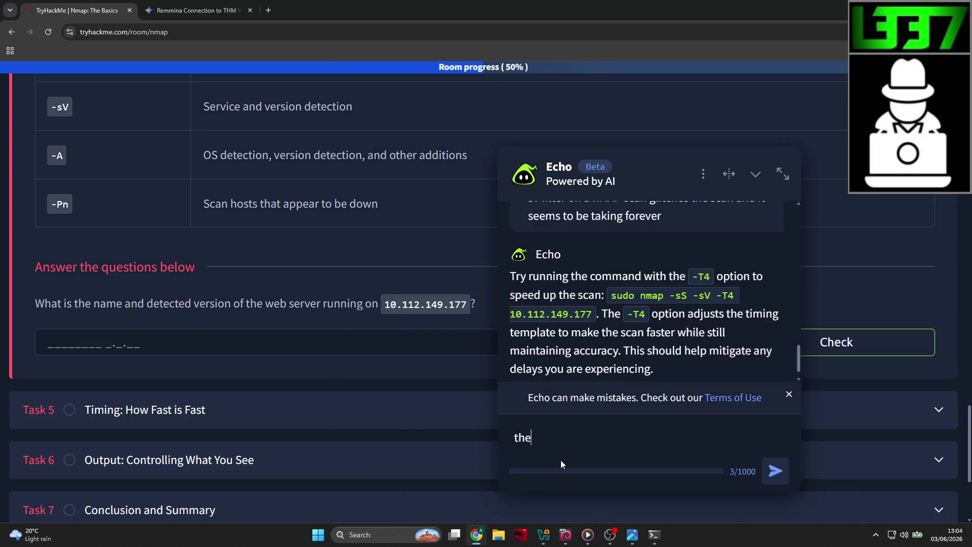
{"action": "type", "text": "ets stuck at "}
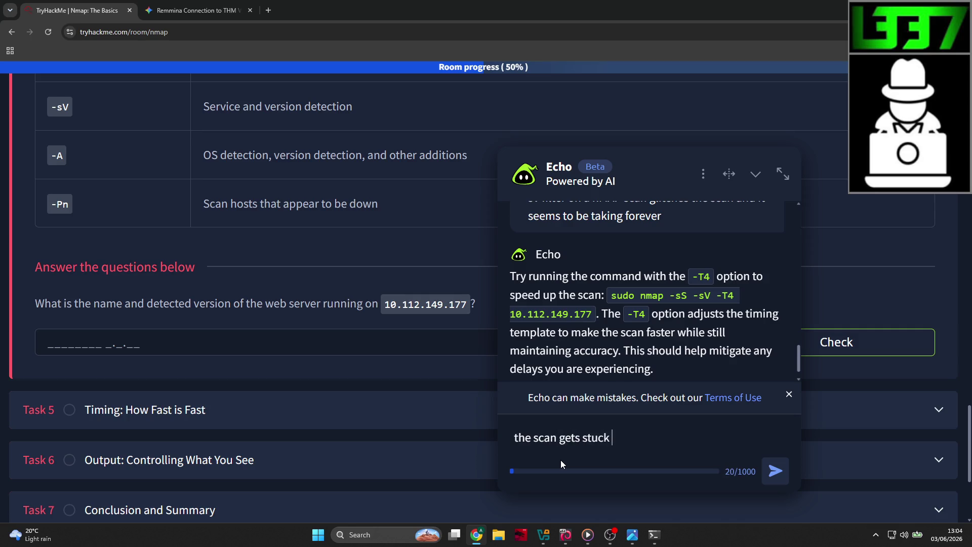
{"action": "type", "text": "83.33 % and never "}
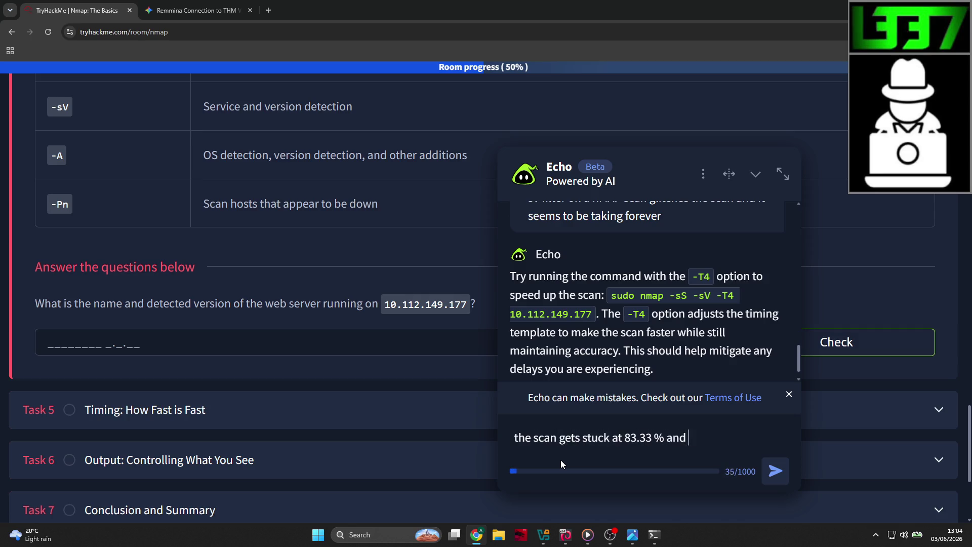
{"action": "type", "text": "advances "}
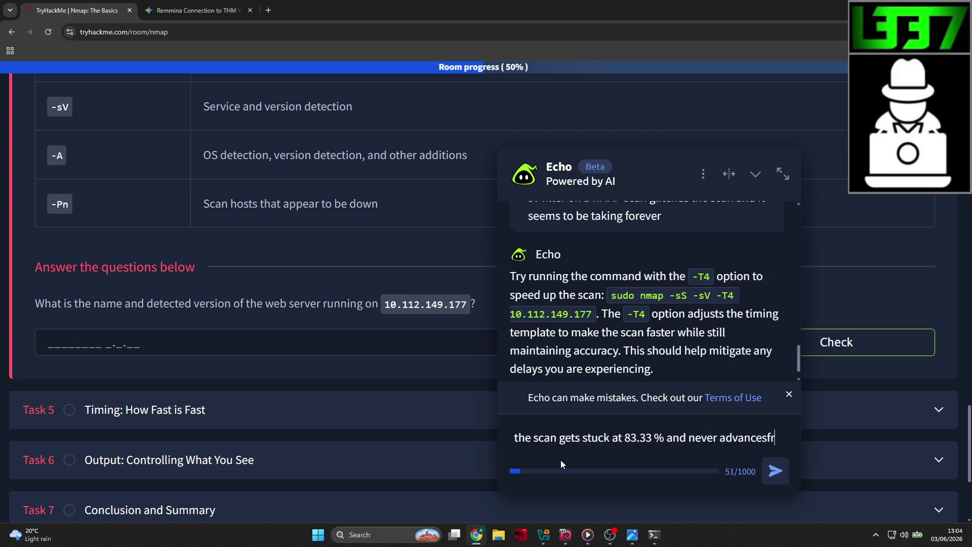
{"action": "type", "text": "form t"}
{"action": "key", "text": "BackSpace"}
{"action": "key", "text": "BackSpace"}
{"action": "key", "text": "BackSpace"}
{"action": "type", "text": "rom there even"}
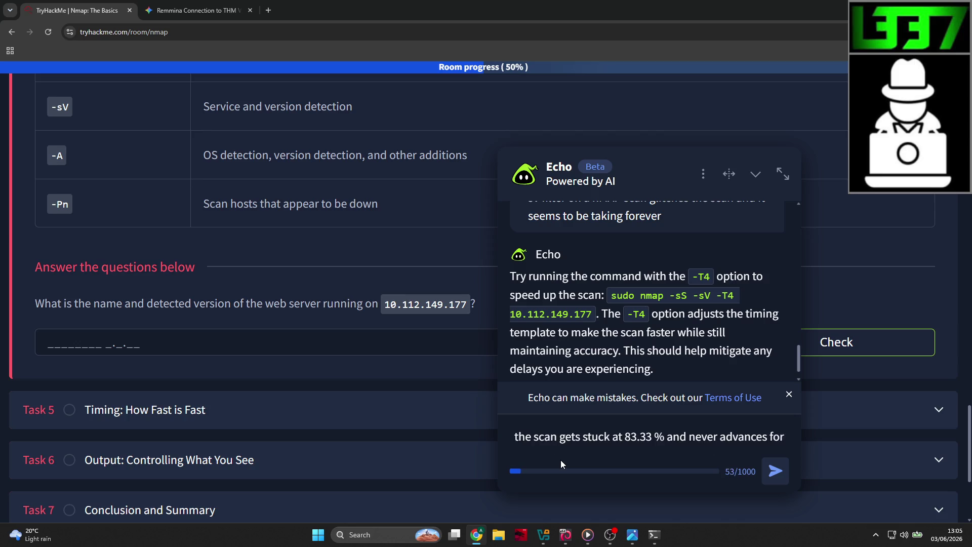
{"action": "type", "text": " with  t-"}
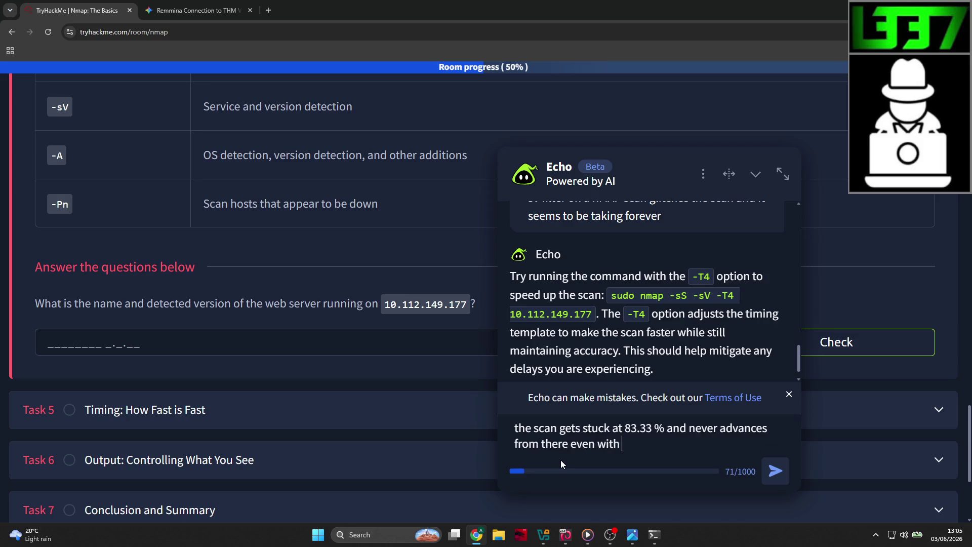
{"action": "key", "text": "BackSpace"}
{"action": "key", "text": "BackSpace"}
{"action": "type", "text": "t-"}
{"action": "key", "text": "BackSpace"}
{"action": "key", "text": "BackSpace"}
{"action": "type", "text": "-T4"}
{"action": "key", "text": "Return"}
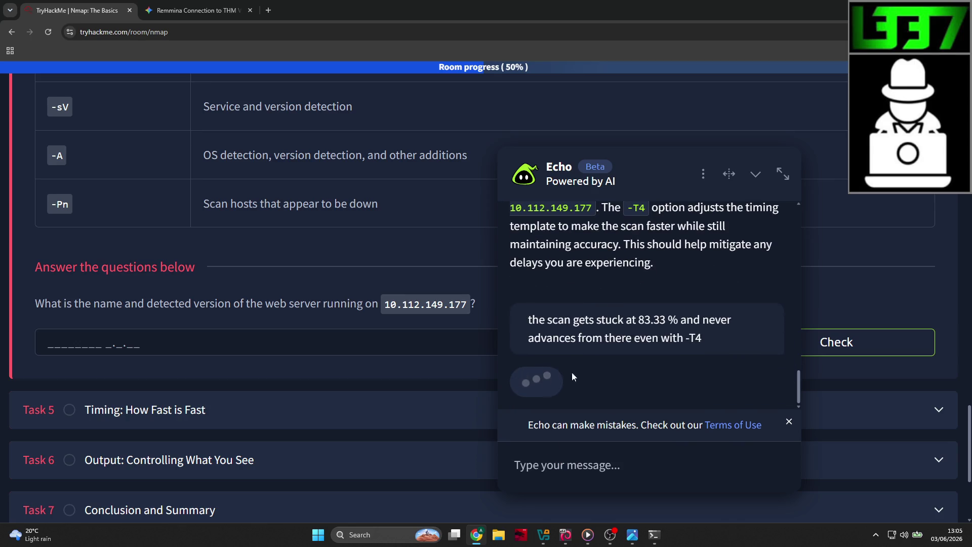
{"action": "key", "text": "alt+Tab"}
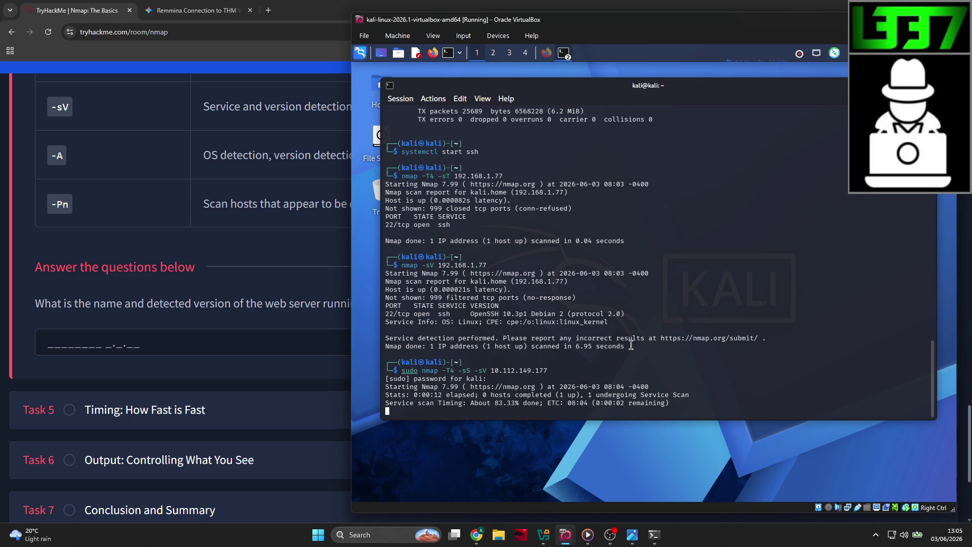
{"action": "left_click", "coordinate": [306, 279]}
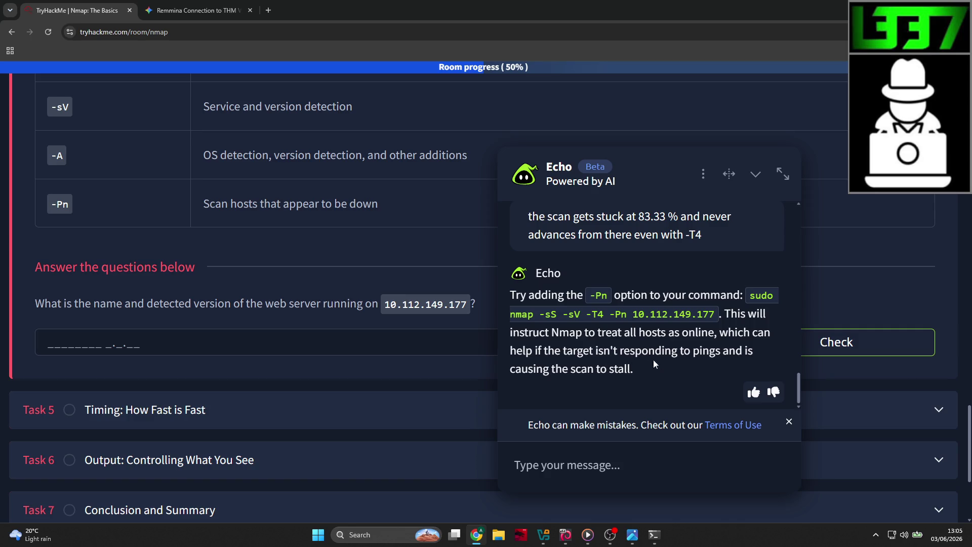
Abort the stalled scan and rerun it with -Pn inserted before 10.112.149.177.
{"action": "key", "text": "alt+Tab"}
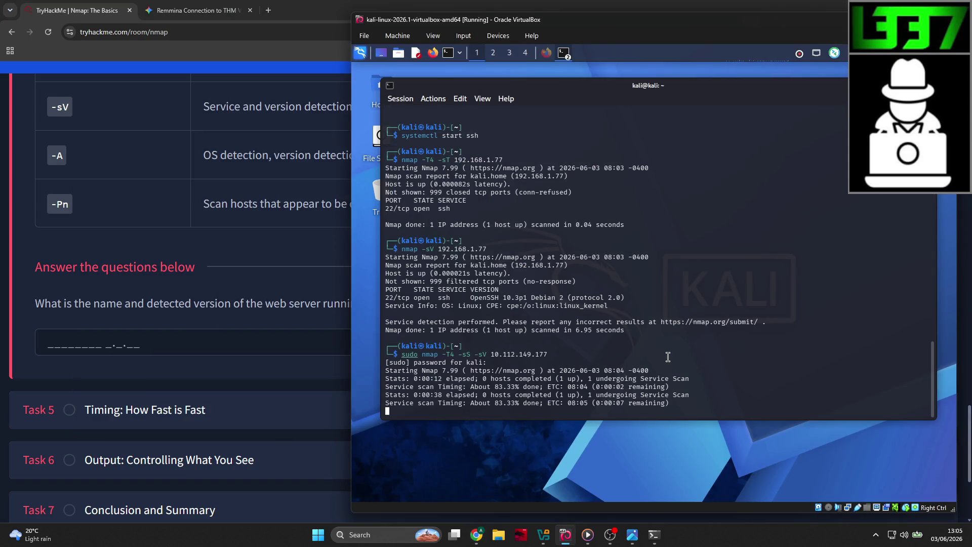
{"action": "key", "text": "ctrl+c"}
{"action": "key", "text": "Up"}
{"action": "key", "text": "Left"}
{"action": "key", "text": "Left"}
{"action": "key", "text": "Left"}
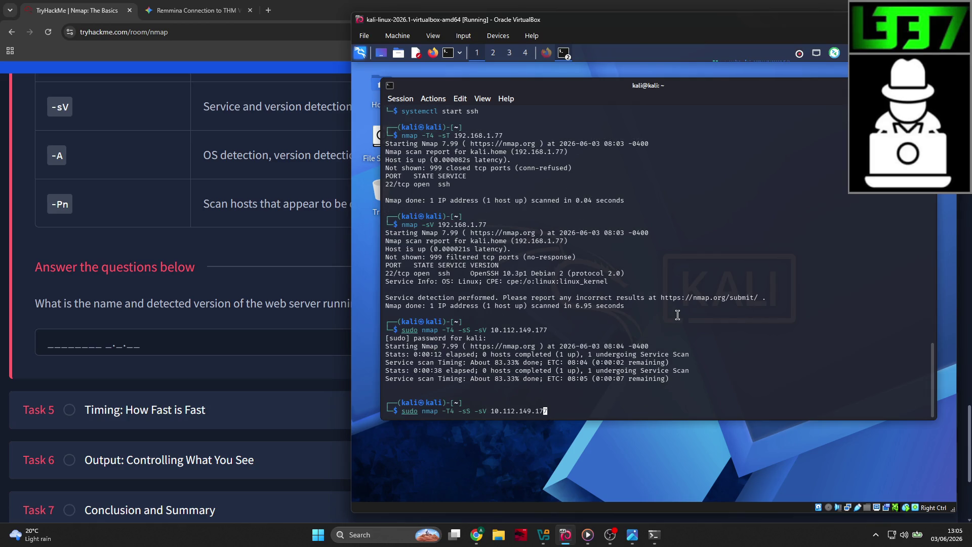
{"action": "type", "text": "-p"}
{"action": "type", "text": "n"}
{"action": "key", "text": "Return"}
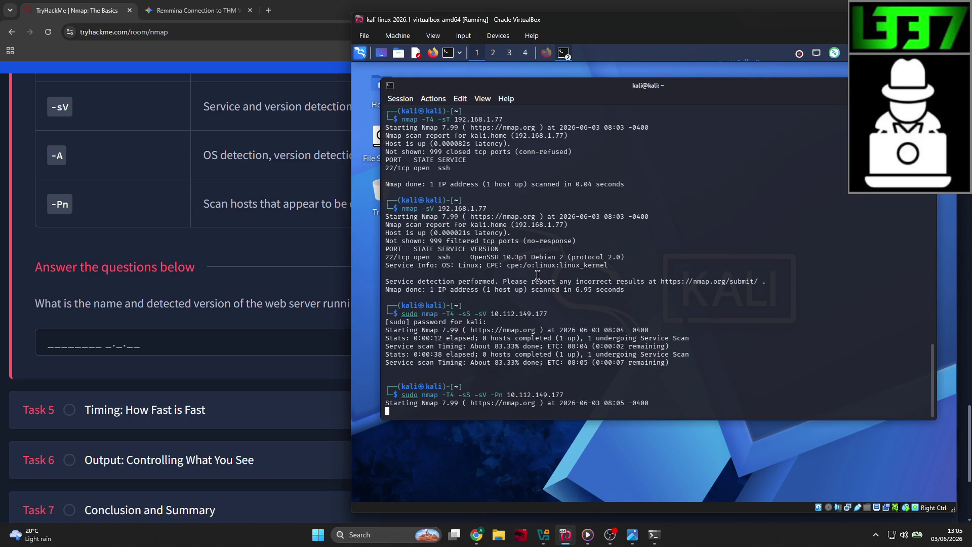
{"action": "key", "text": "Return"}
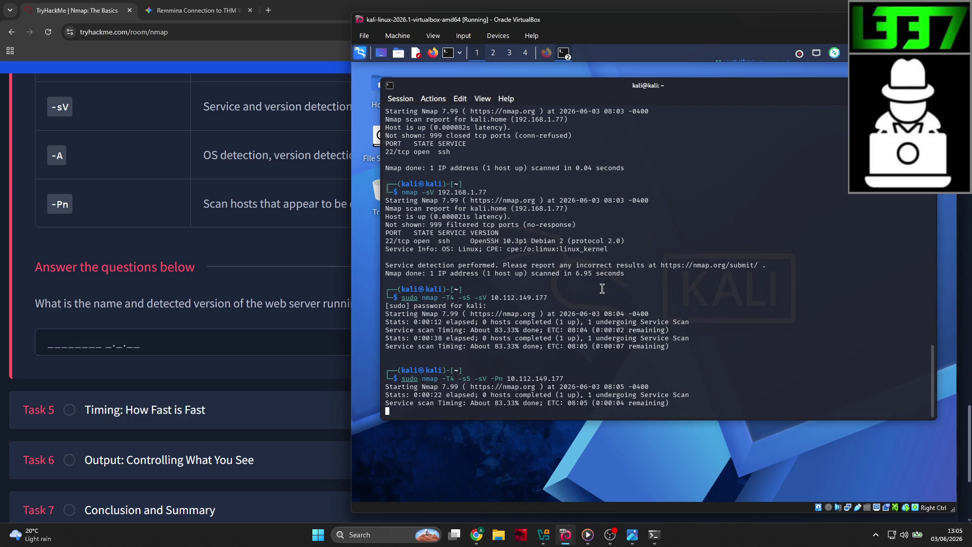
Begin a new Echo message: 'same thing with -Pn aswell'.
{"action": "left_click", "coordinate": [311, 354]}
{"action": "left_click", "coordinate": [603, 458]}
{"action": "type", "text": "same thing w"}
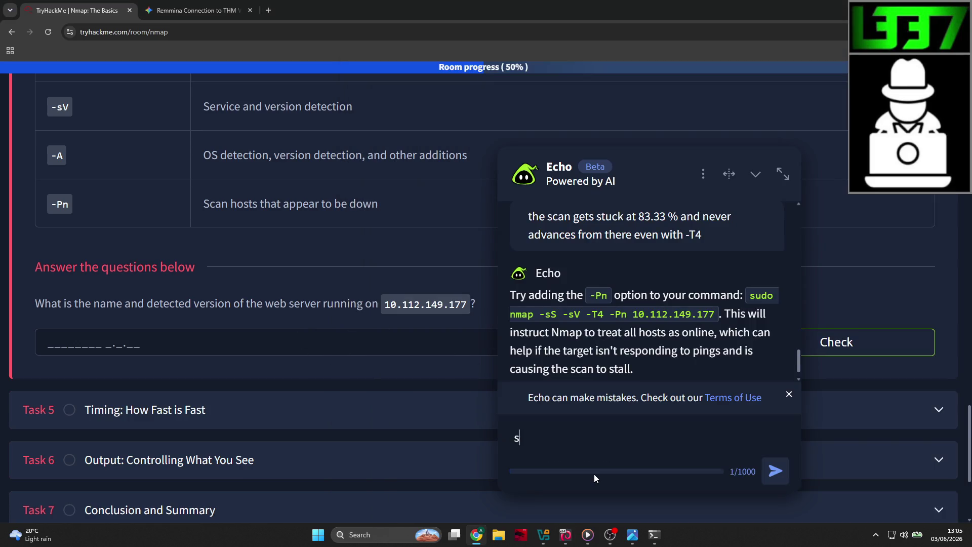
{"action": "type", "text": "ith -Pn aswell"}
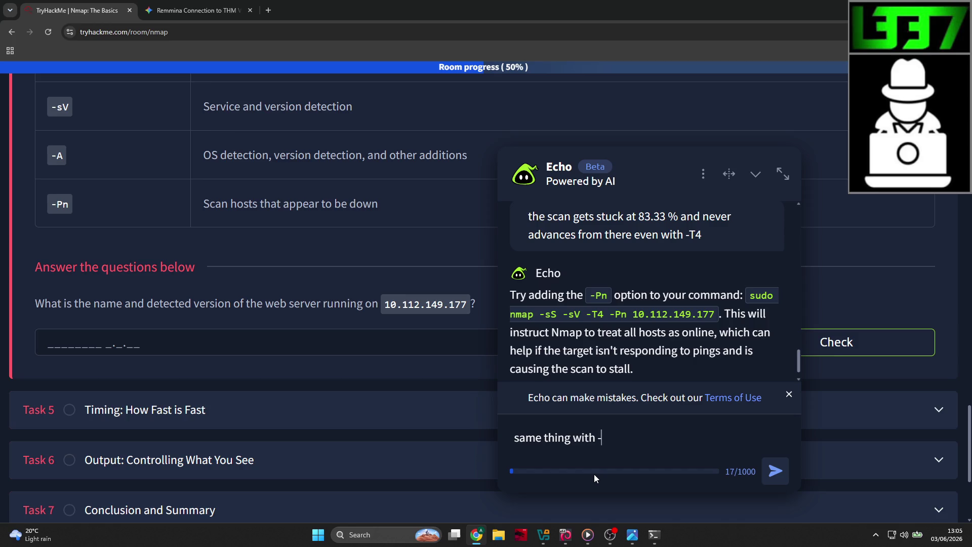
Finish and send the message that with -Pn the scan still freezes at 83.33%.
{"action": "key", "text": "BackSpace"}
{"action": "key", "text": "BackSpace"}
{"action": "key", "text": "BackSpace"}
{"action": "type", "text": "well the scan just freezes"}
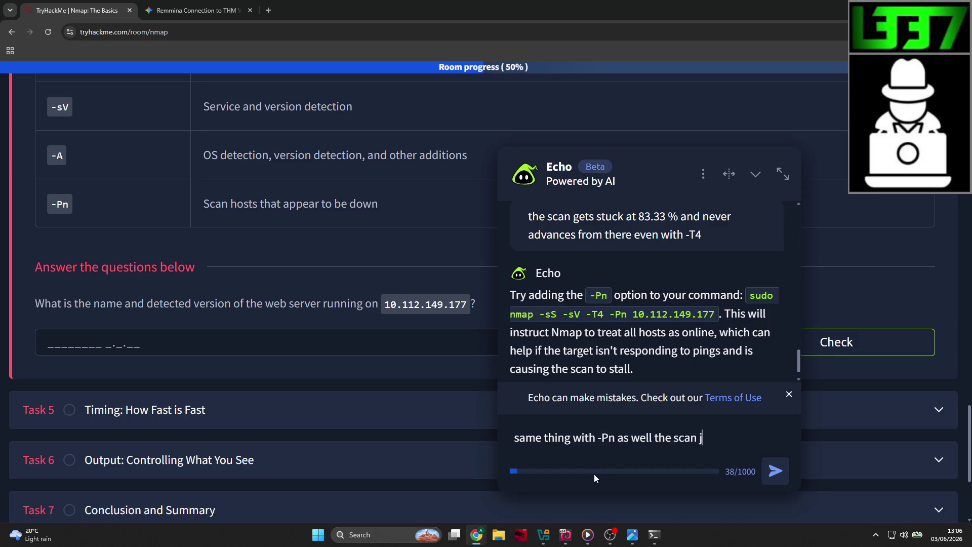
{"action": "type", "text": " at 8"}
{"action": "type", "text": "3.33%"}
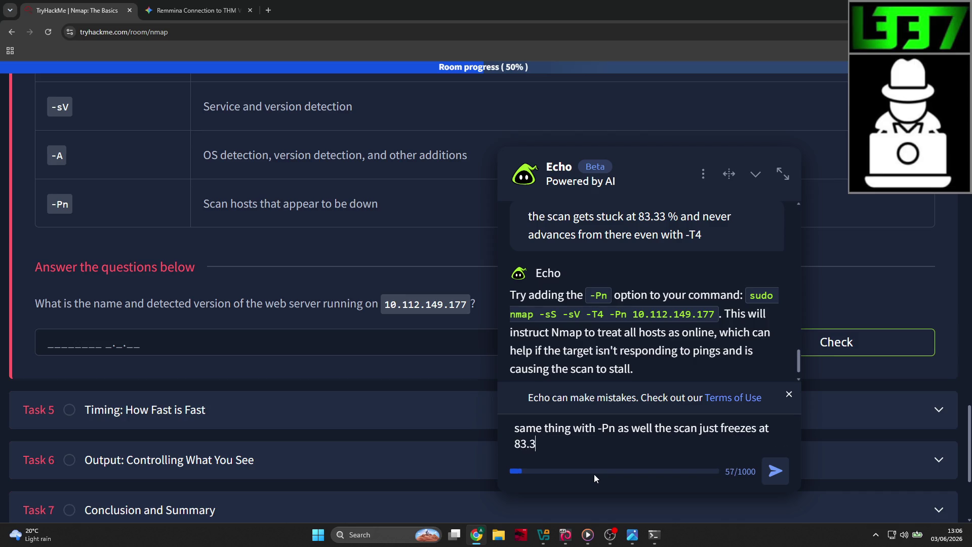
{"action": "key", "text": "Return"}
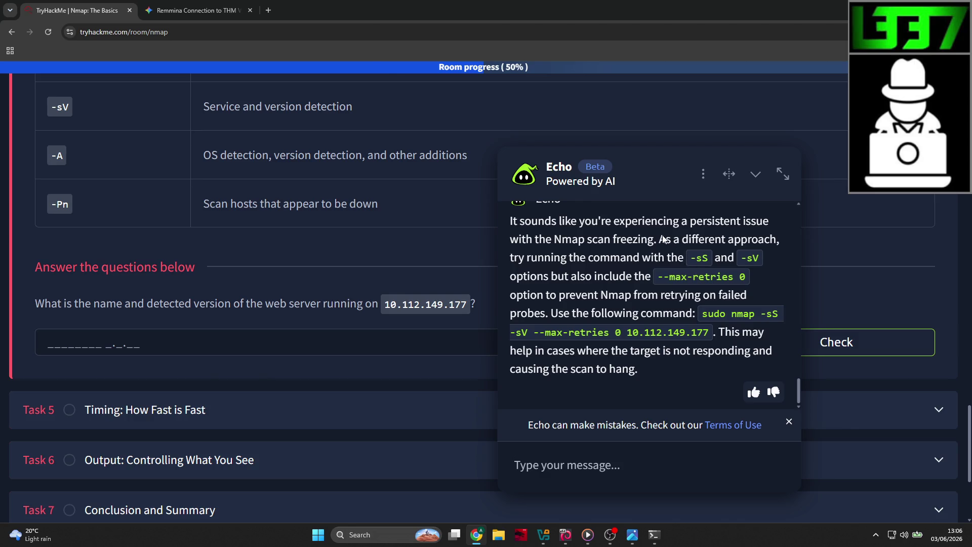
{"action": "key", "text": "alt+Tab"}
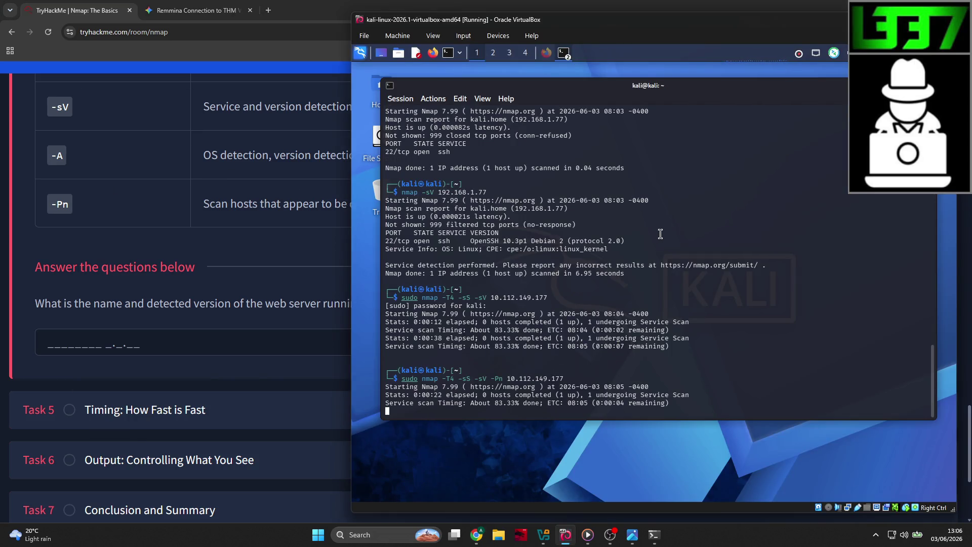
Abort the frozen scan and rerun it with --max-retries 0 in place of -Pn.
{"action": "key", "text": "Return"}
{"action": "key", "text": "ctrl+c"}
{"action": "key", "text": "Up"}
{"action": "key", "text": "Left"}
{"action": "key", "text": "Left"}
{"action": "key", "text": "Left"}
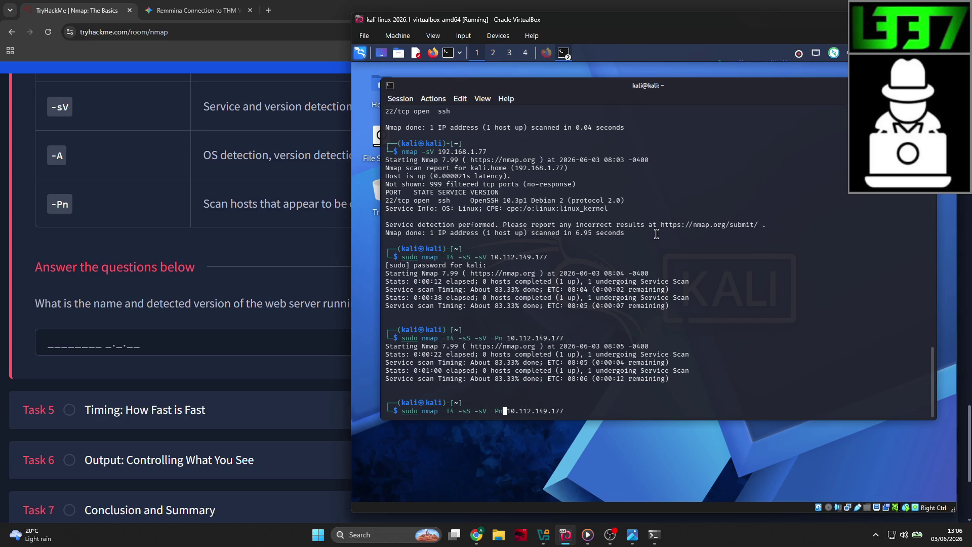
{"action": "left_click", "coordinate": [267, 225]}
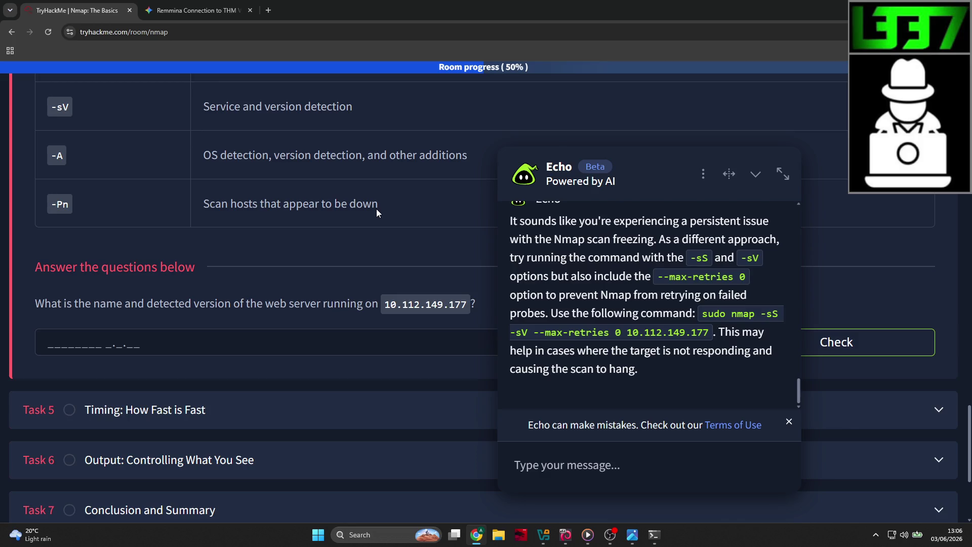
{"action": "key", "text": "alt+Tab"}
{"action": "key", "text": "BackSpace"}
{"action": "key", "text": "BackSpace"}
{"action": "type", "text": "-max10.112.149.177"}
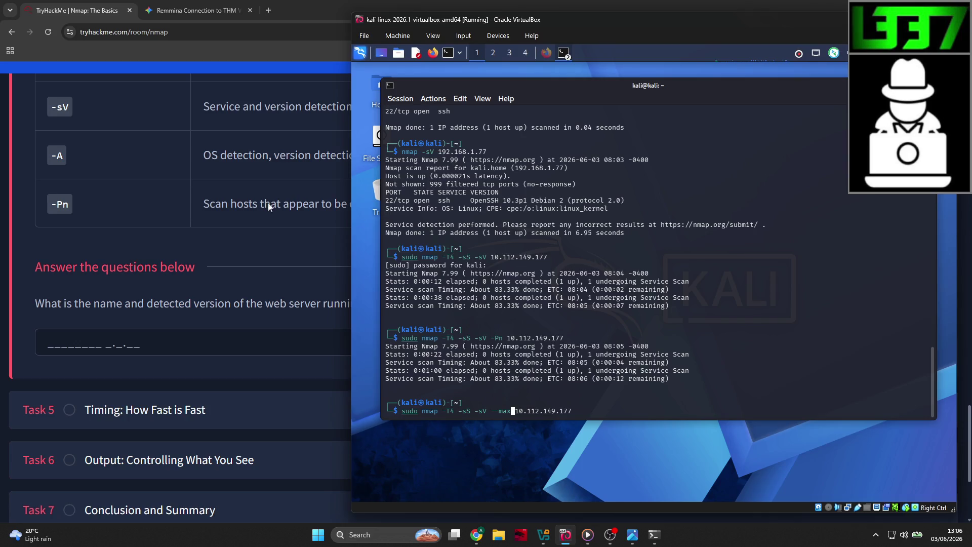
{"action": "left_click", "coordinate": [282, 235]}
{"action": "key", "text": "alt+Tab"}
{"action": "type", "text": "-retries 0"}
{"action": "key", "text": "Return"}
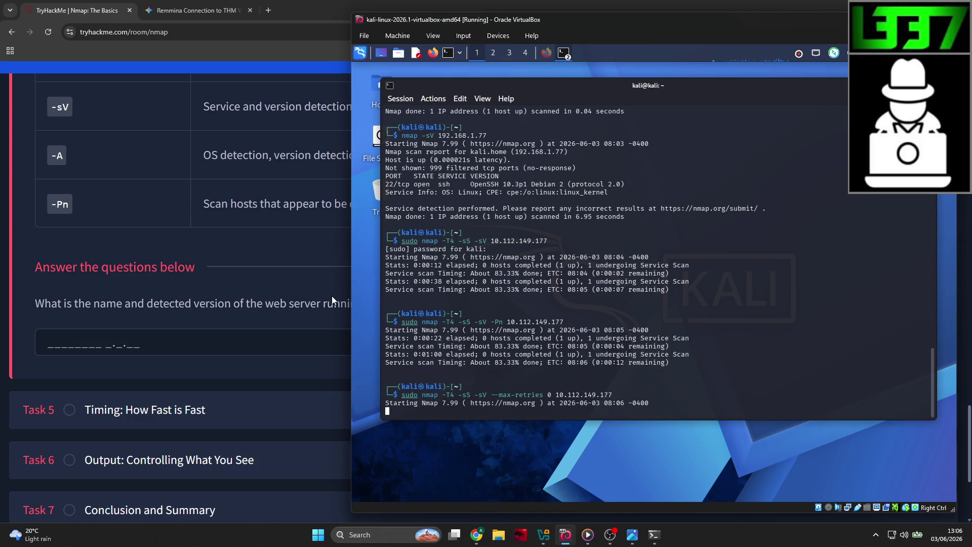
Compare the running --max-retries 0 scan with Echo's chat on the TryHackMe page.
{"action": "left_click", "coordinate": [299, 270]}
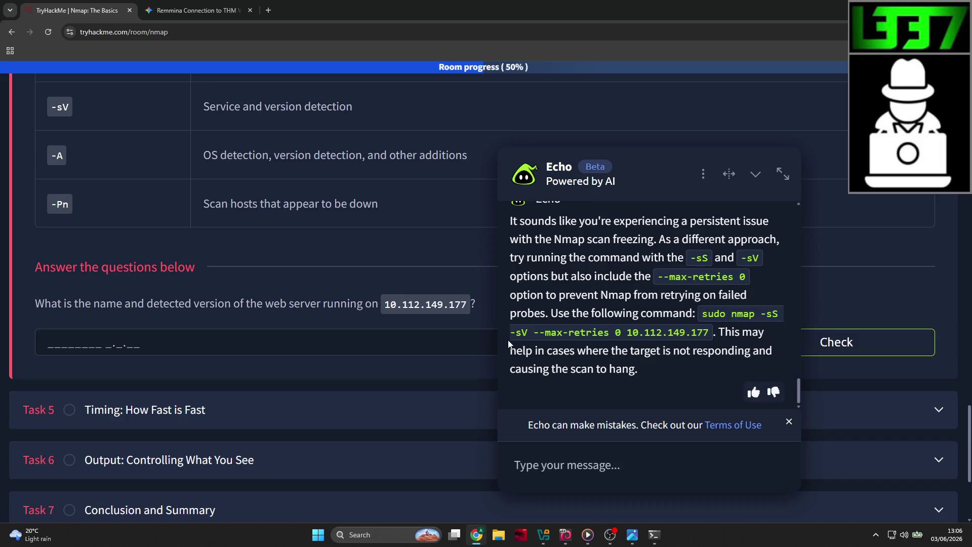
{"action": "key", "text": "alt+Tab"}
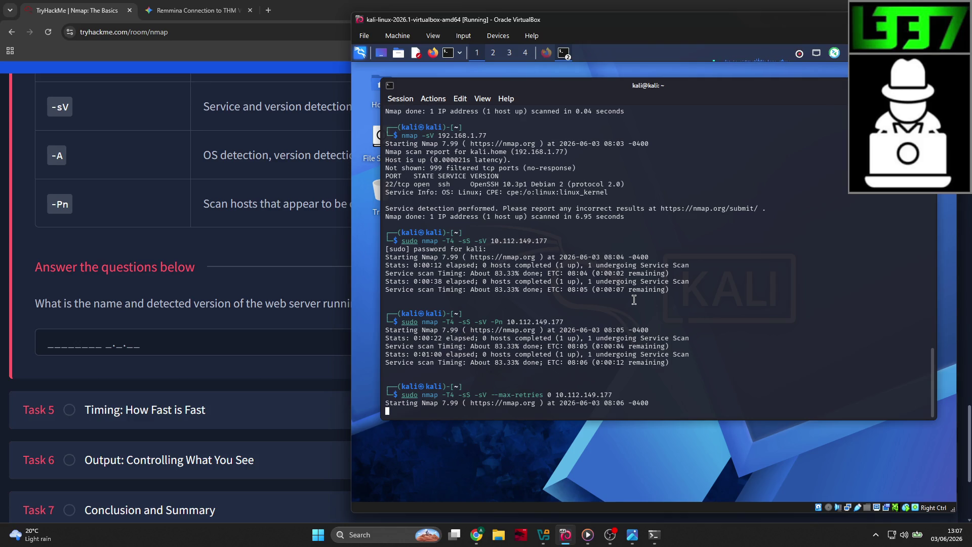
{"action": "left_click", "coordinate": [299, 254]}
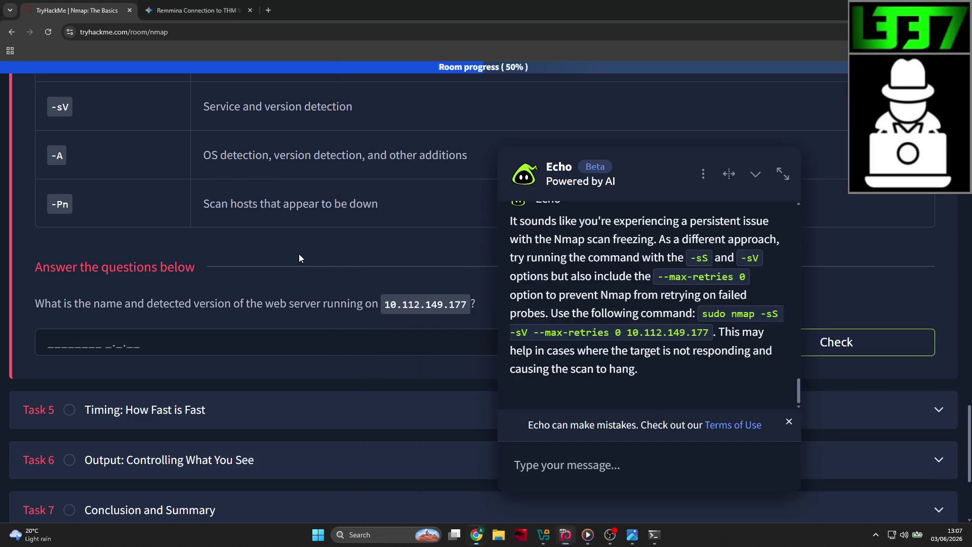
Tell Echo that even with --max-retries 0 the scan freezes at 83.33%.
{"action": "type", "text": "sameth"}
{"action": "key", "text": "BackSpace"}
{"action": "key", "text": "BackSpace"}
{"action": "type", "text": "thing with --mx"}
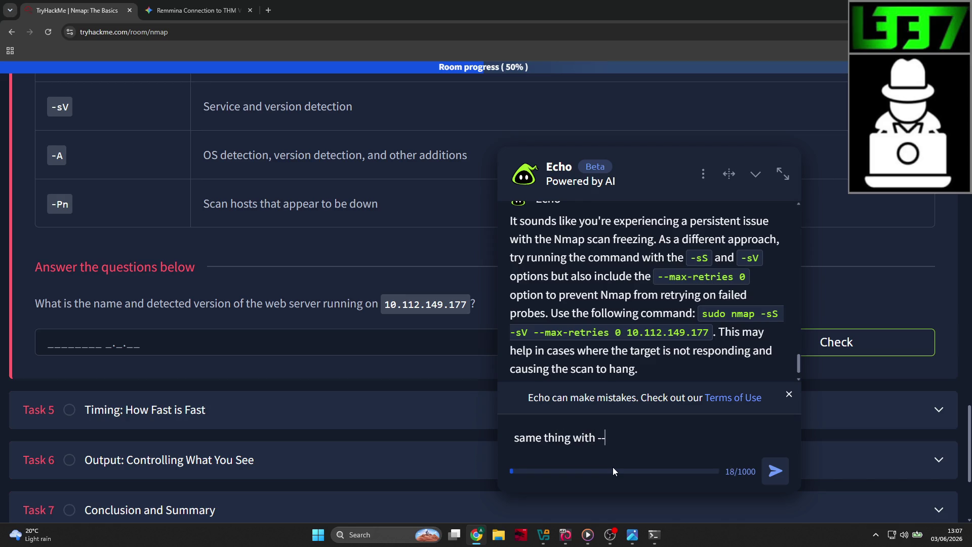
{"action": "key", "text": "BackSpace"}
{"action": "type", "text": "ax-retries 0 "}
{"action": "type", "text": ", scan freezes"}
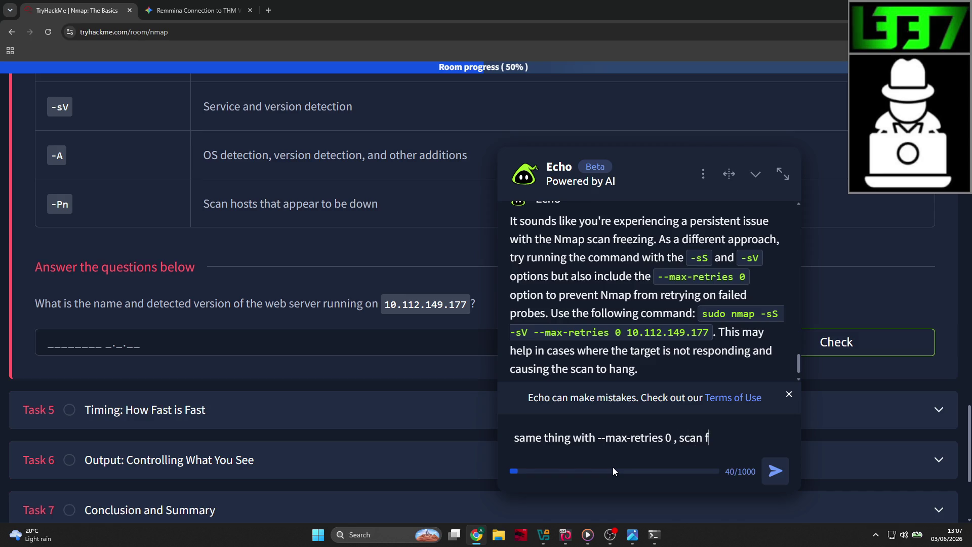
{"action": "type", "text": " at 83%"}
{"action": "key", "text": "BackSpace"}
{"action": "type", "text": ".33%"}
{"action": "key", "text": "Return"}
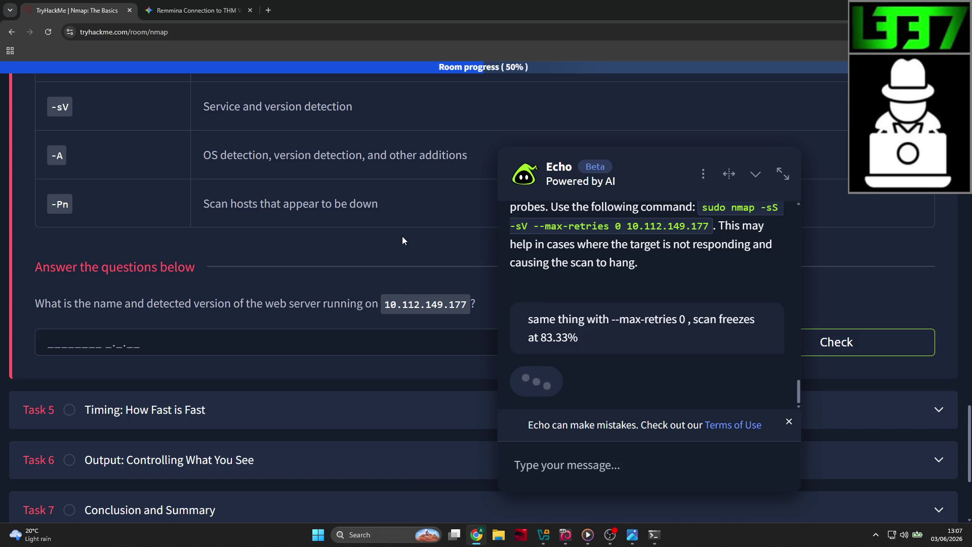
Copy Echo's debug nmap command and paste it at a fresh Kali prompt after stopping the scan.
{"action": "right_click", "coordinate": [378, 246]}
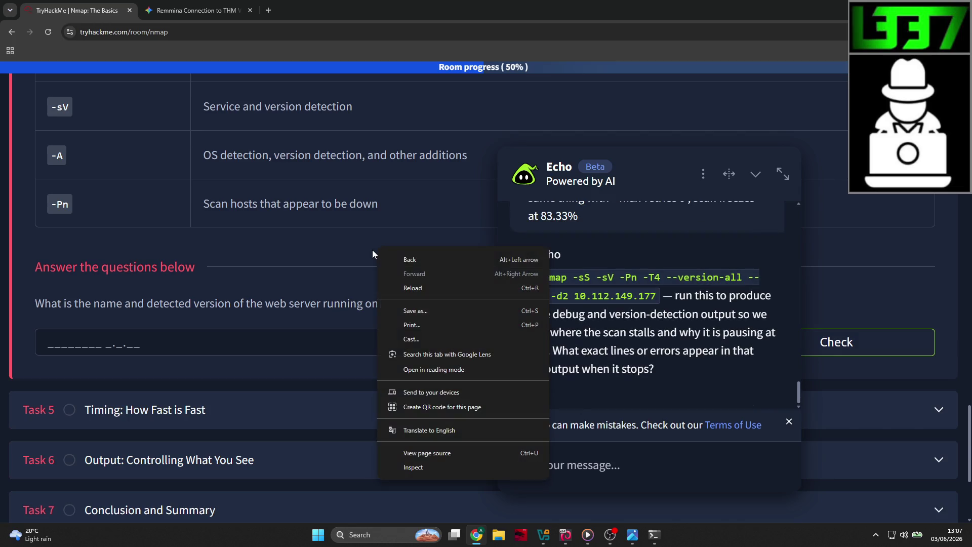
{"action": "left_click", "coordinate": [645, 299]}
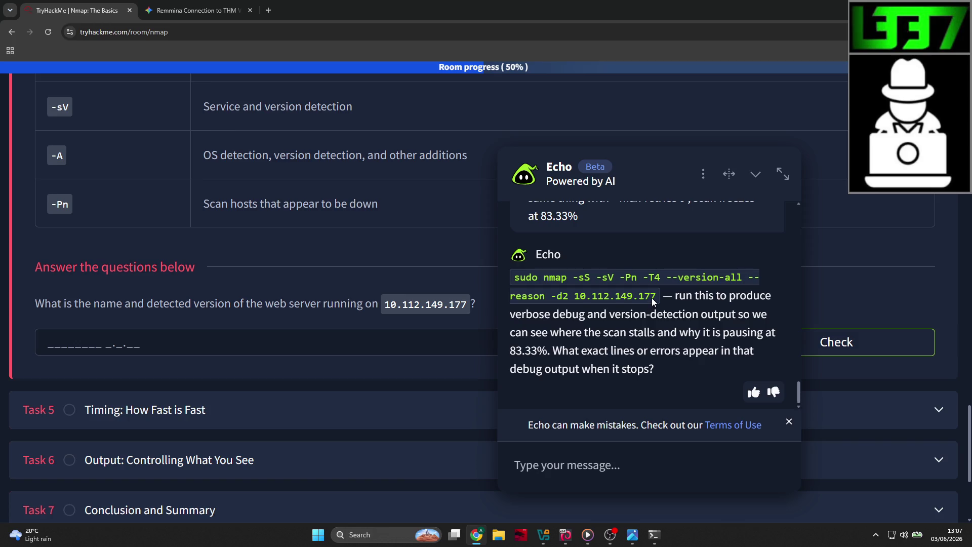
{"action": "mouse_move", "coordinate": [658, 296]}
{"action": "left_mouse_down"}
{"action": "mouse_move", "coordinate": [613, 277]}
{"action": "mouse_move", "coordinate": [506, 274]}
{"action": "left_mouse_up"}
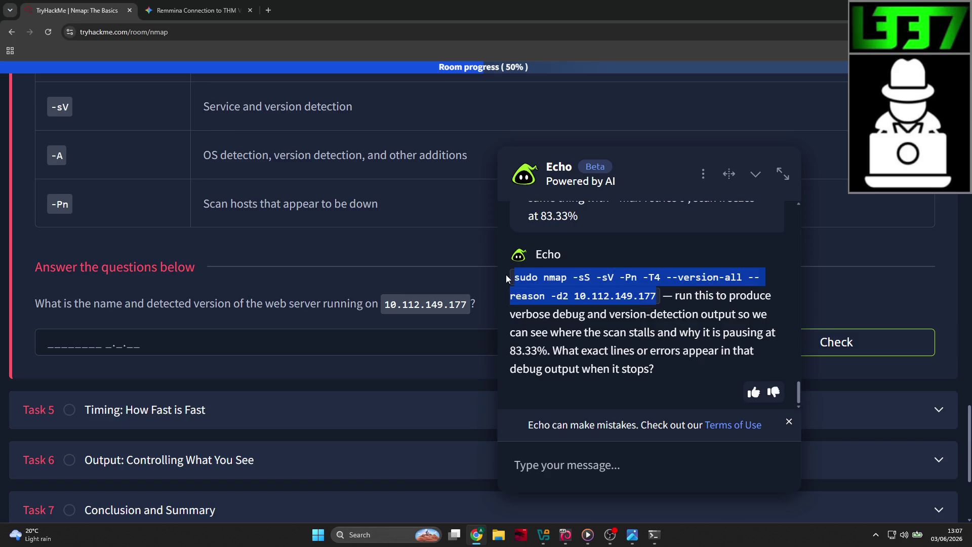
{"action": "key", "text": "alt+Tab"}
{"action": "key", "text": "ctrl+c"}
{"action": "key", "text": "ctrl+shift+v"}
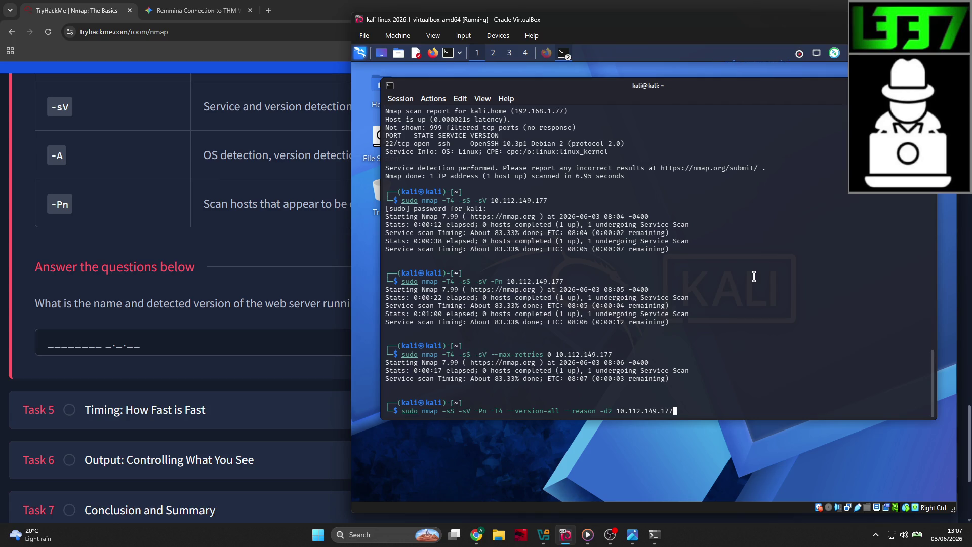
Run the debug scan of 10.112.149.177 and scroll its output to port 22 as OpenSSH 9.6p1 Ubuntu.
{"action": "key", "text": "Return"}
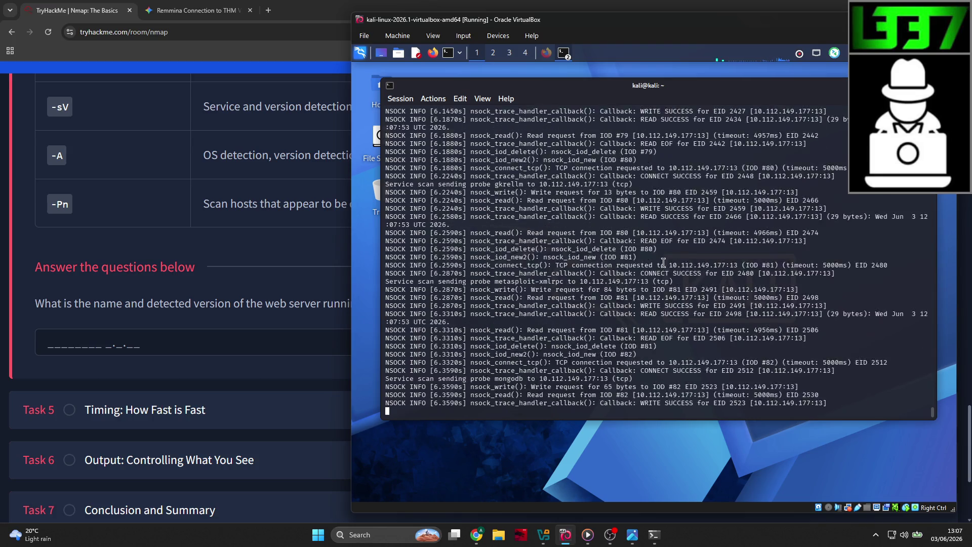
{"action": "key", "text": "alt+Tab"}
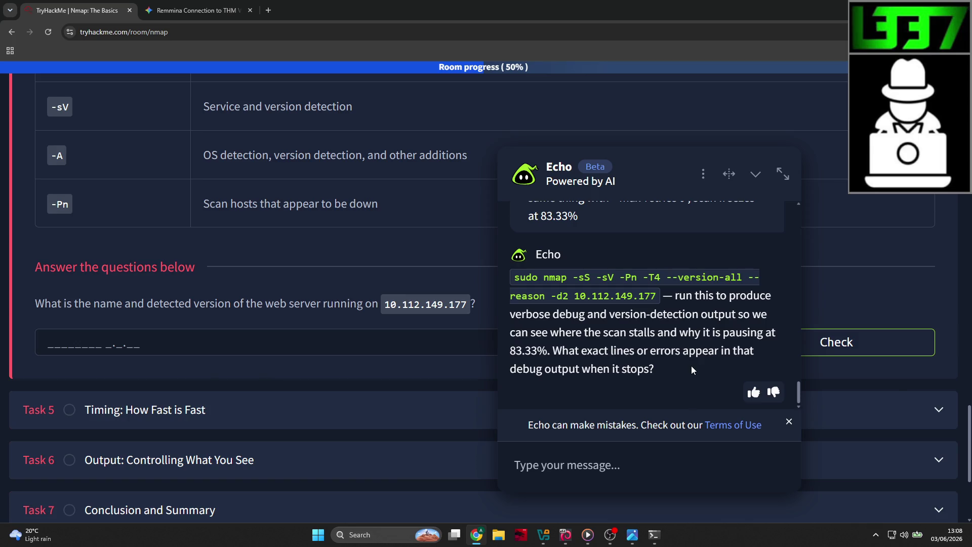
{"action": "key", "text": "alt+Tab"}
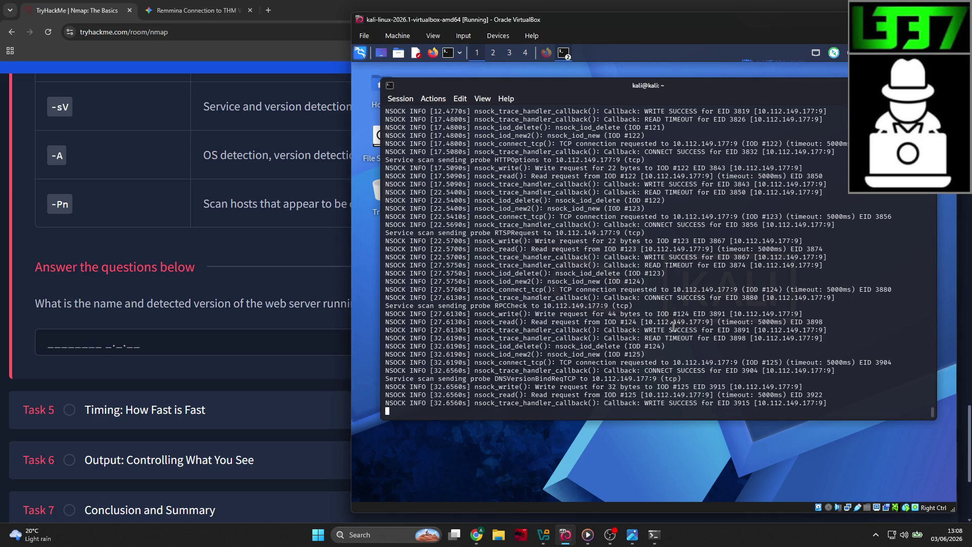
{"action": "right_click", "coordinate": [673, 326]}
{"action": "key", "text": "Escape"}
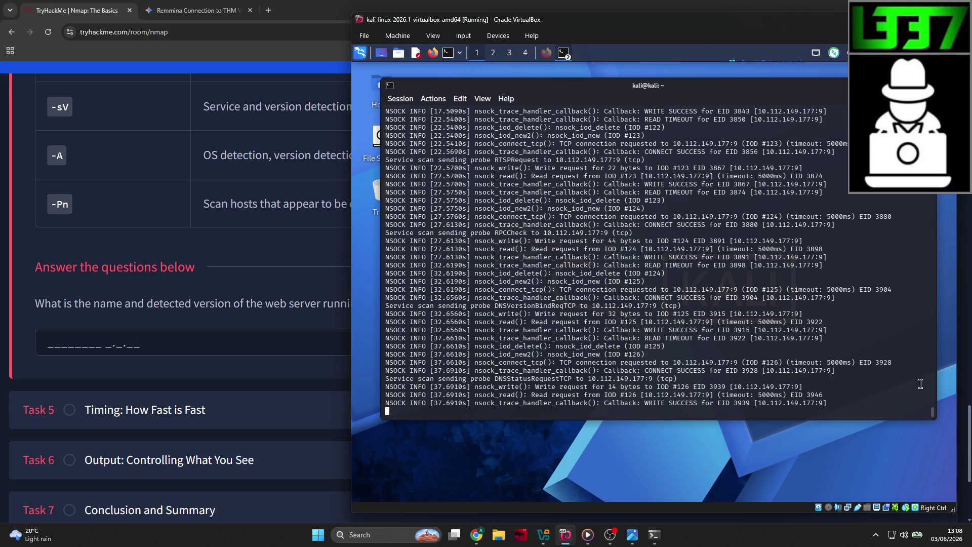
{"action": "mouse_move", "coordinate": [933, 411]}
{"action": "left_mouse_down"}
{"action": "mouse_move", "coordinate": [937, 233]}
{"action": "mouse_move", "coordinate": [944, 256]}
{"action": "left_mouse_up"}
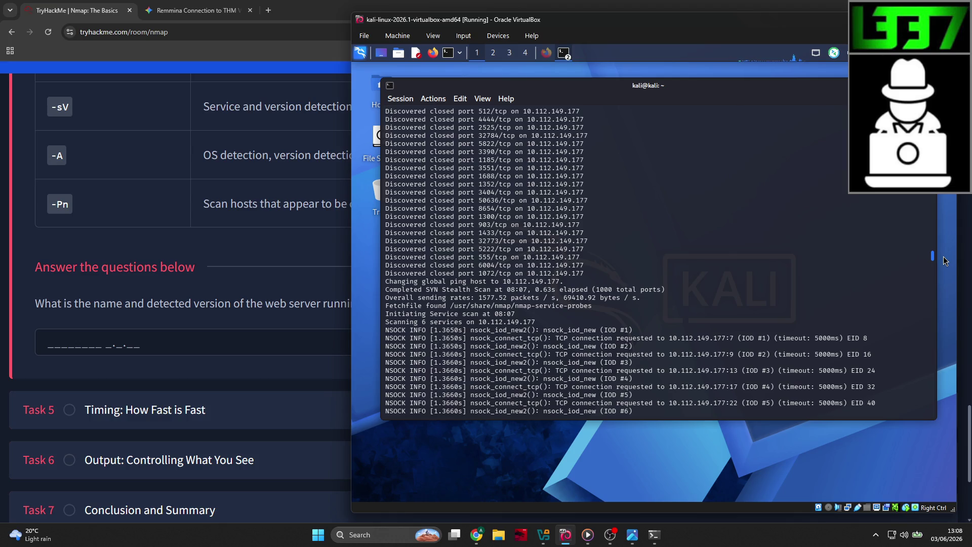
{"action": "left_click_drag", "start_coordinate": [945, 262], "coordinate": [945, 263]}
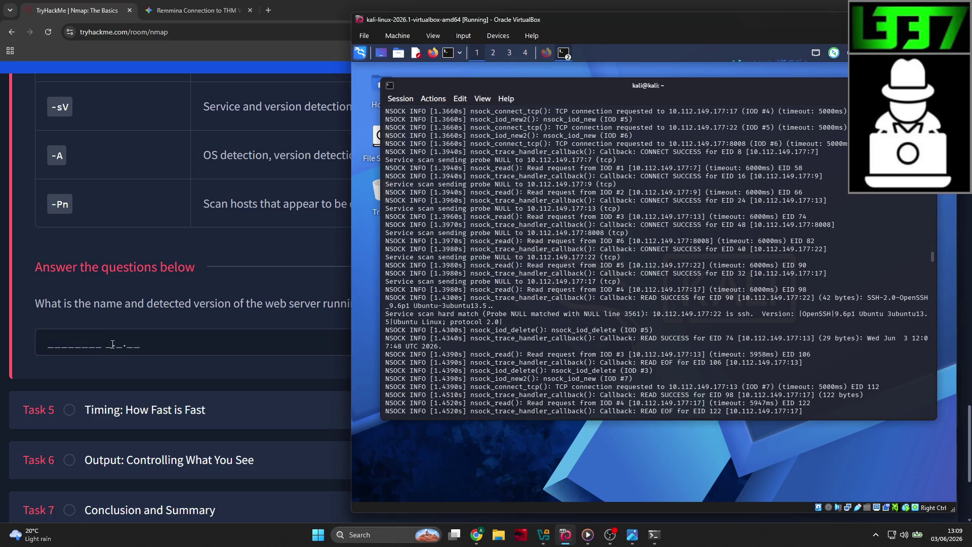
Enter OpenSSH in the web-server question's answer field while checking the Kali scan output.
{"action": "left_click", "coordinate": [112, 344]}
{"action": "type", "text": "Open"}
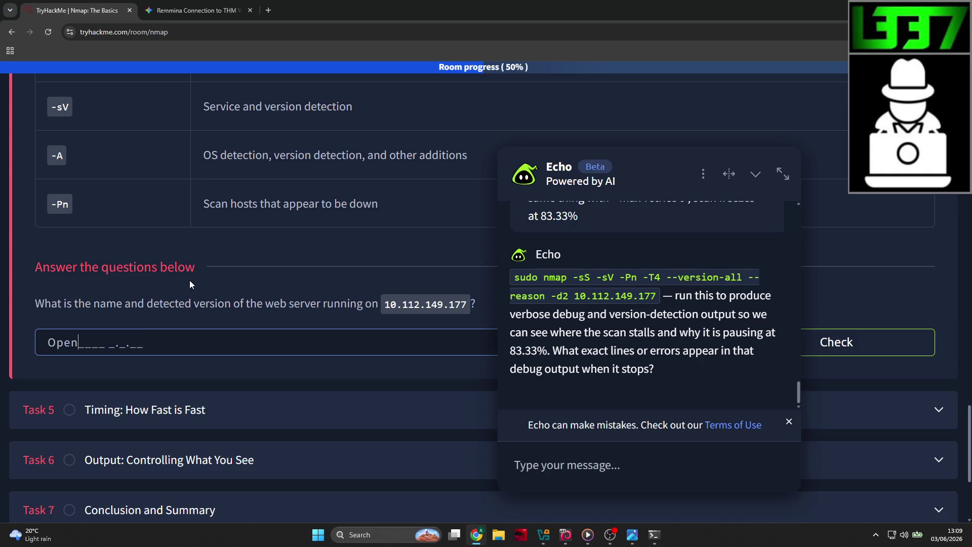
{"action": "type", "text": "SSH"}
{"action": "key", "text": "alt+Tab"}
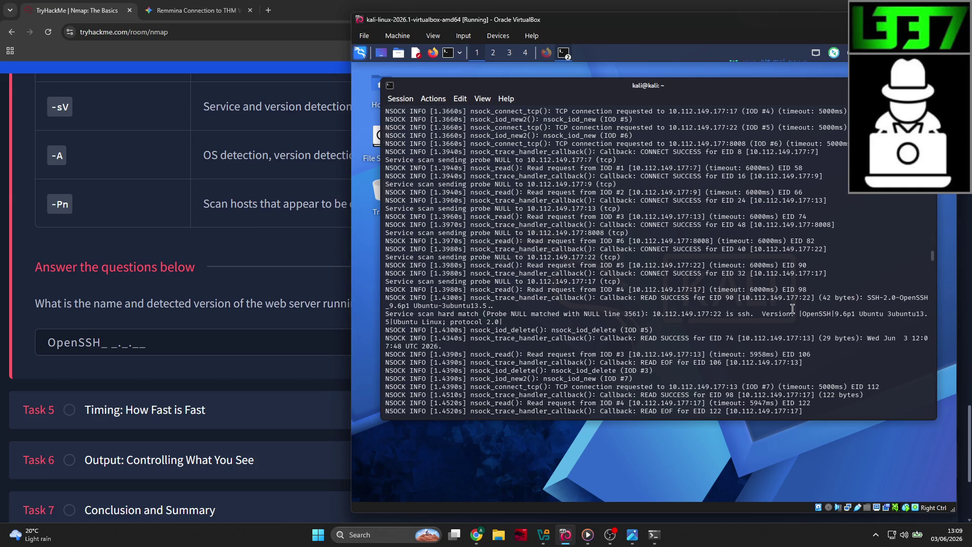
{"action": "left_click", "coordinate": [172, 307]}
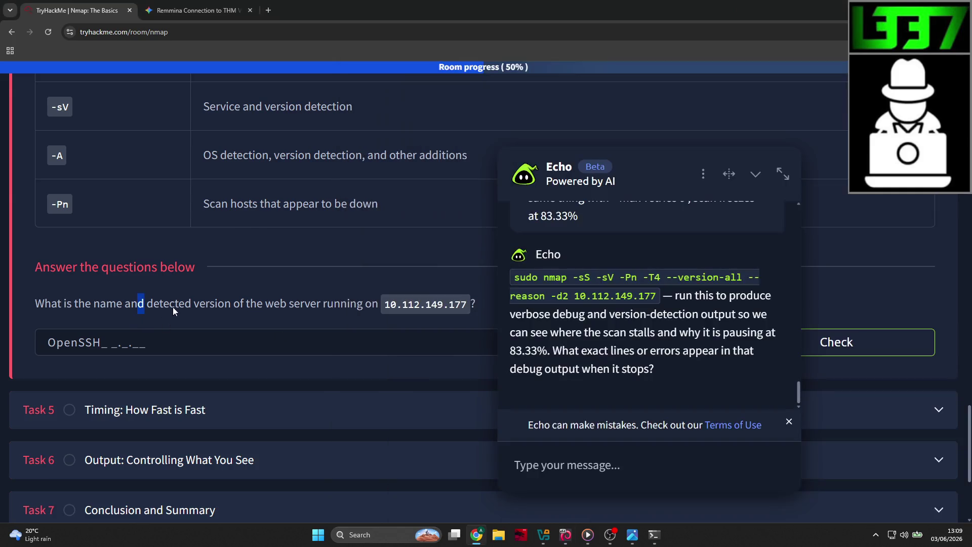
{"action": "key", "text": "alt+Tab"}
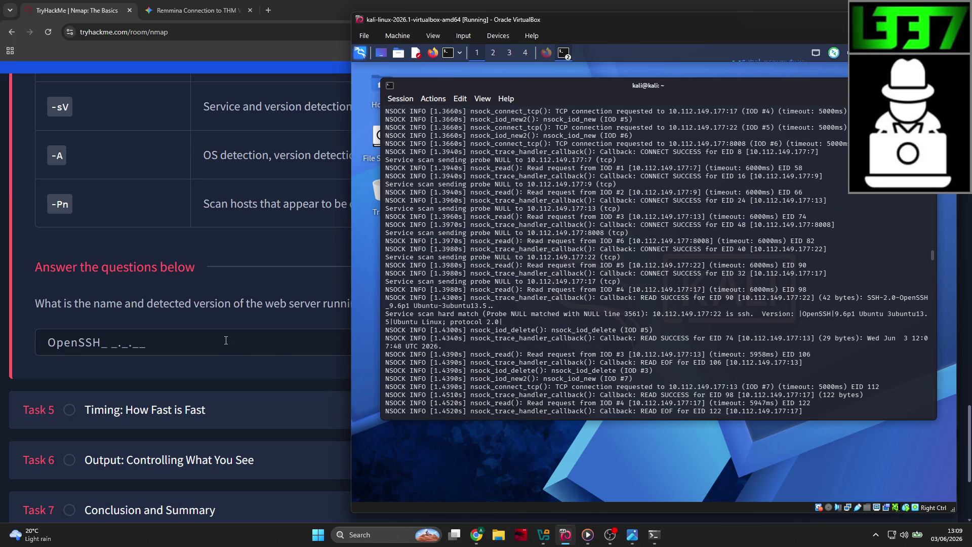
Try adding a version number, then replace the OpenSSH answer with Ubuntu.
{"action": "left_click", "coordinate": [160, 333]}
{"action": "type", "text": "9."}
{"action": "key", "text": "BackSpace"}
{"action": "key", "text": "BackSpace"}
{"action": "key", "text": "alt+Tab"}
{"action": "left_click", "coordinate": [171, 340]}
{"action": "left_click", "coordinate": [171, 340]}
{"action": "key", "text": "BackSpace"}
{"action": "key", "text": "BackSpace"}
{"action": "key", "text": "BackSpace"}
{"action": "type", "text": "Ubuntu"}
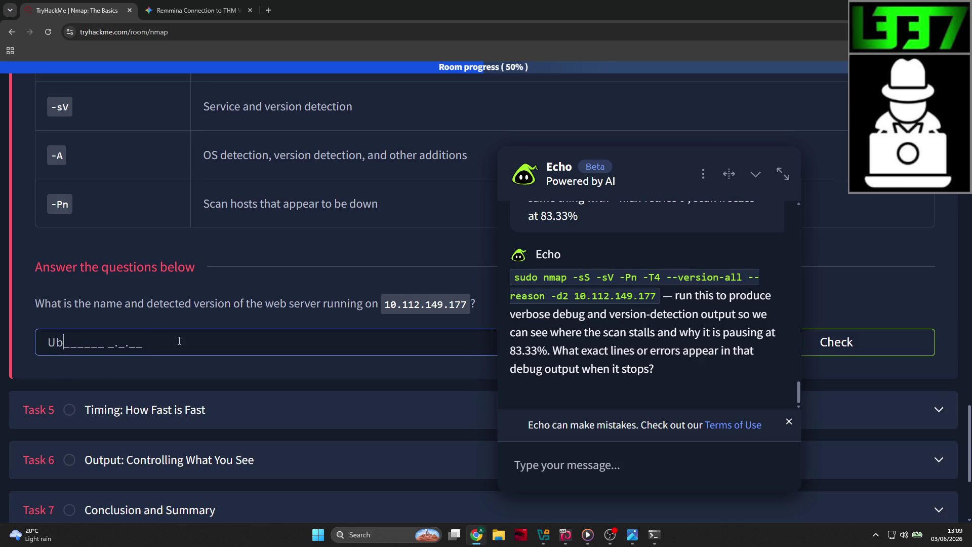
{"action": "key", "text": "alt+Tab"}
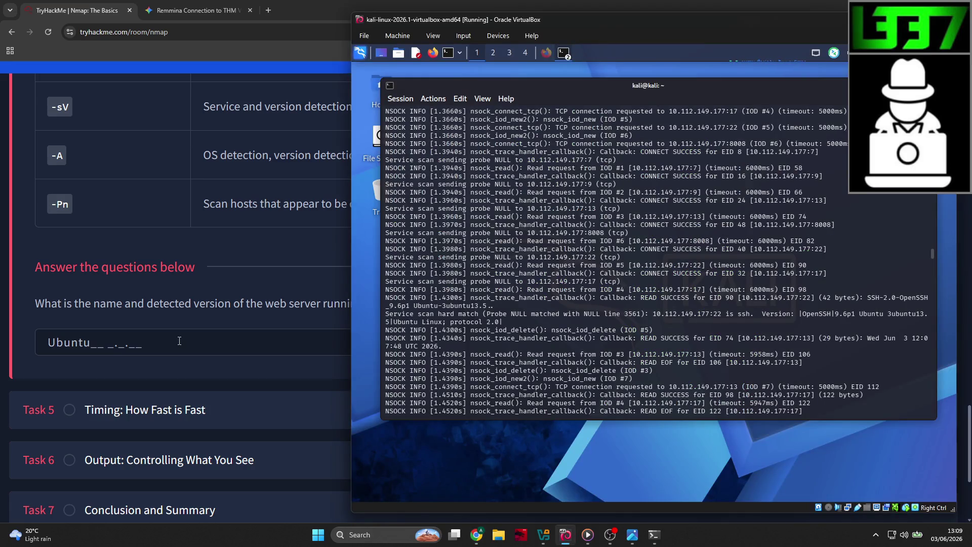
Change the web-server answer from Ubuntu to '3ubuntu1 3'.
{"action": "key", "text": "alt+Tab"}
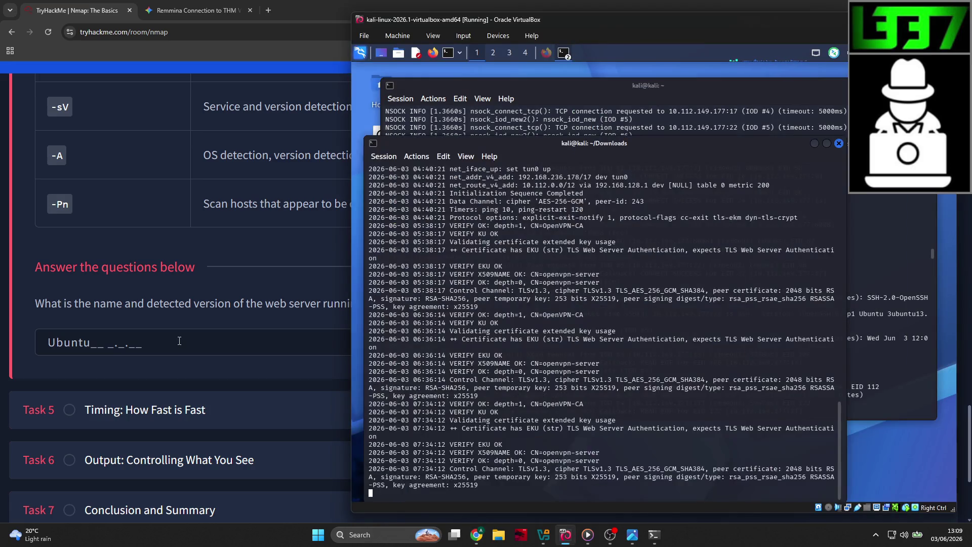
{"action": "key", "text": "alt+Tab"}
{"action": "key", "text": "BackSpace"}
{"action": "key", "text": "BackSpace"}
{"action": "key", "text": "BackSpace"}
{"action": "type", "text": "3ubuntu1 3"}
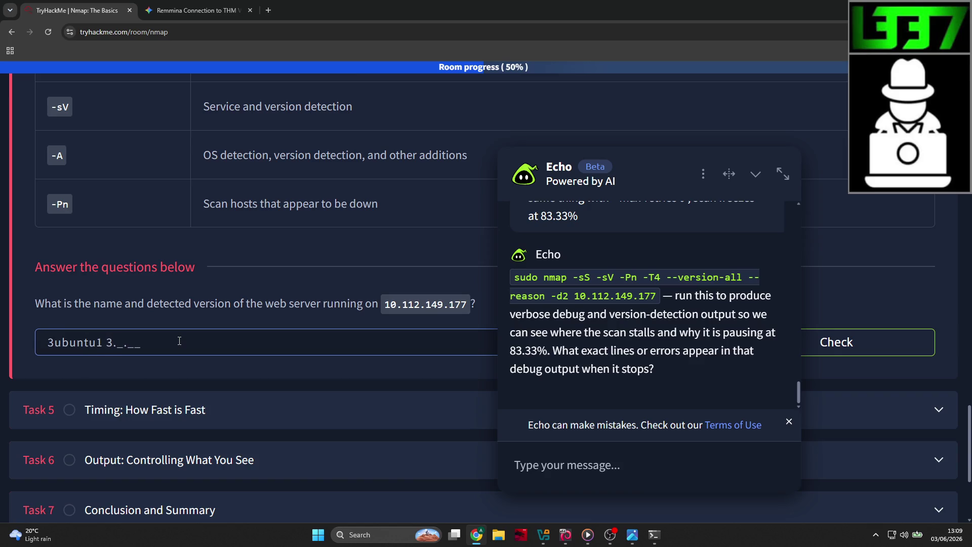
Scroll up through the OpenVPN log in the Kali Downloads terminal.
{"action": "key", "text": "alt+Tab"}
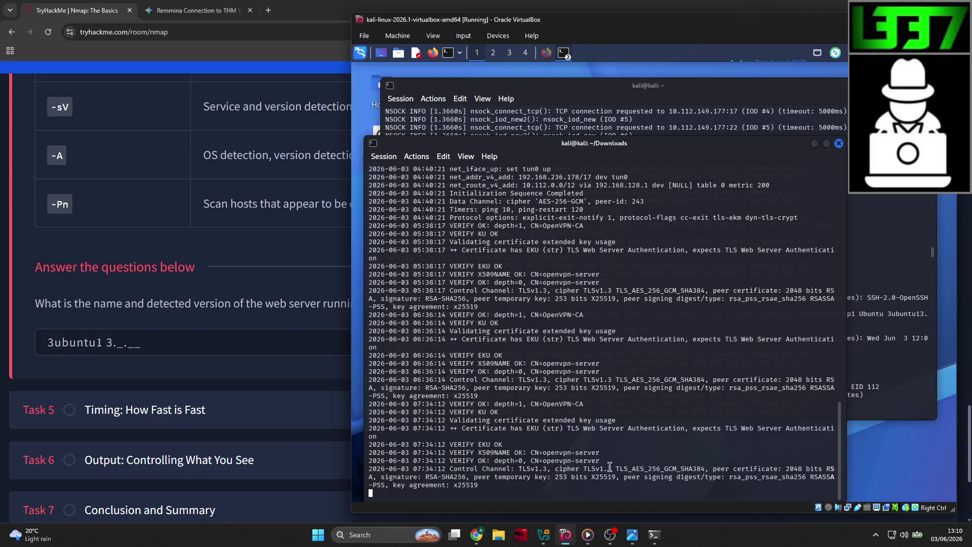
{"action": "scroll", "coordinate": [614, 462], "scroll_direction": "up", "scroll_amount": 6}
{"action": "scroll", "coordinate": [616, 459], "scroll_direction": "up", "scroll_amount": 10}
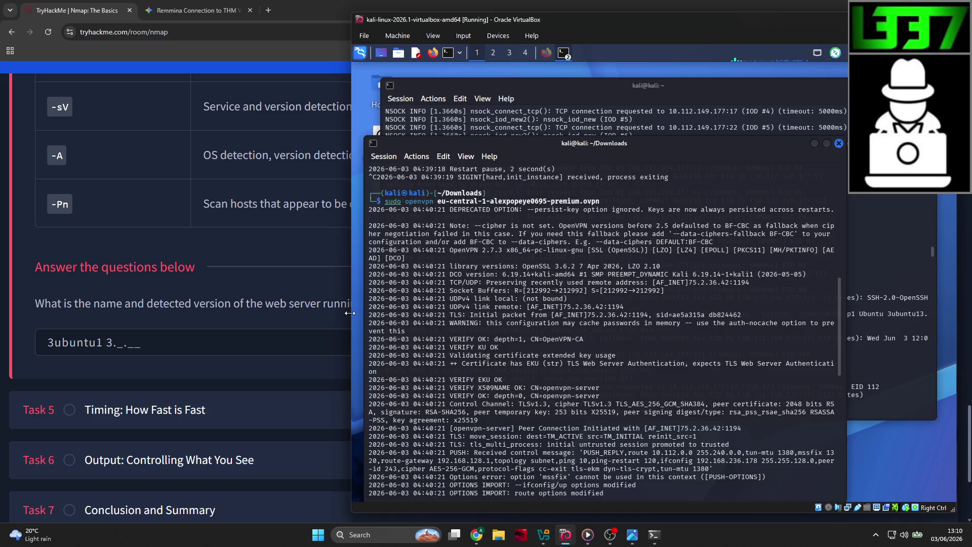
{"action": "scroll", "coordinate": [507, 292], "scroll_direction": "down", "scroll_amount": 1}
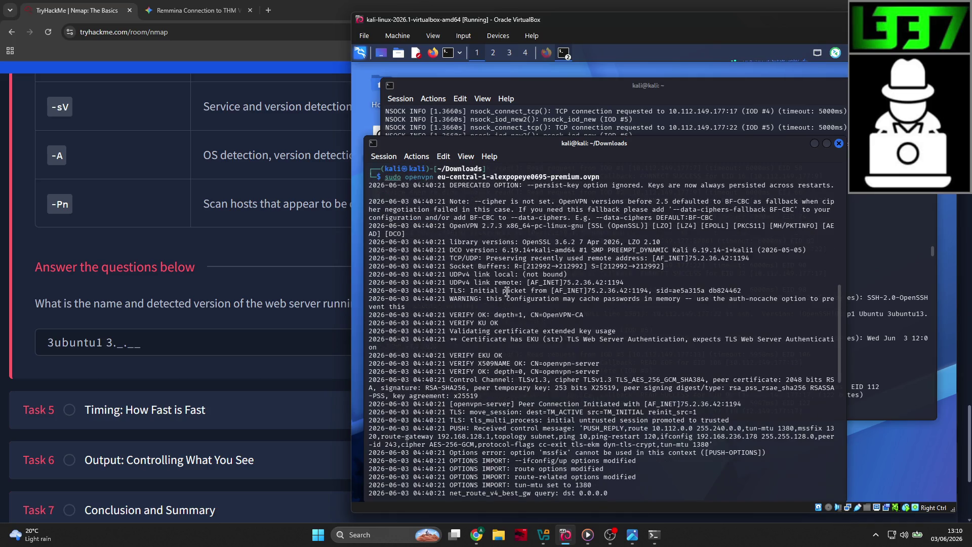
{"action": "scroll", "coordinate": [507, 291], "scroll_direction": "up", "scroll_amount": 2}
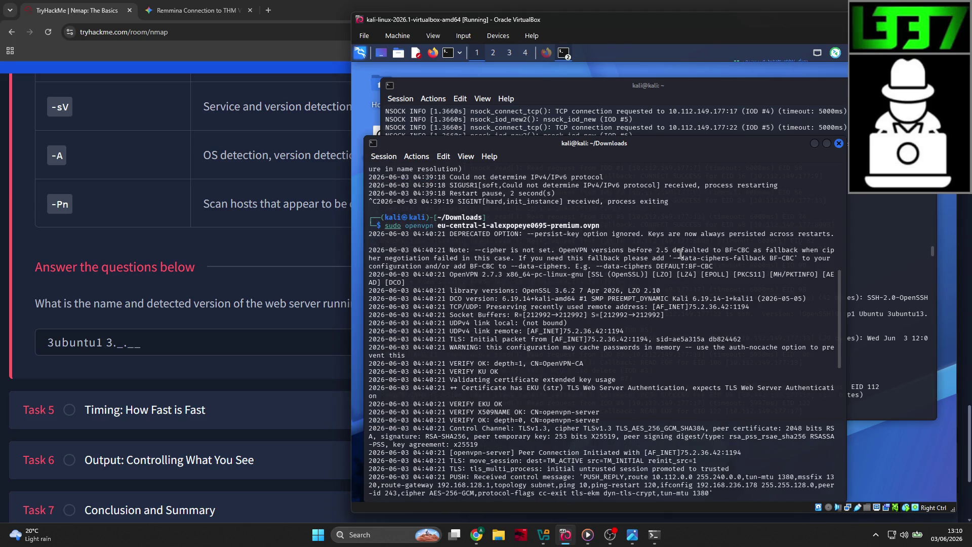
{"action": "scroll", "coordinate": [672, 264], "scroll_direction": "up", "scroll_amount": 2}
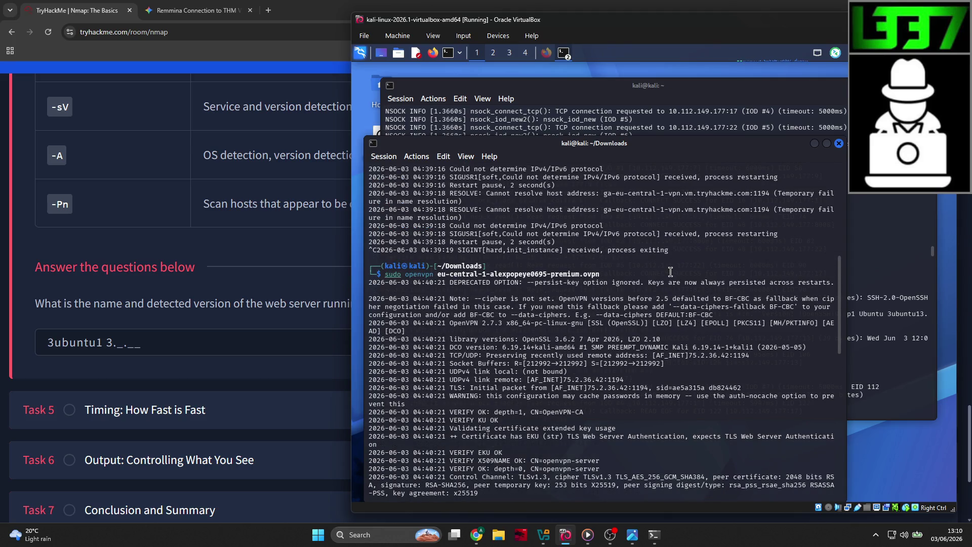
Raise the nmap terminal, scroll to the end of its debug output, and stop the stalled scan.
{"action": "scroll", "coordinate": [671, 274], "scroll_direction": "down", "scroll_amount": 1}
{"action": "left_click", "coordinate": [856, 269]}
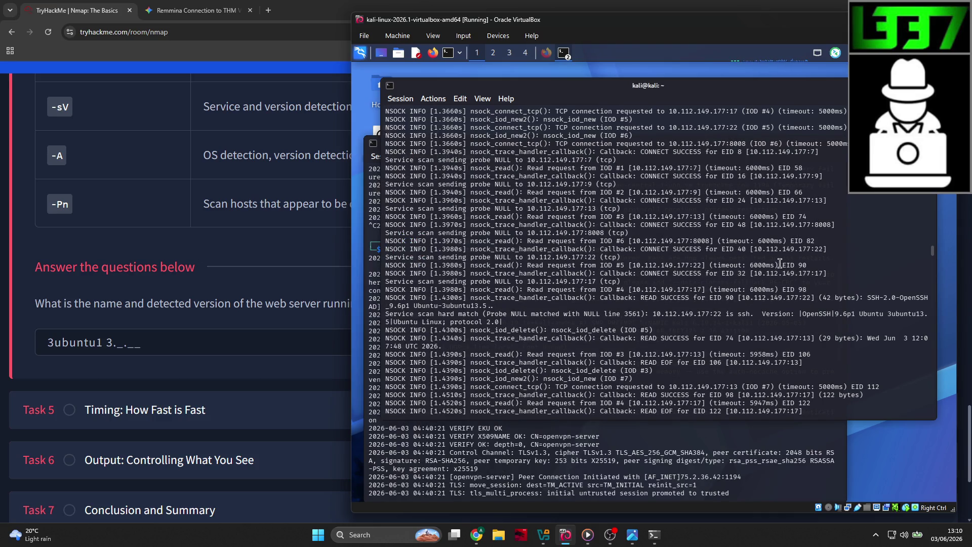
{"action": "scroll", "coordinate": [781, 277], "scroll_direction": "up", "scroll_amount": 3}
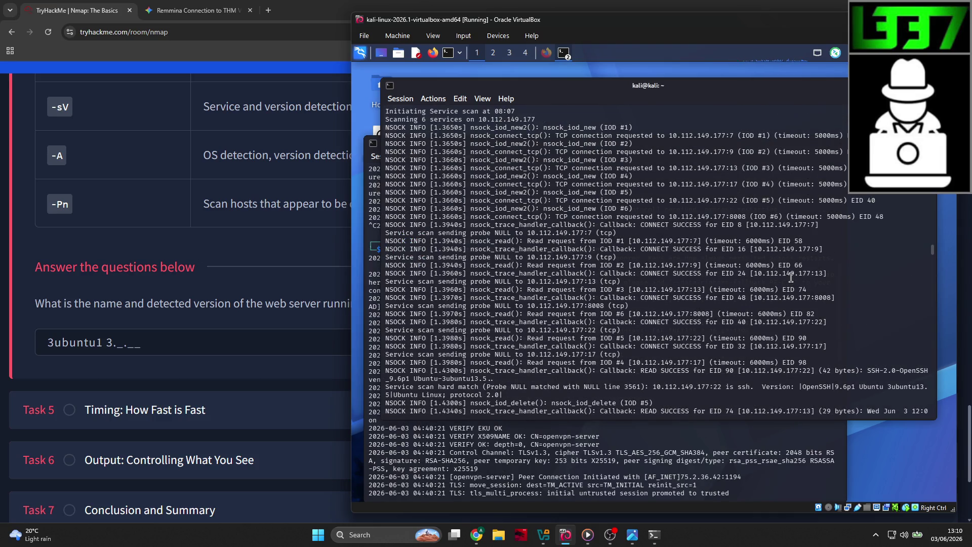
{"action": "scroll", "coordinate": [791, 277], "scroll_direction": "down", "scroll_amount": 2}
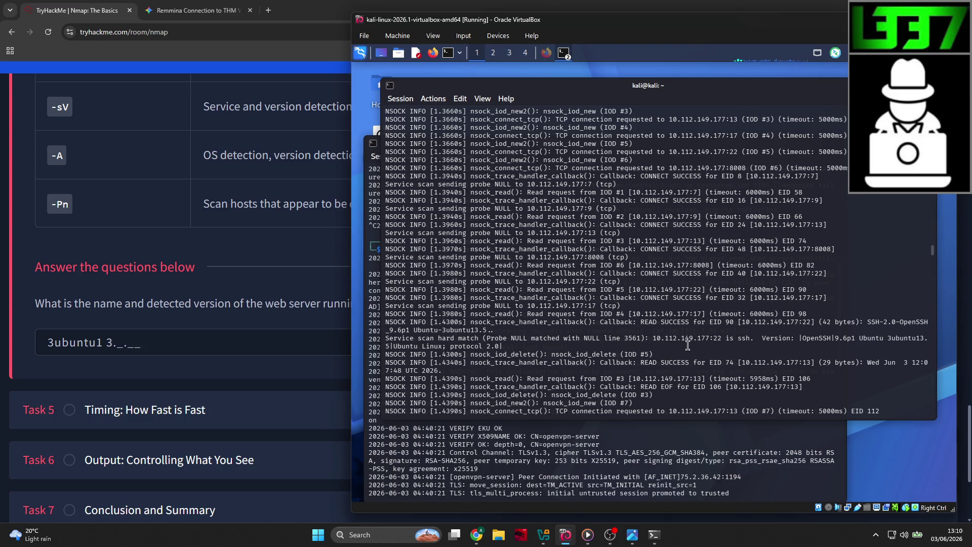
{"action": "scroll", "coordinate": [726, 339], "scroll_direction": "down", "scroll_amount": 2}
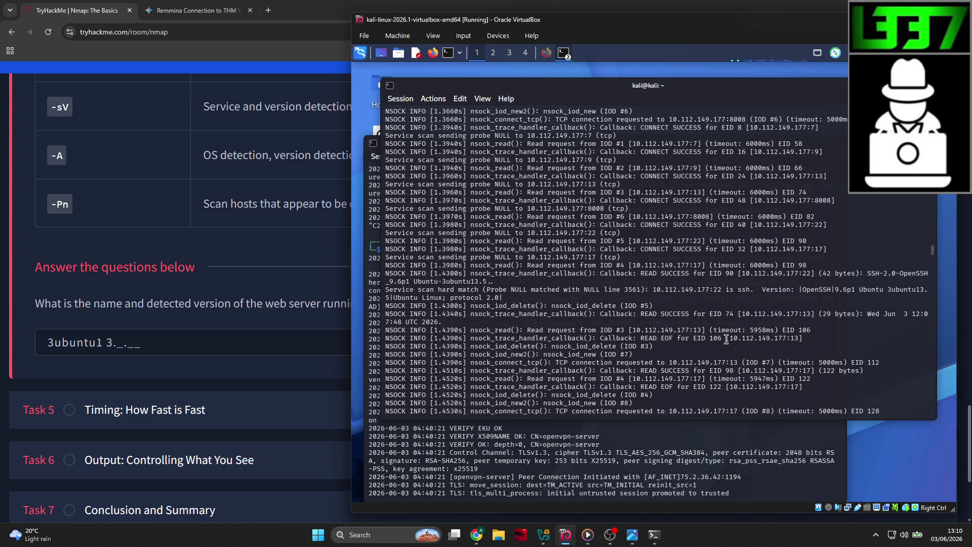
{"action": "scroll", "coordinate": [726, 339], "scroll_direction": "down", "scroll_amount": 4}
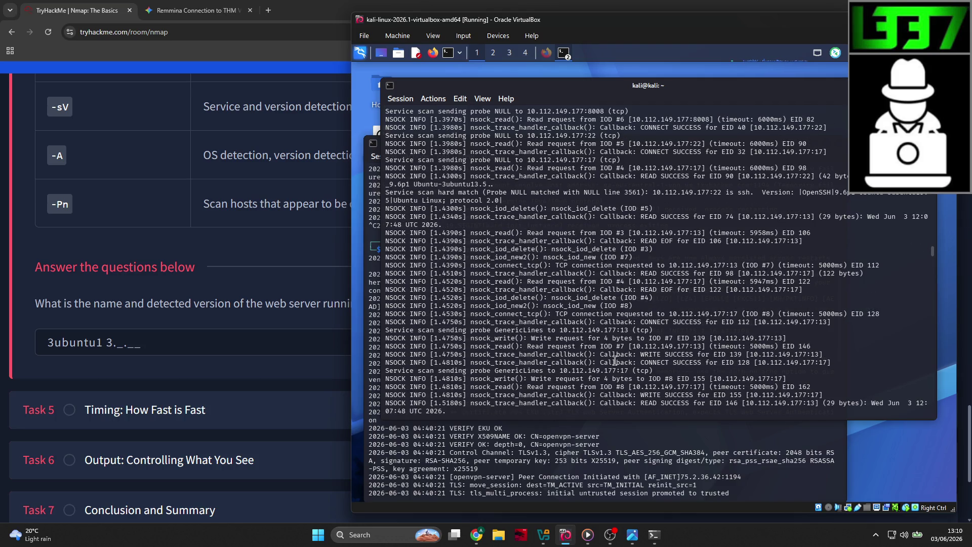
{"action": "scroll", "coordinate": [615, 360], "scroll_direction": "down", "scroll_amount": 2}
{"action": "scroll", "coordinate": [616, 352], "scroll_direction": "down", "scroll_amount": 2}
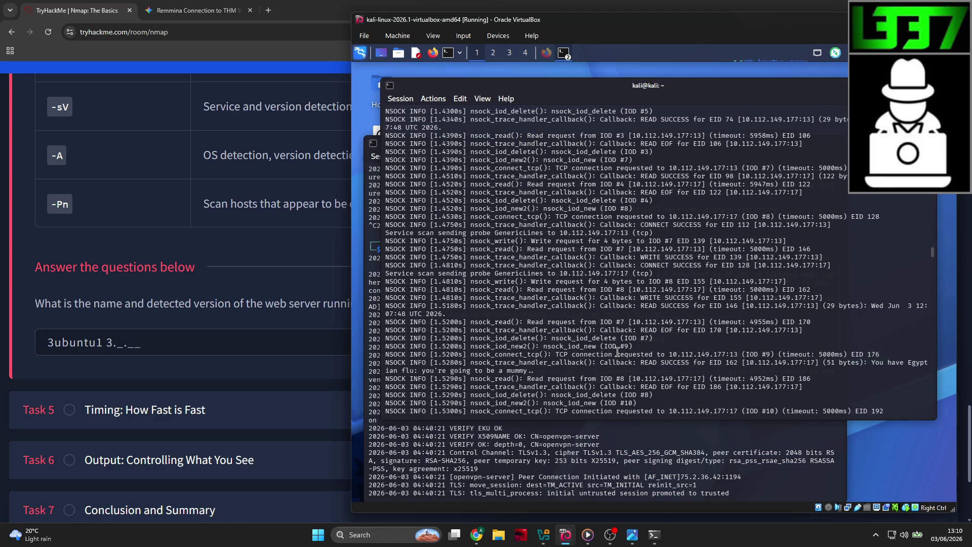
{"action": "scroll", "coordinate": [618, 351], "scroll_direction": "down", "scroll_amount": 2}
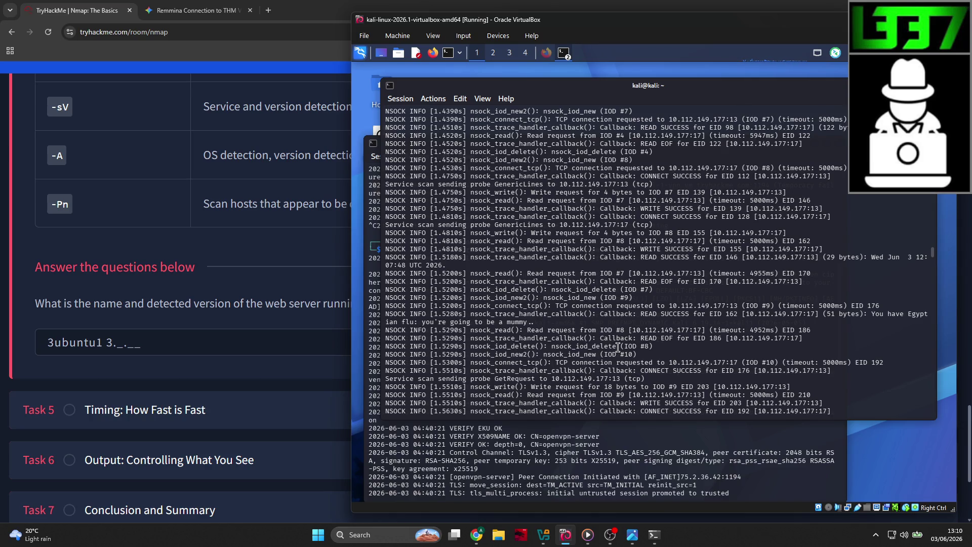
{"action": "scroll", "coordinate": [618, 347], "scroll_direction": "down", "scroll_amount": 6}
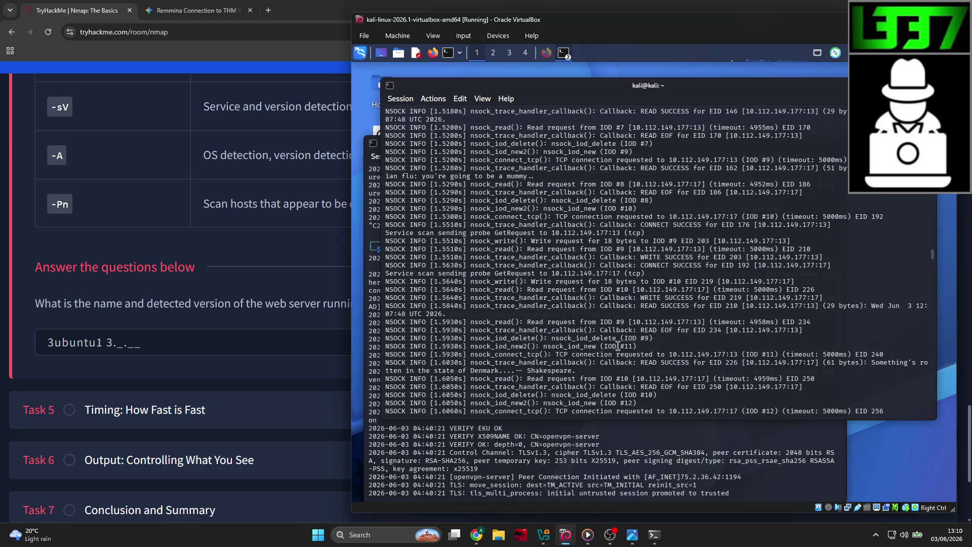
{"action": "scroll", "coordinate": [618, 347], "scroll_direction": "down", "scroll_amount": 3}
{"action": "key", "text": "shift+End"}
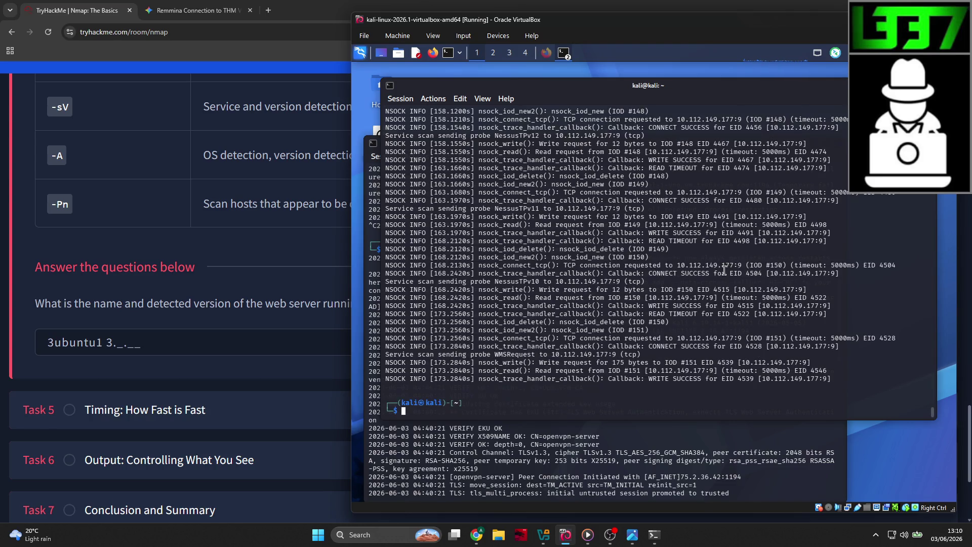
Rerun the recalled nmap scan of 10.112.149.177 with -o writing results to an intense-scan text file.
{"action": "key", "text": "Up"}
{"action": "type", "text": "-o "}
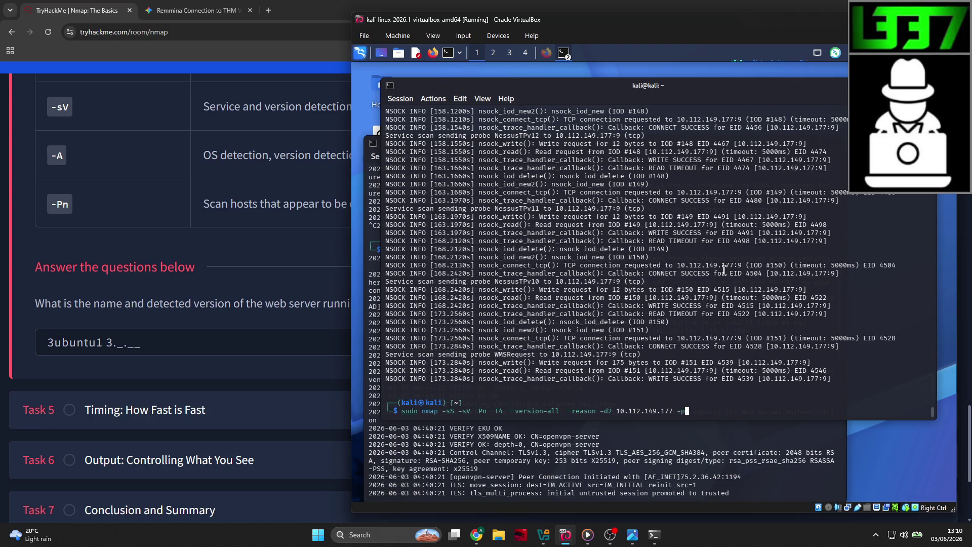
{"action": "type", "text": "nam"}
{"action": "key", "text": "BackSpace"}
{"action": "key", "text": "BackSpace"}
{"action": "type", "text": "mapintense"}
{"action": "type", "text": "scan.txt"}
{"action": "key", "text": "Return"}
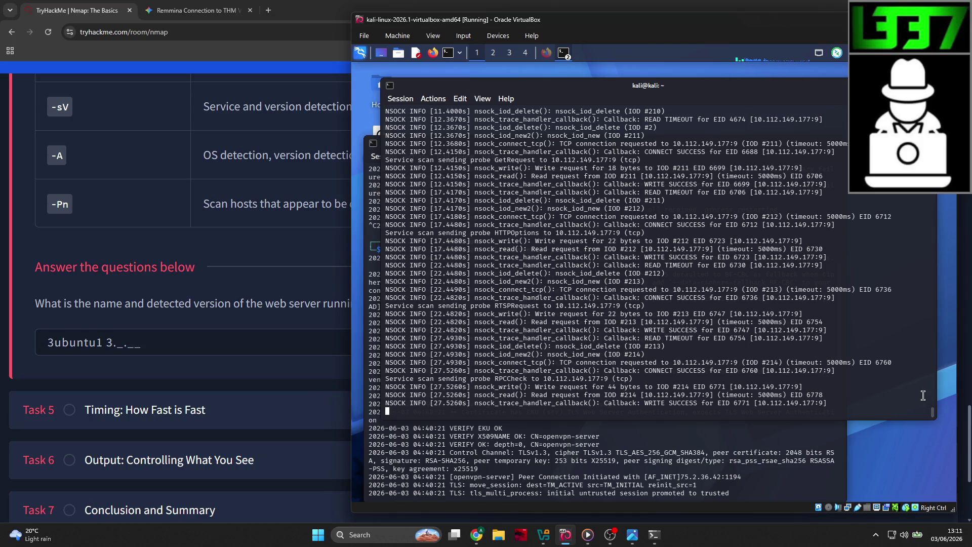
{"action": "mouse_move", "coordinate": [934, 416]}
{"action": "left_mouse_down"}
{"action": "mouse_move", "coordinate": [958, 277]}
{"action": "mouse_move", "coordinate": [964, 306]}
{"action": "left_mouse_up"}
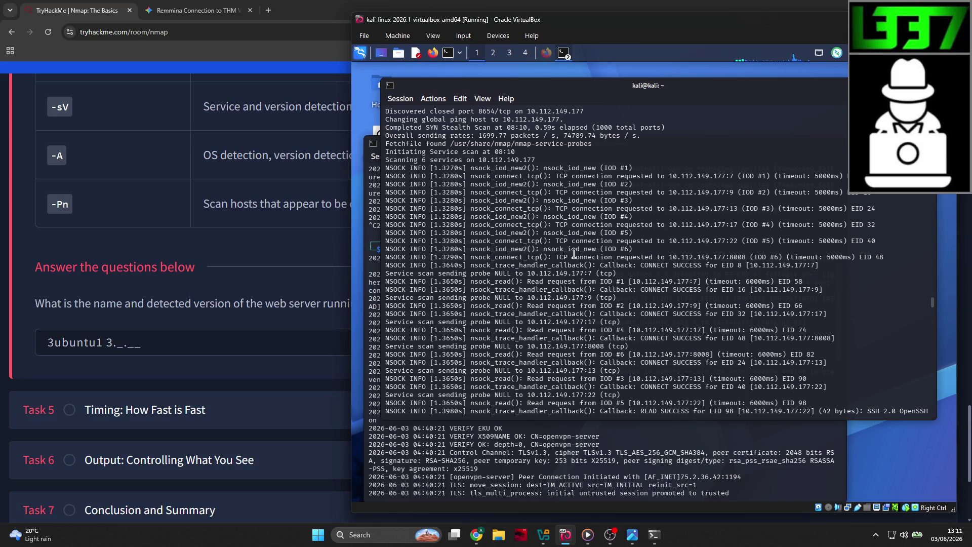
{"action": "mouse_move", "coordinate": [604, 258]}
{"action": "left_mouse_down"}
{"action": "mouse_move", "coordinate": [788, 265]}
{"action": "mouse_move", "coordinate": [800, 257]}
{"action": "left_mouse_up"}
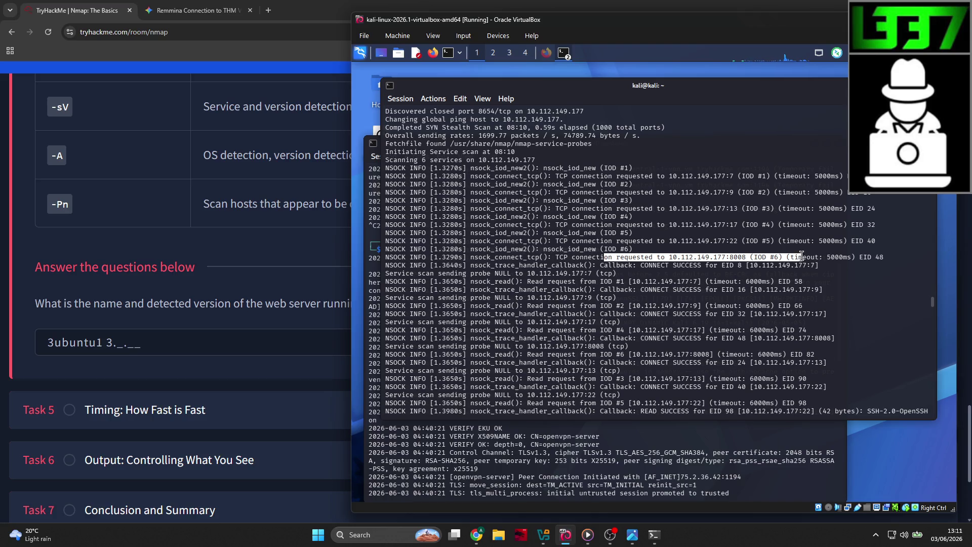
{"action": "left_click", "coordinate": [760, 265]}
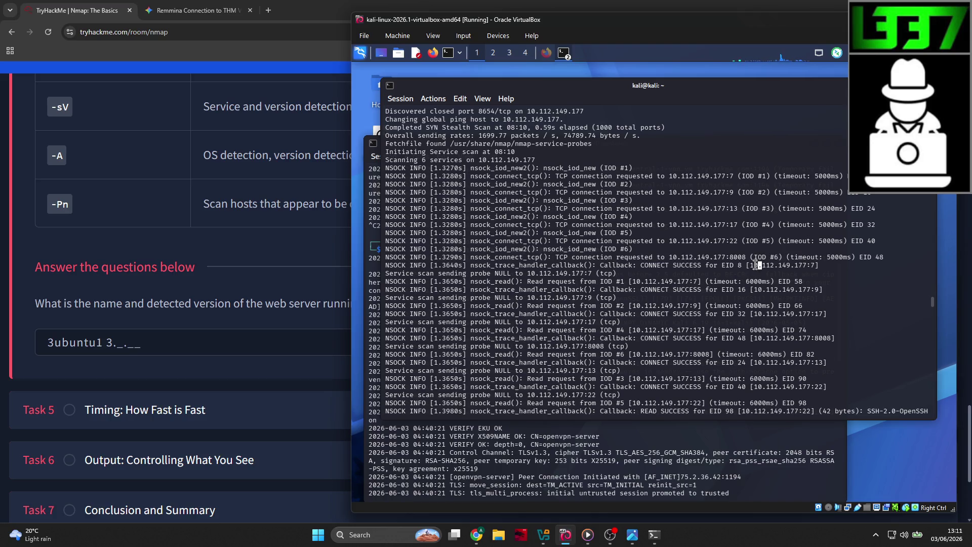
{"action": "left_click_drag", "start_coordinate": [382, 258], "coordinate": [807, 259]}
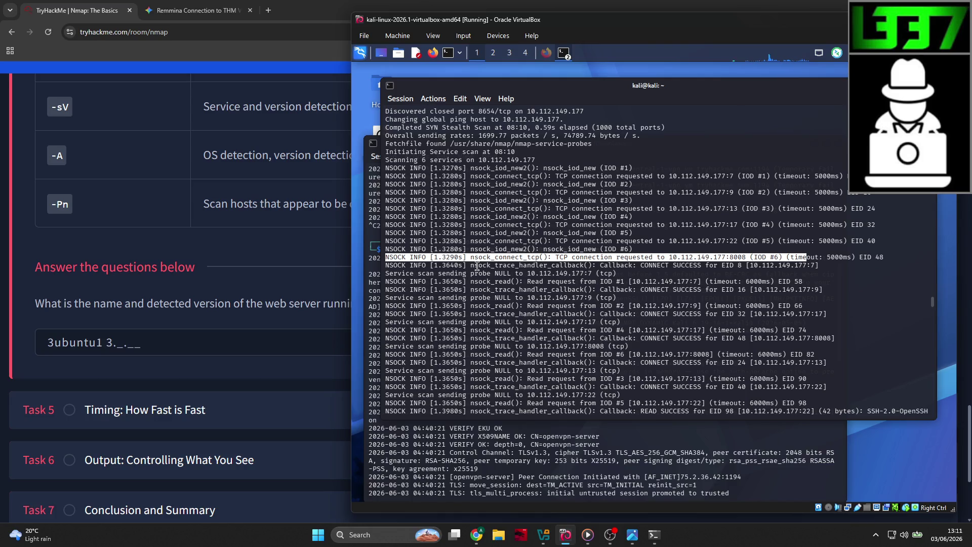
{"action": "left_click_drag", "start_coordinate": [672, 267], "coordinate": [783, 267]}
{"action": "left_click", "coordinate": [762, 259]}
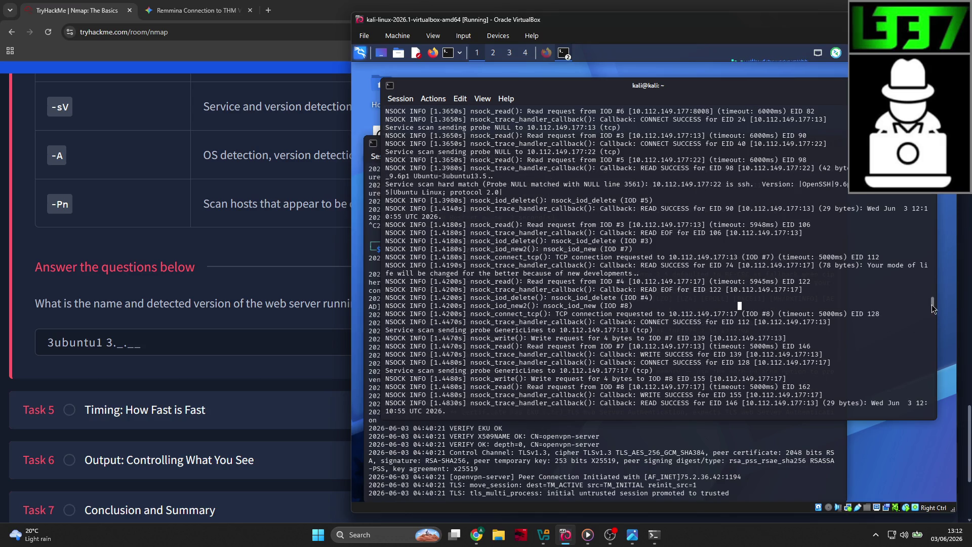
{"action": "scroll", "coordinate": [933, 306], "scroll_direction": "down", "scroll_amount": 10}
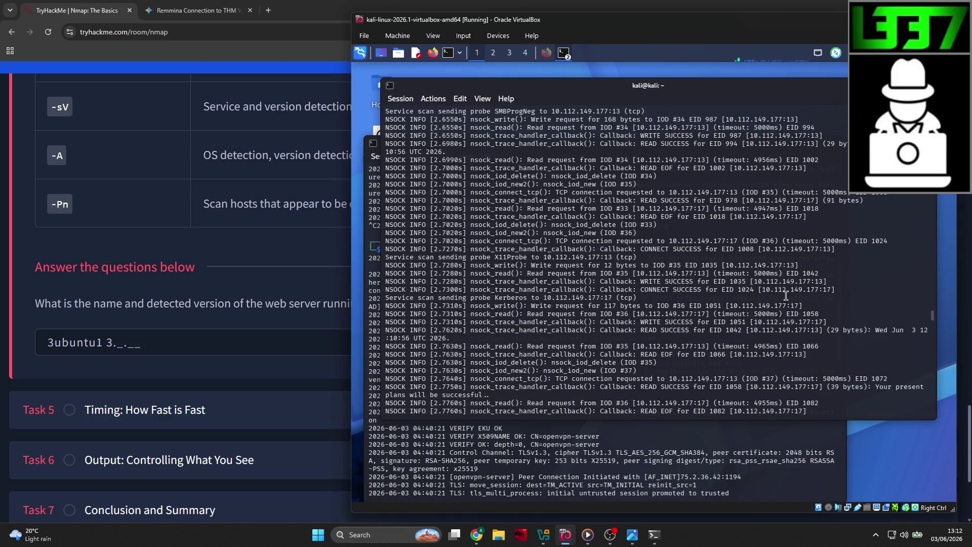
{"action": "left_click_drag", "start_coordinate": [932, 315], "coordinate": [934, 421]}
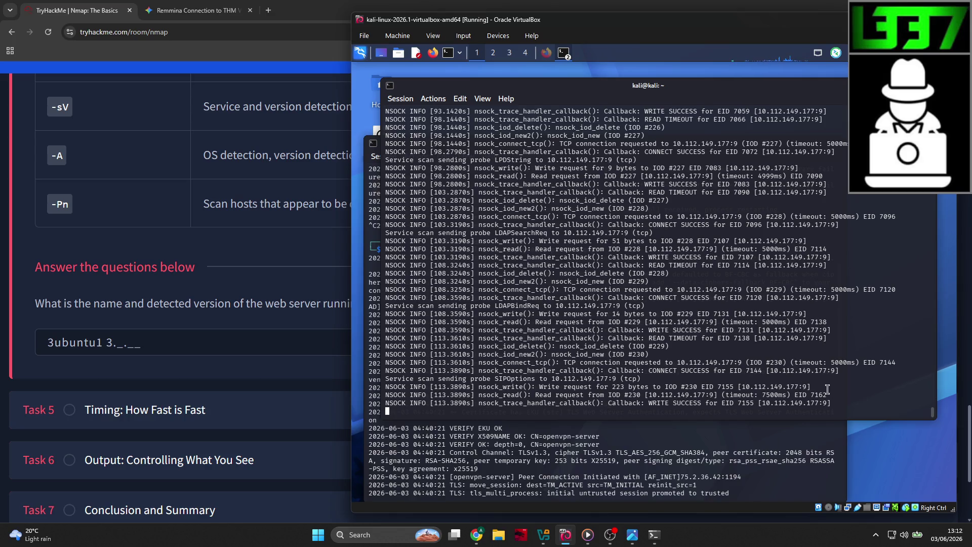
{"action": "mouse_move", "coordinate": [810, 386]}
{"action": "left_mouse_down"}
{"action": "mouse_move", "coordinate": [542, 386]}
{"action": "mouse_move", "coordinate": [651, 386]}
{"action": "mouse_move", "coordinate": [658, 324]}
{"action": "mouse_move", "coordinate": [675, 341]}
{"action": "mouse_move", "coordinate": [689, 307]}
{"action": "mouse_move", "coordinate": [734, 313]}
{"action": "left_mouse_up"}
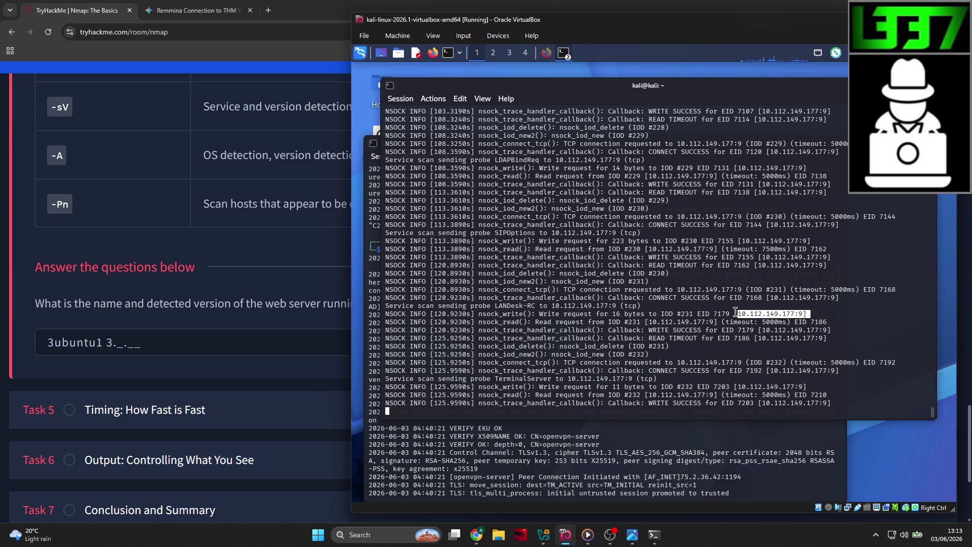
{"action": "left_click", "coordinate": [263, 287]}
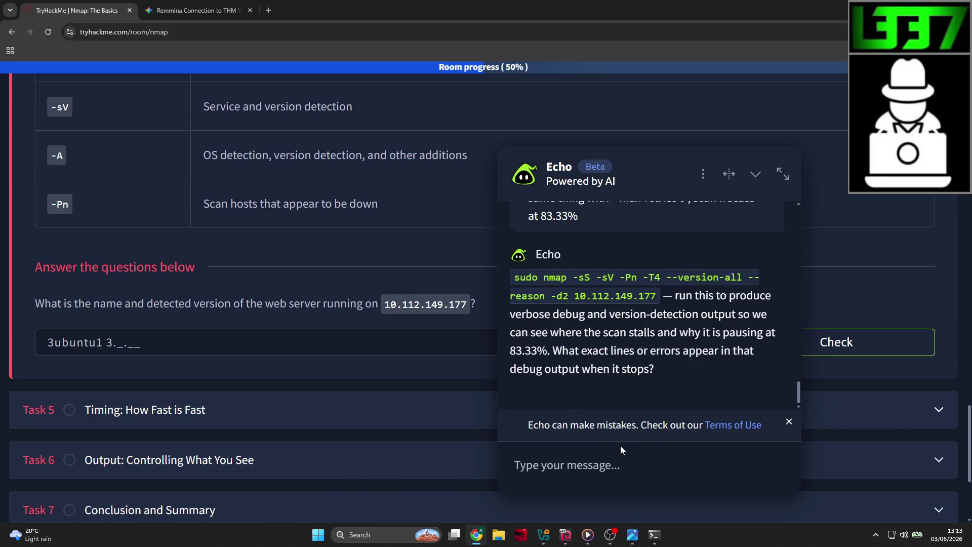
Type 'Seems to be stuck at' into the Echo chat message box.
{"action": "type", "text": "Seems"}
{"action": "key", "text": "BackSpace"}
{"action": "type", "text": "to be stuck at"}
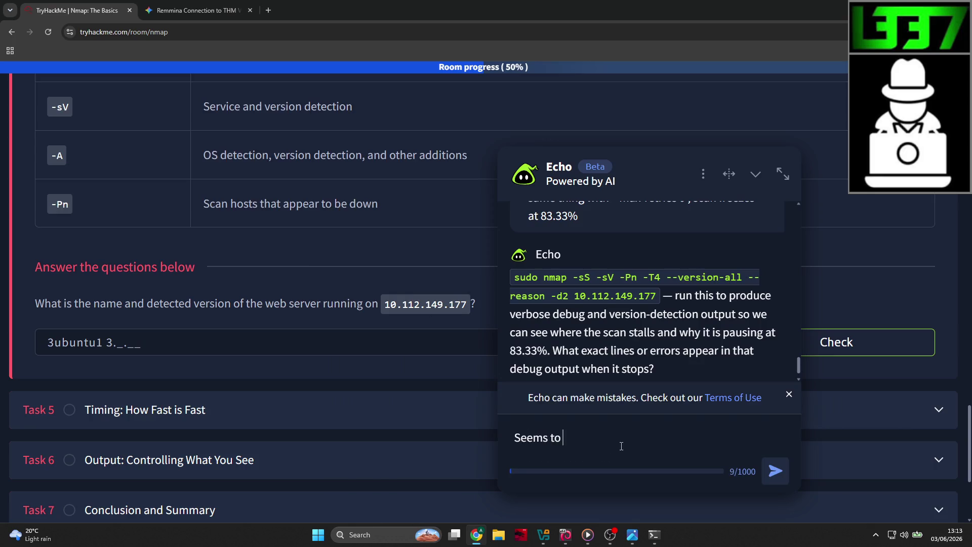
{"action": "type", "text": "sudo nmap -sS -sV -Pn -T4 --version-all --reason -d2 10.112.149.177"}
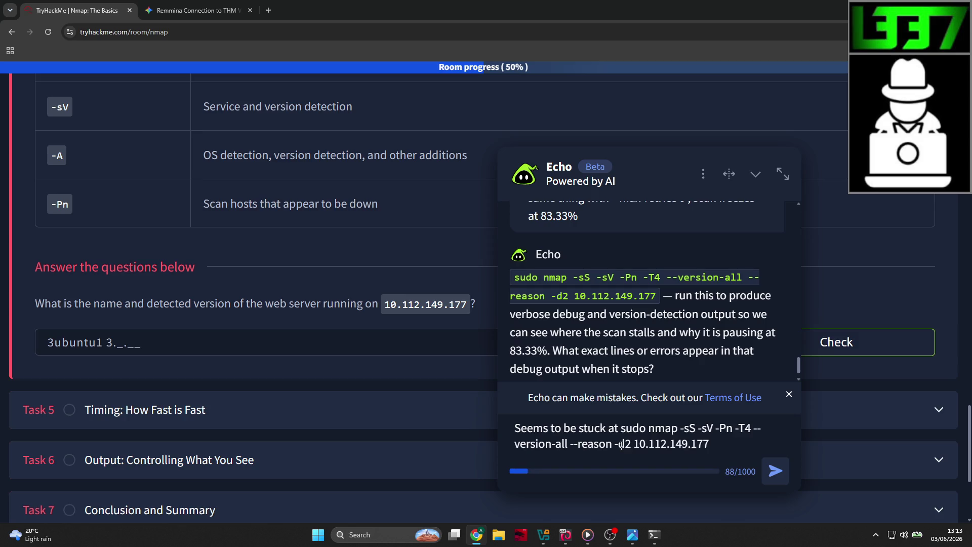
{"action": "key", "text": "ctrl+z"}
Copy the 16-byte write request line from the Kali terminal and try pasting it into Echo.
{"action": "key", "text": "alt+Tab"}
{"action": "mouse_move", "coordinate": [818, 289]}
{"action": "left_mouse_down"}
{"action": "mouse_move", "coordinate": [621, 297]}
{"action": "mouse_move", "coordinate": [541, 288]}
{"action": "left_mouse_up"}
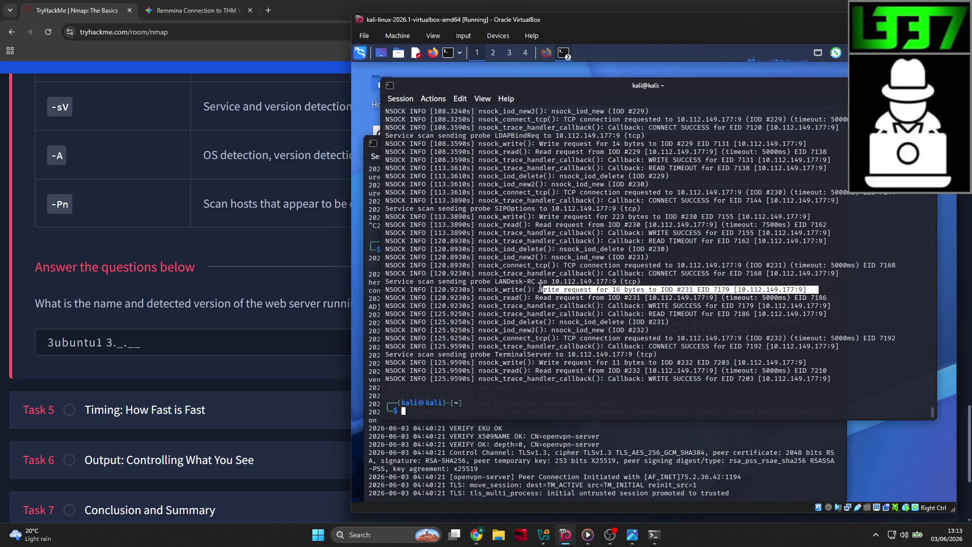
{"action": "right_click", "coordinate": [556, 288]}
{"action": "left_click", "coordinate": [586, 299]}
{"action": "key", "text": "alt+Tab"}
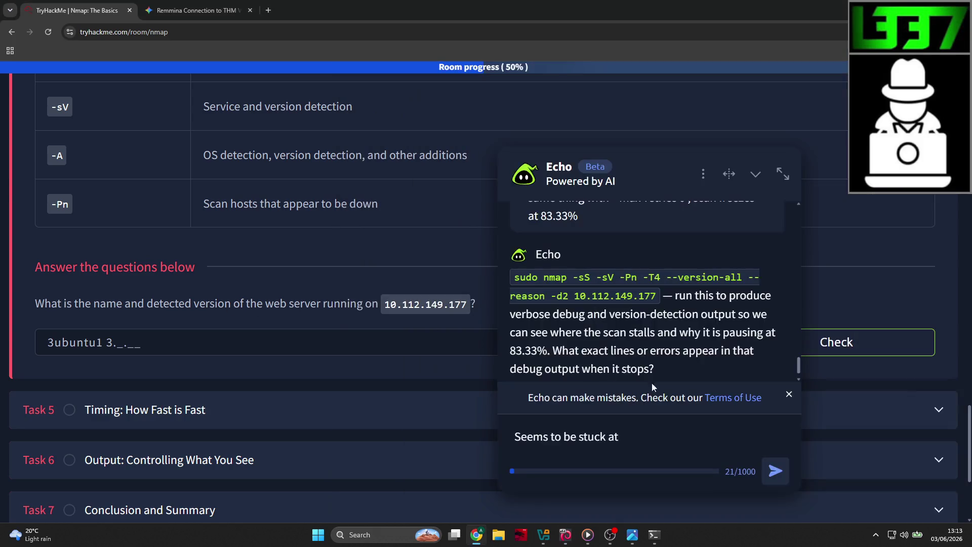
{"action": "key", "text": "ctrl+v"}
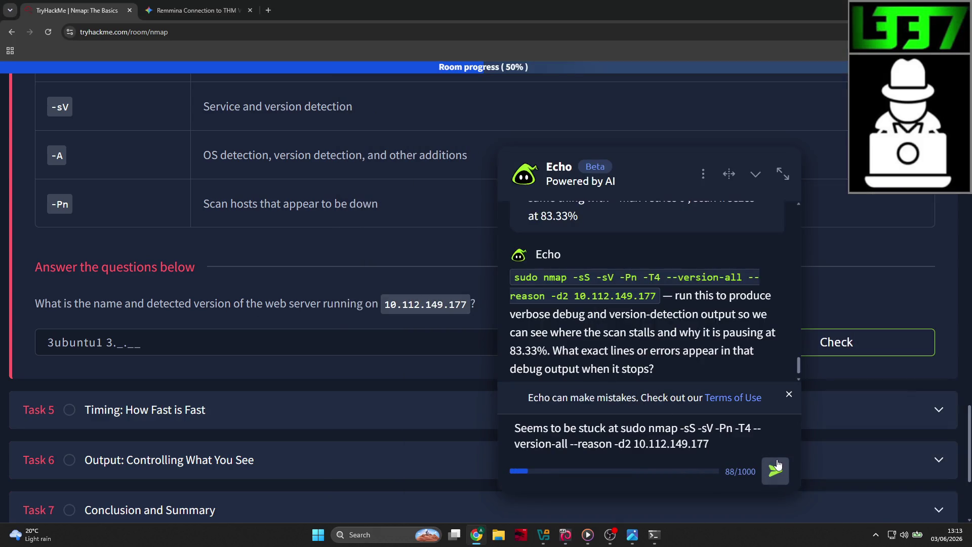
{"action": "key", "text": "ctrl+z"}
{"action": "key", "text": "ctrl+v"}
{"action": "key", "text": "ctrl+z"}
Copy the highlighted scan line again and retry pasting it into the Echo message.
{"action": "key", "text": "alt+Tab"}
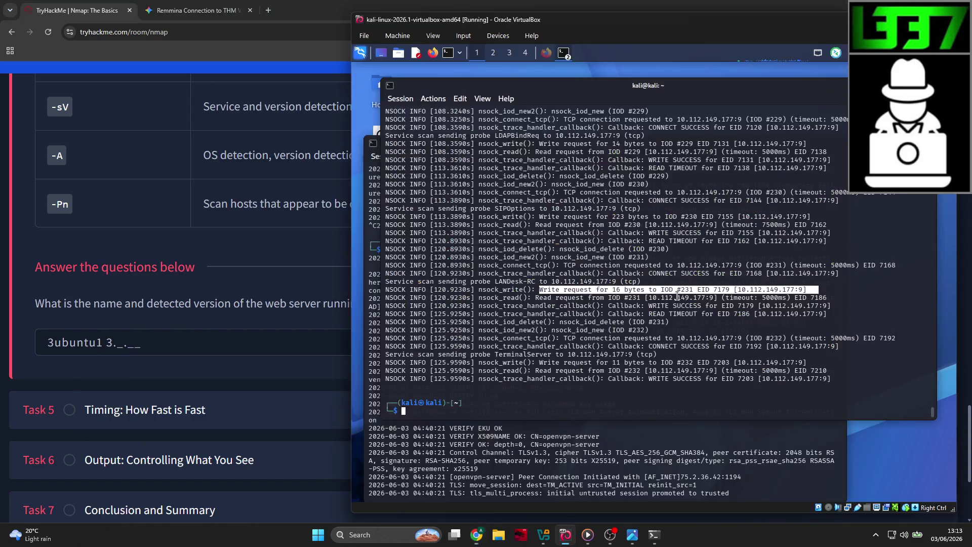
{"action": "left_click", "coordinate": [269, 325]}
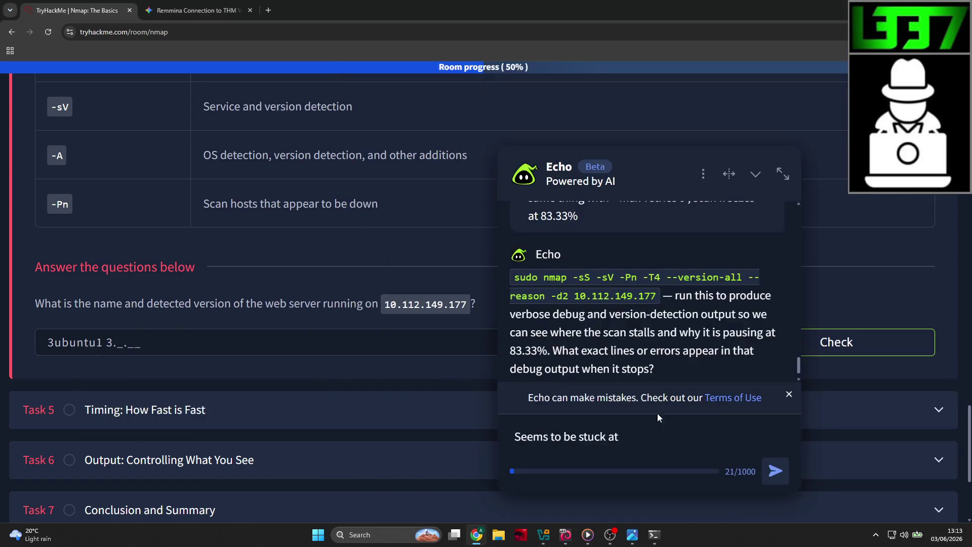
{"action": "key", "text": "ctrl+v"}
{"action": "key", "text": "ctrl+z"}
{"action": "key", "text": "alt+Tab"}
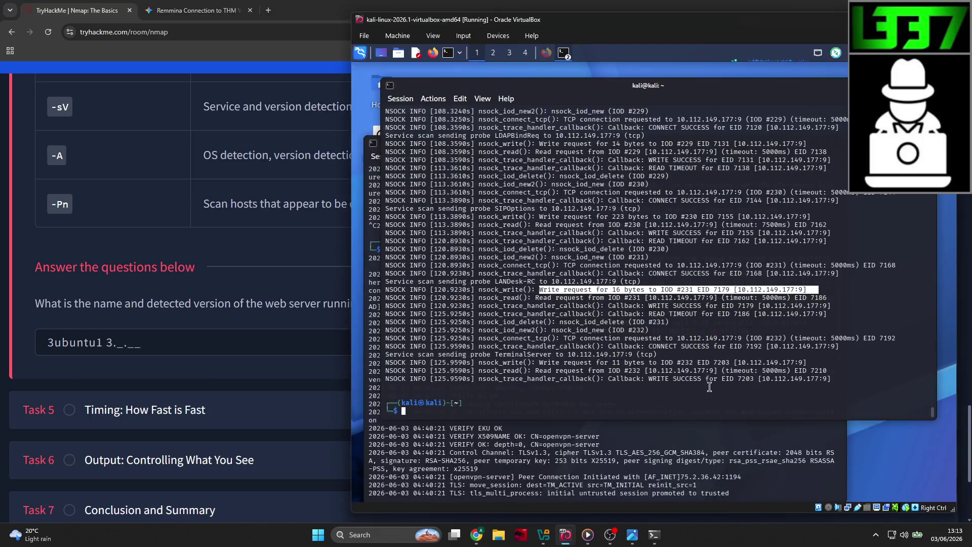
{"action": "right_click", "coordinate": [599, 298]}
{"action": "left_click", "coordinate": [623, 297]}
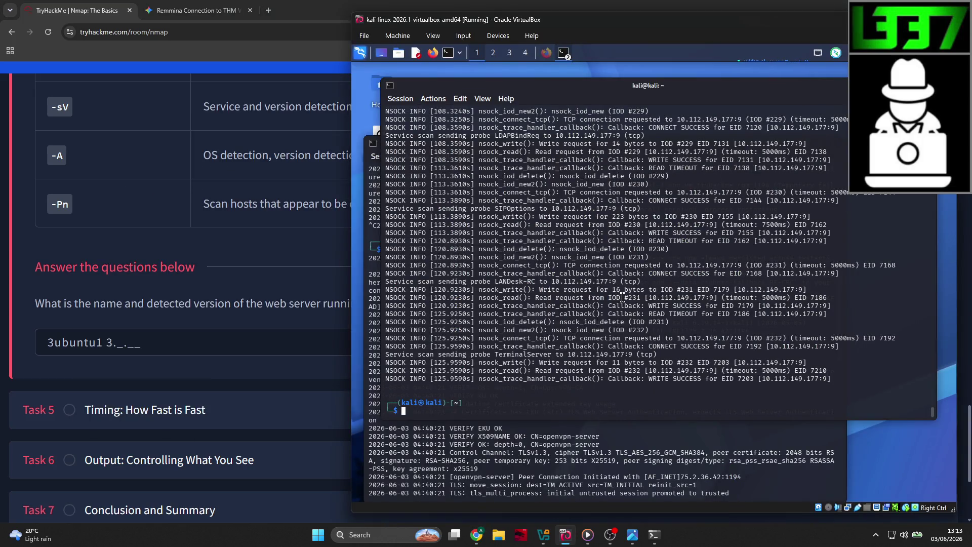
{"action": "left_click", "coordinate": [331, 344]}
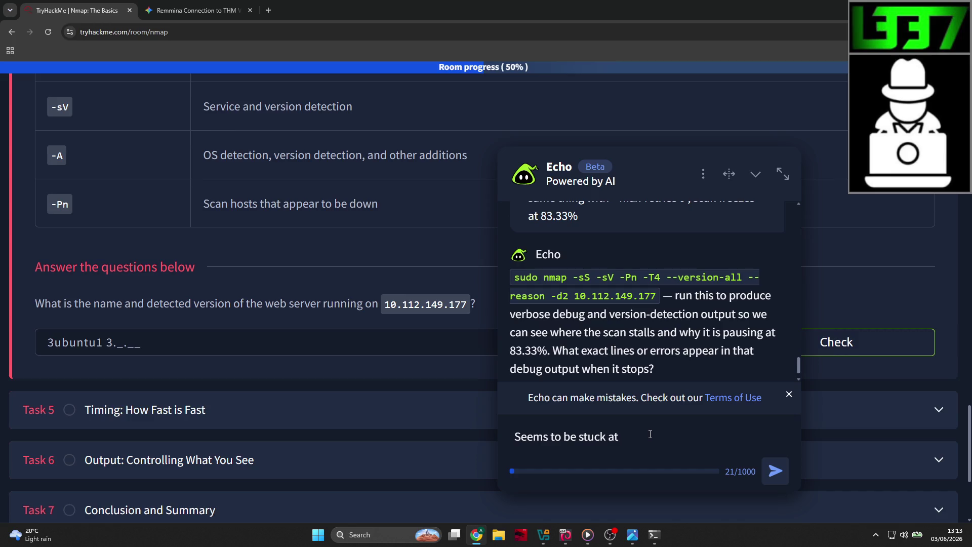
{"action": "key", "text": "ctrl+v"}
{"action": "key", "text": "ctrl+z"}
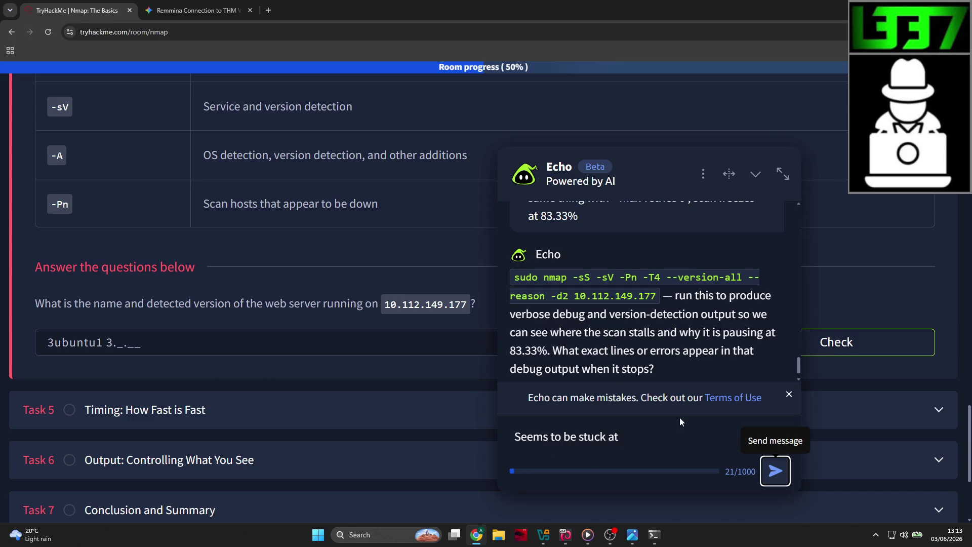
{"action": "key", "text": "alt+Tab"}
{"action": "key", "text": "alt+Tab"}
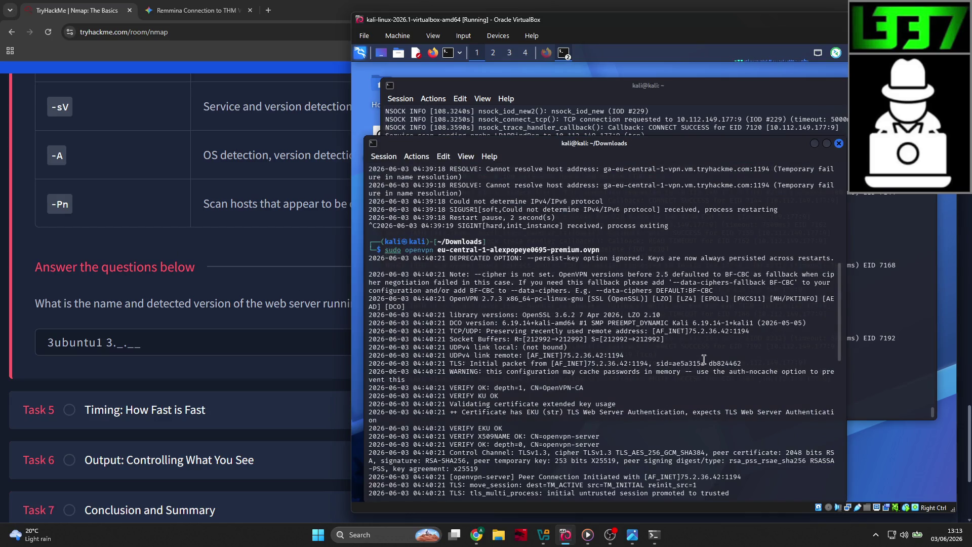
Drag the nmap scan terminal down and to the right on the Kali desktop.
{"action": "left_click", "coordinate": [879, 293]}
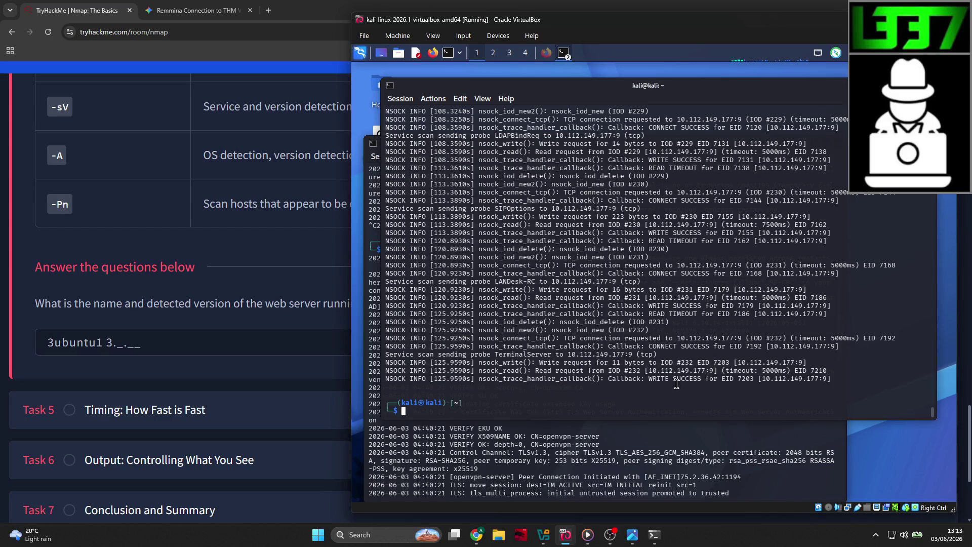
{"action": "left_click", "coordinate": [373, 144]}
{"action": "left_click", "coordinate": [767, 91]}
{"action": "mouse_move", "coordinate": [767, 91]}
{"action": "left_mouse_down"}
{"action": "mouse_move", "coordinate": [764, 150]}
{"action": "mouse_move", "coordinate": [812, 147]}
{"action": "left_mouse_up"}
{"action": "left_click", "coordinate": [662, 156]}
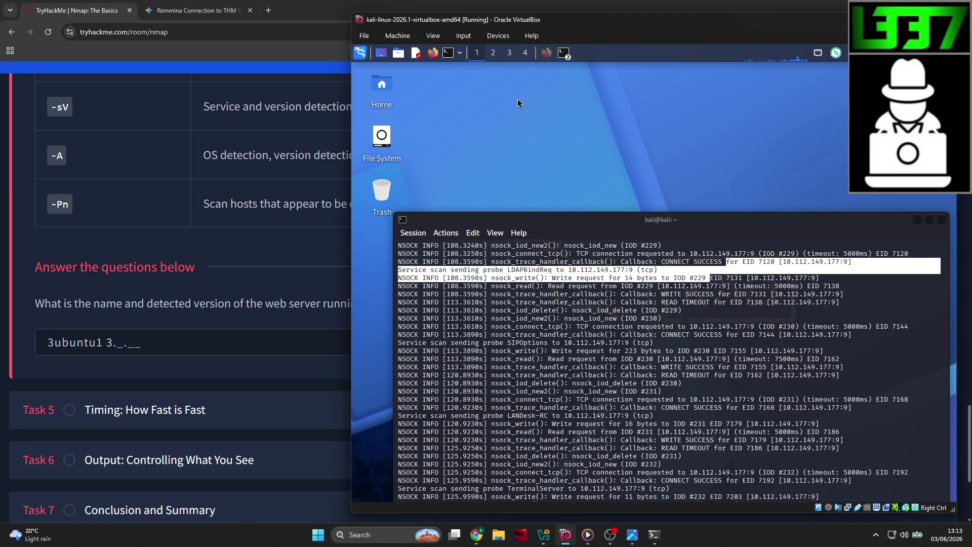
Create an empty desktop file named text and paste the copied debug line into it.
{"action": "right_click", "coordinate": [499, 148]}
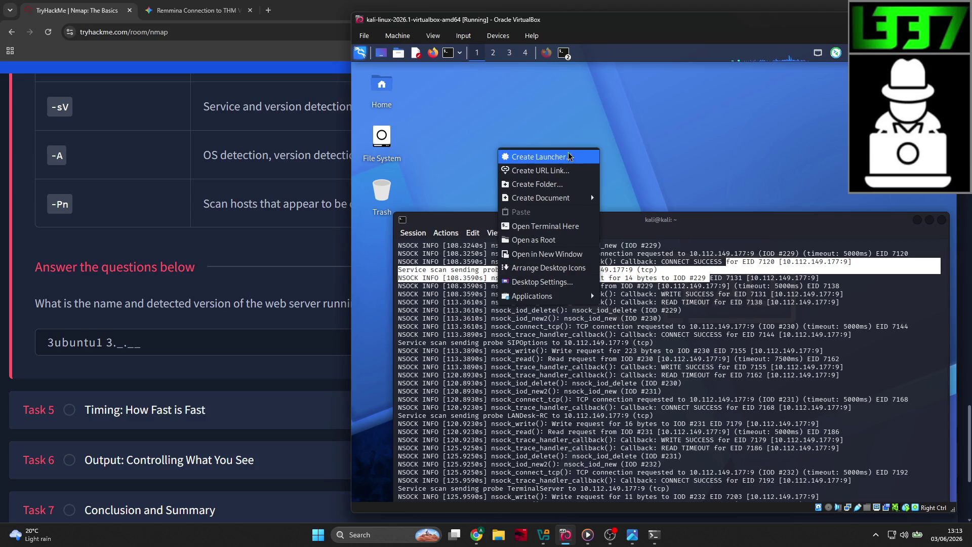
{"action": "mouse_move", "coordinate": [562, 198]}
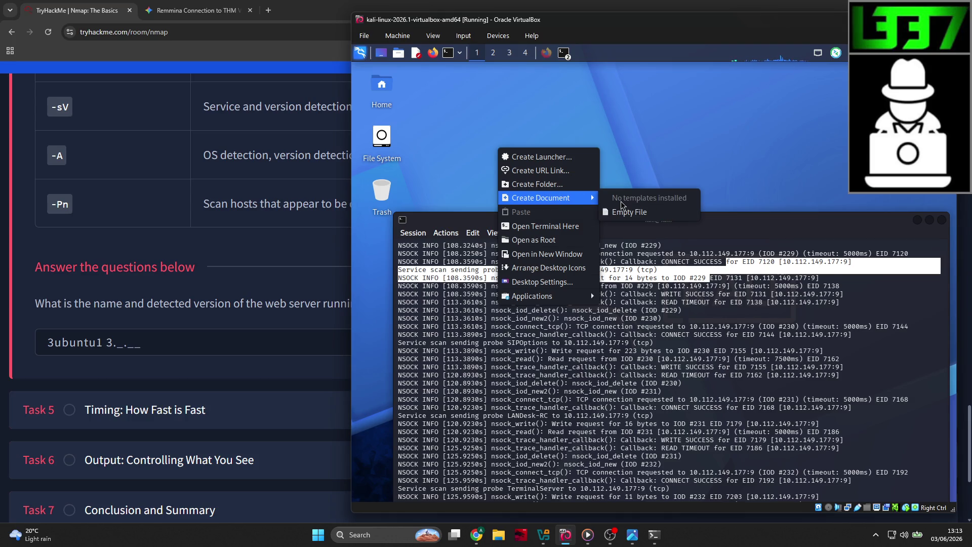
{"action": "left_click", "coordinate": [628, 212]}
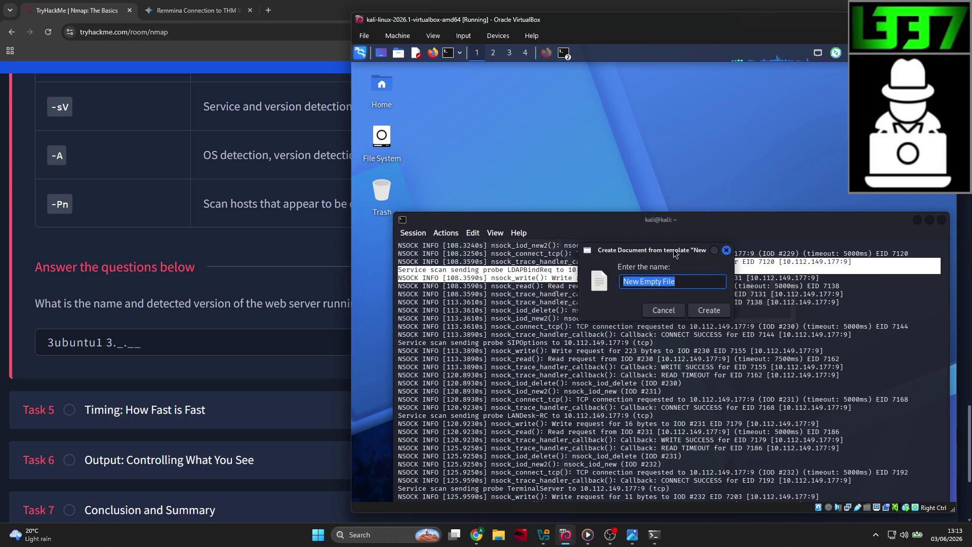
{"action": "type", "text": "text"}
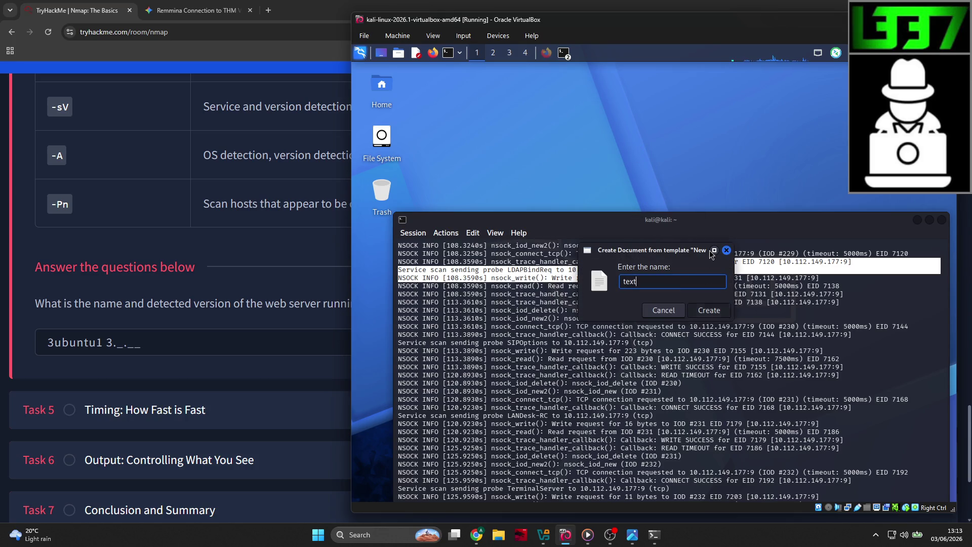
{"action": "left_click", "coordinate": [709, 310]}
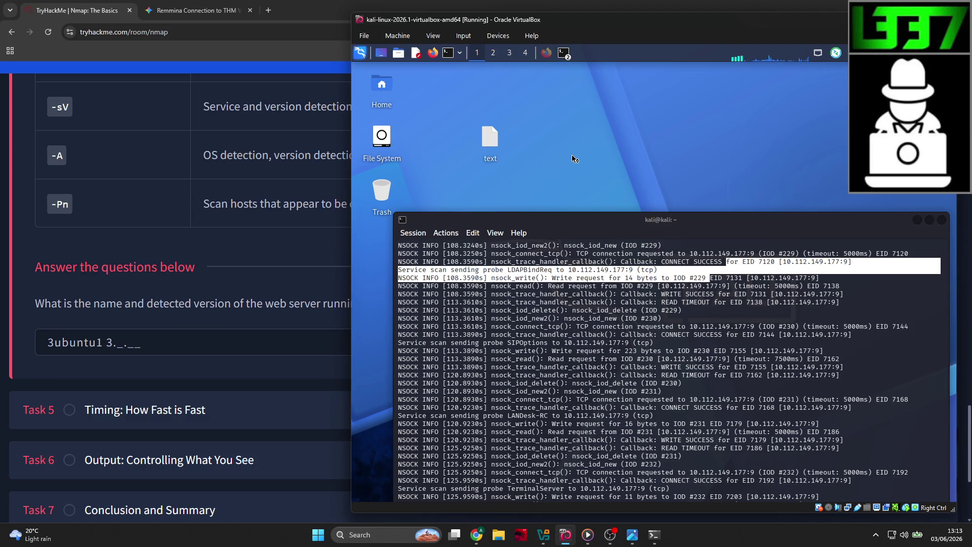
{"action": "key", "text": "ctrl+v"}
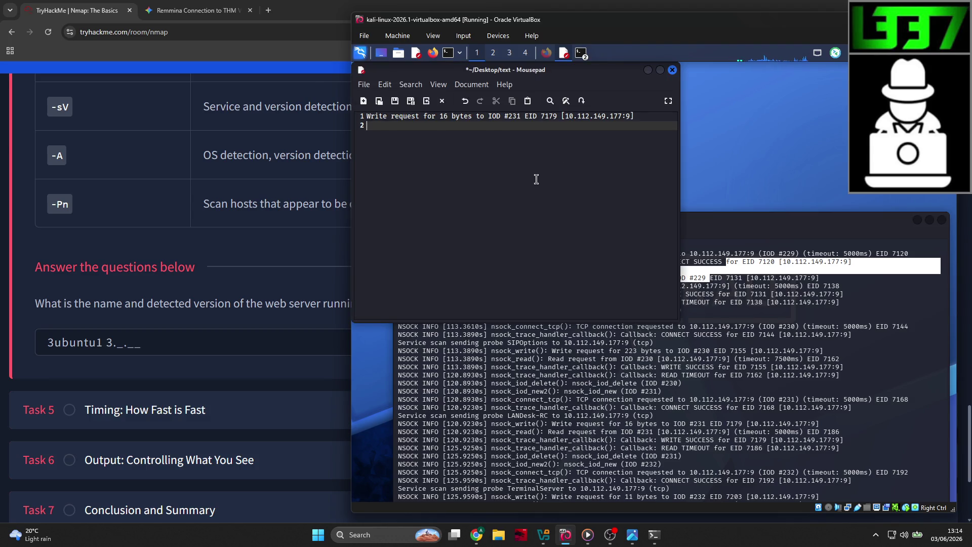
{"action": "left_click_drag", "start_coordinate": [633, 122], "coordinate": [362, 118]}
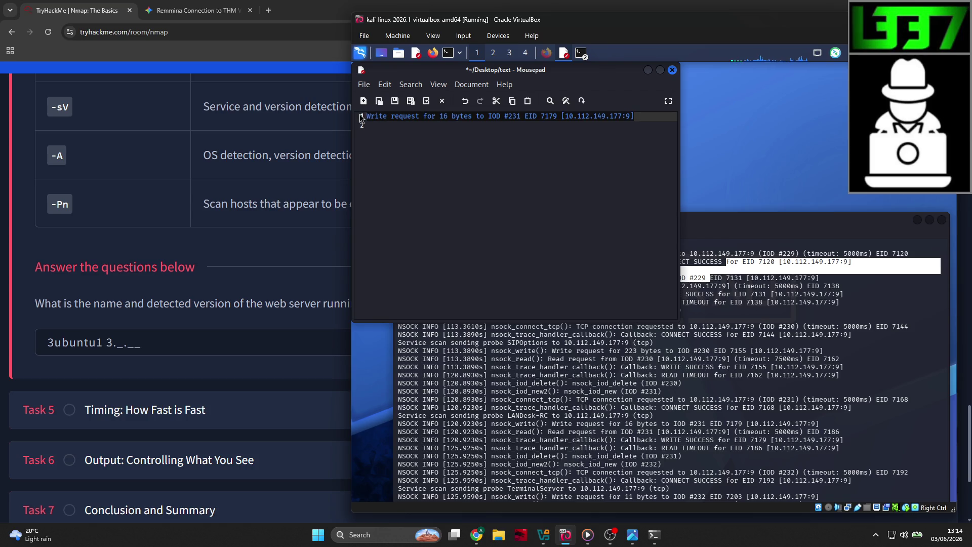
Open a new browser tab and paste to check what the clipboard holds.
{"action": "left_click", "coordinate": [330, 132]}
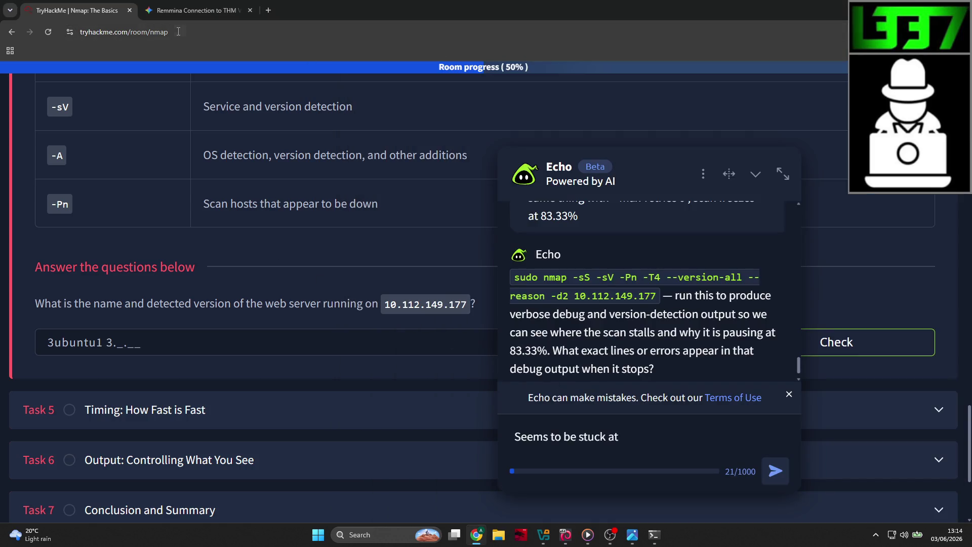
{"action": "left_click", "coordinate": [257, 10]}
{"action": "left_click", "coordinate": [268, 11]}
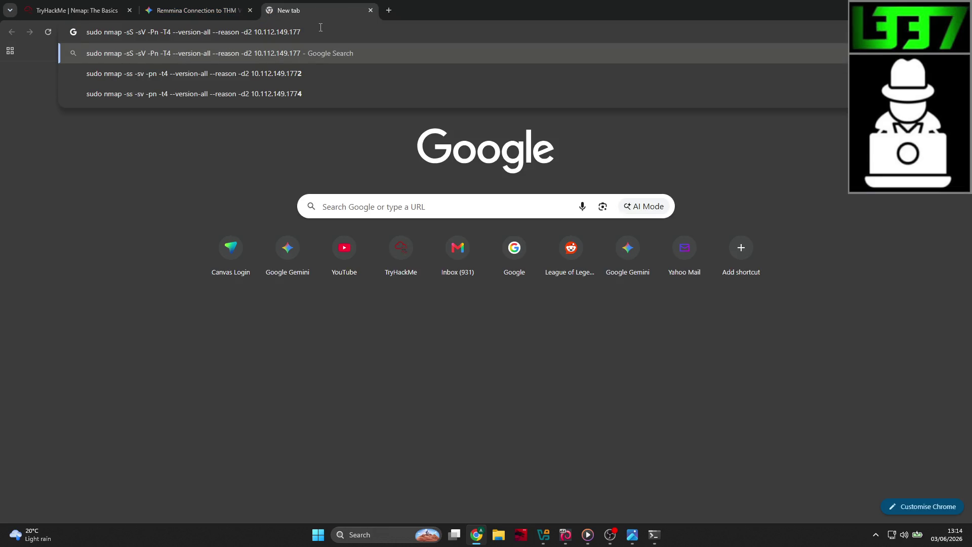
{"action": "key", "text": "ctrl+v"}
{"action": "key", "text": "alt+Tab"}
Select the whole debug line in the text file and copy it.
{"action": "right_click", "coordinate": [547, 116]}
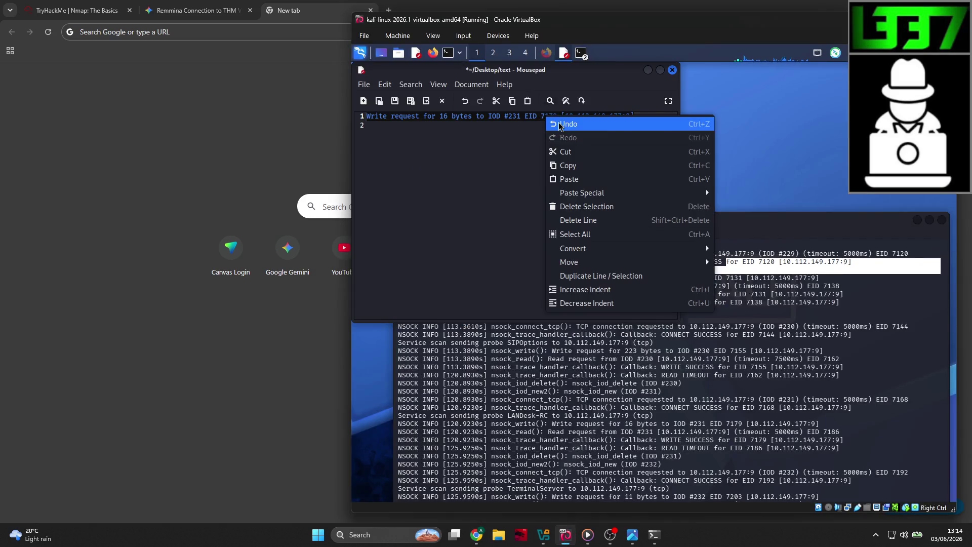
{"action": "left_click", "coordinate": [478, 113]}
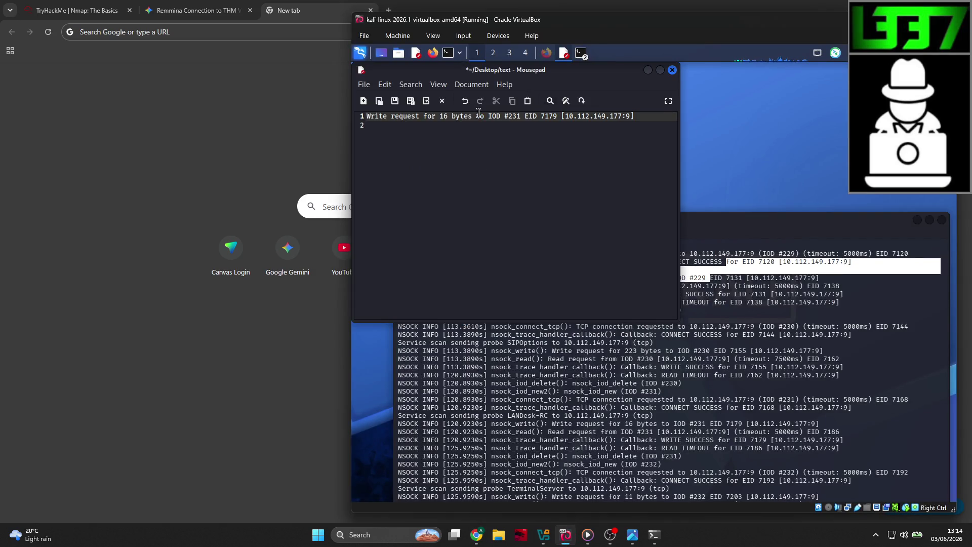
{"action": "triple_click", "coordinate": [478, 116]}
{"action": "left_click", "coordinate": [478, 116]}
{"action": "triple_click", "coordinate": [478, 116]}
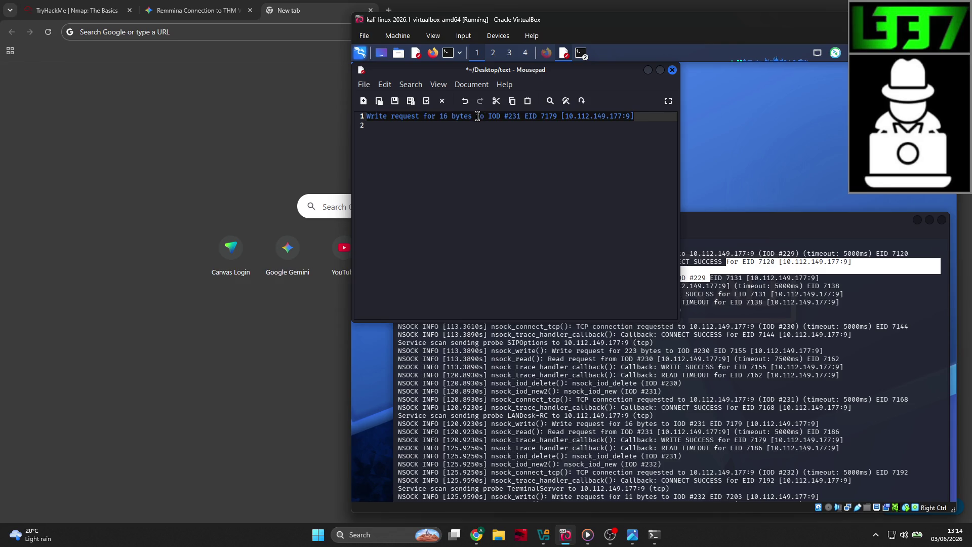
{"action": "right_click", "coordinate": [478, 116]}
{"action": "left_click", "coordinate": [500, 167]}
Paste into the browser address bar to verify the copied debug line.
{"action": "left_click", "coordinate": [269, 33]}
{"action": "key", "text": "ctrl+v"}
{"action": "key", "text": "Escape"}
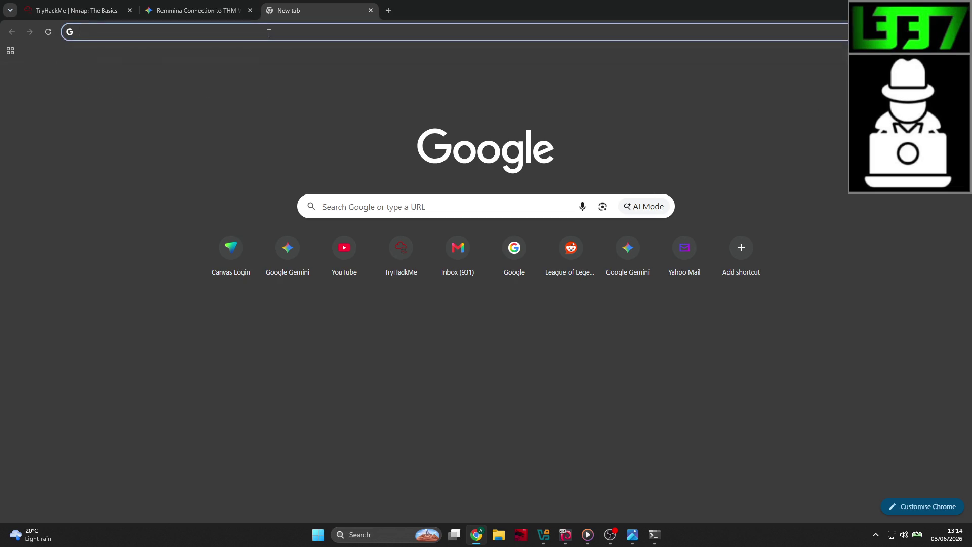
{"action": "key", "text": "ctrl+v"}
{"action": "key", "text": "alt+Tab"}
{"action": "key", "text": "Return"}
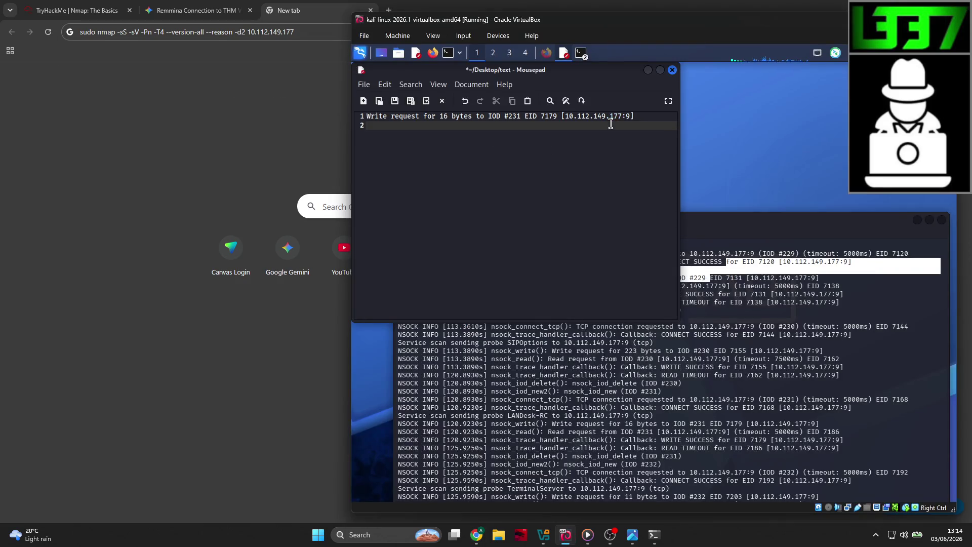
{"action": "left_click", "coordinate": [76, 10]}
{"action": "key", "text": "alt+Tab"}
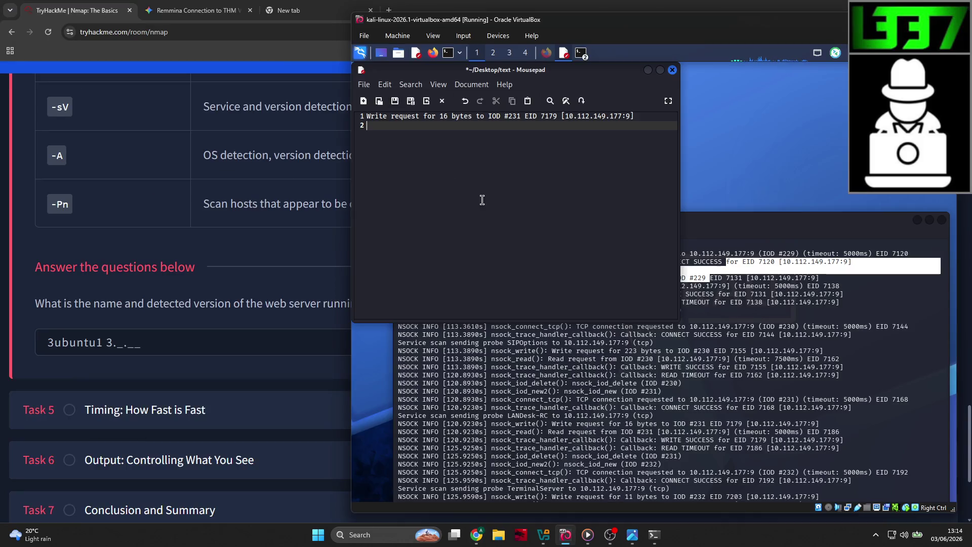
Select the end of the debug line and move the text editor to uncover the desktop.
{"action": "left_click_drag", "start_coordinate": [648, 116], "coordinate": [344, 99]}
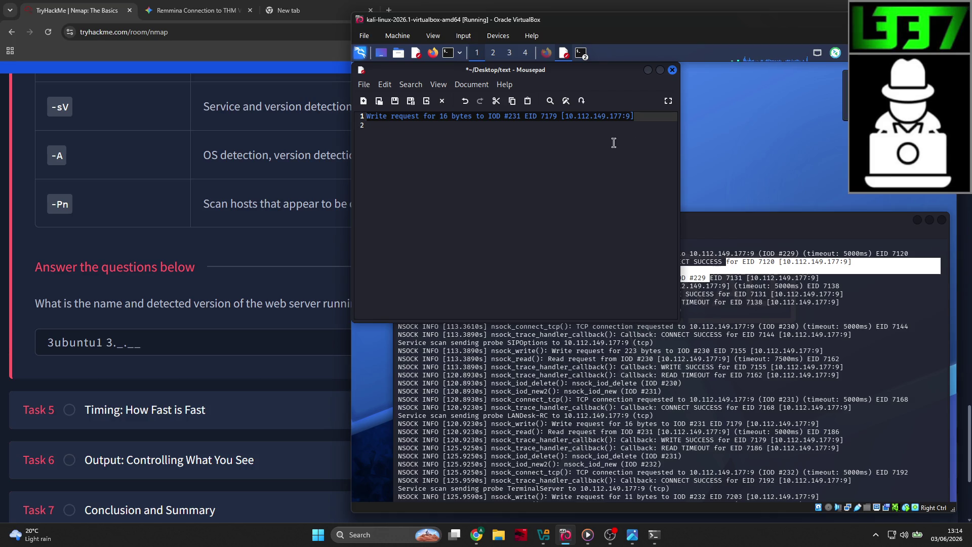
{"action": "mouse_move", "coordinate": [365, 94]}
{"action": "left_mouse_down"}
{"action": "mouse_move", "coordinate": [522, 124]}
{"action": "mouse_move", "coordinate": [442, 116]}
{"action": "left_mouse_up"}
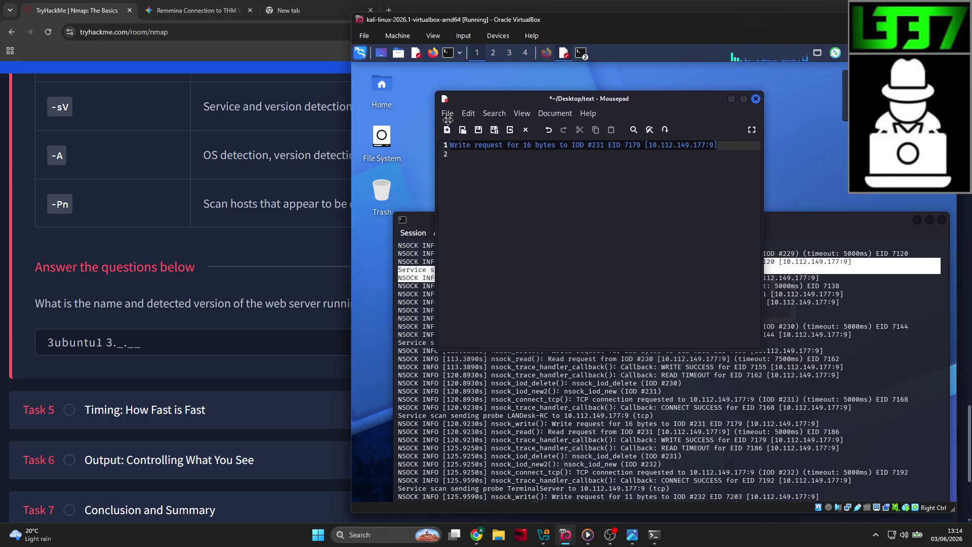
{"action": "left_click", "coordinate": [320, 75]}
{"action": "key", "text": "alt+Tab"}
{"action": "key", "text": "alt+Tab"}
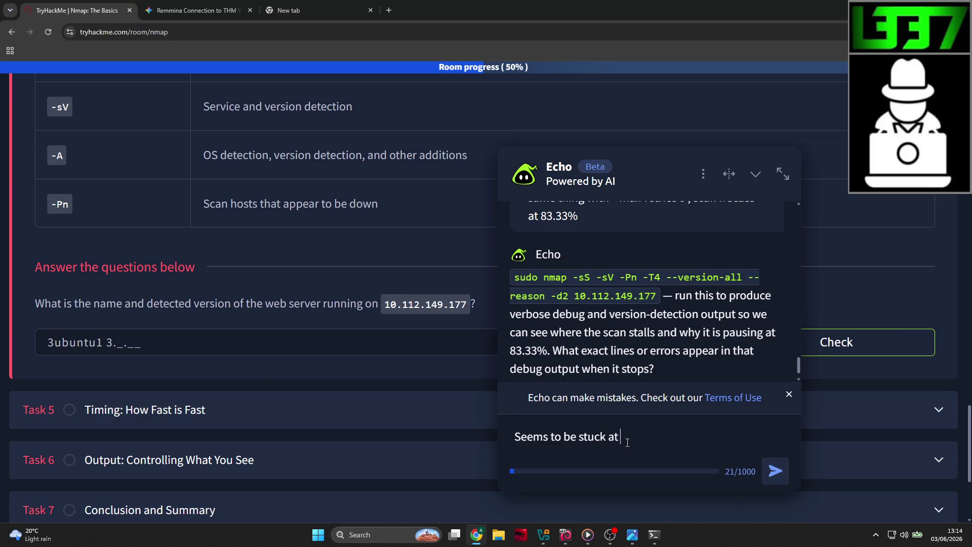
Place Kali and TryHackMe side by side and send Echo 'Write request for 16 bytes to IOD #231 EID 7179 [10.112.149.177:9)'.
{"action": "key", "text": "alt+Tab"}
{"action": "mouse_move", "coordinate": [671, 18]}
{"action": "left_mouse_down"}
{"action": "mouse_move", "coordinate": [350, 350]}
{"action": "mouse_move", "coordinate": [248, 151]}
{"action": "left_mouse_up"}
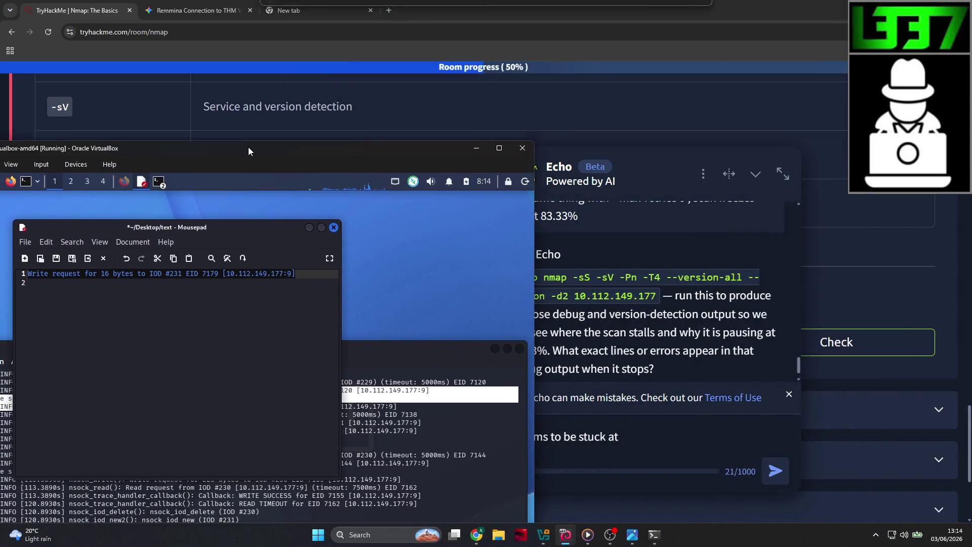
{"action": "mouse_move", "coordinate": [502, 8]}
{"action": "left_mouse_down"}
{"action": "mouse_move", "coordinate": [648, 22]}
{"action": "mouse_move", "coordinate": [651, 10]}
{"action": "left_mouse_up"}
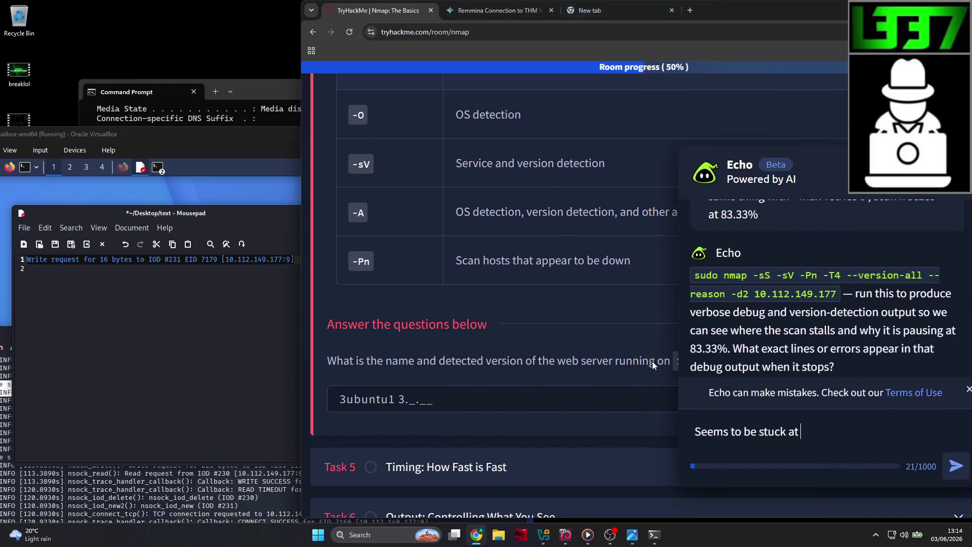
{"action": "type", "text": "Write re"}
{"action": "type", "text": "quest for 16 "}
{"action": "type", "text": "bytes "}
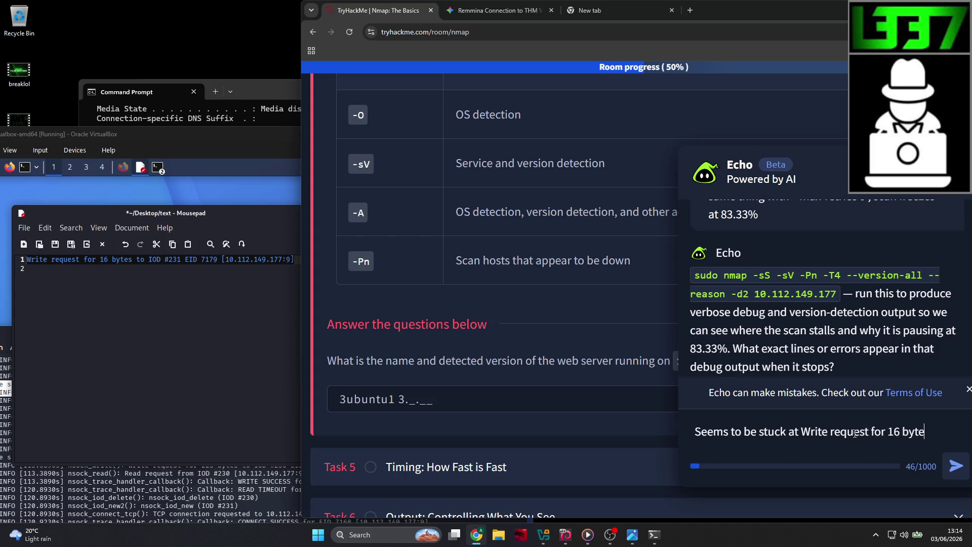
{"action": "type", "text": "to IOD "}
{"action": "type", "text": "#231 "}
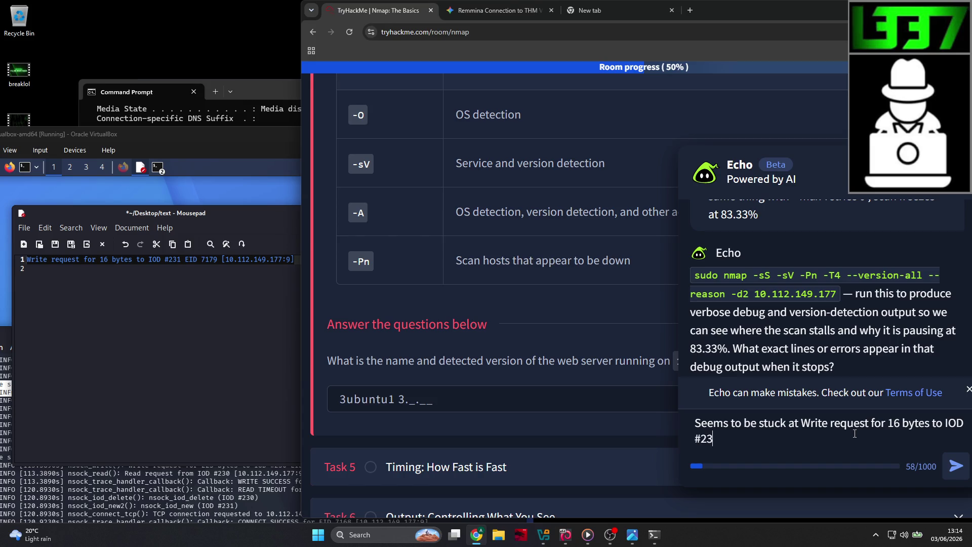
{"action": "type", "text": "EID "}
{"action": "type", "text": "7179 [10."}
{"action": "type", "text": "112.149.177:9"}
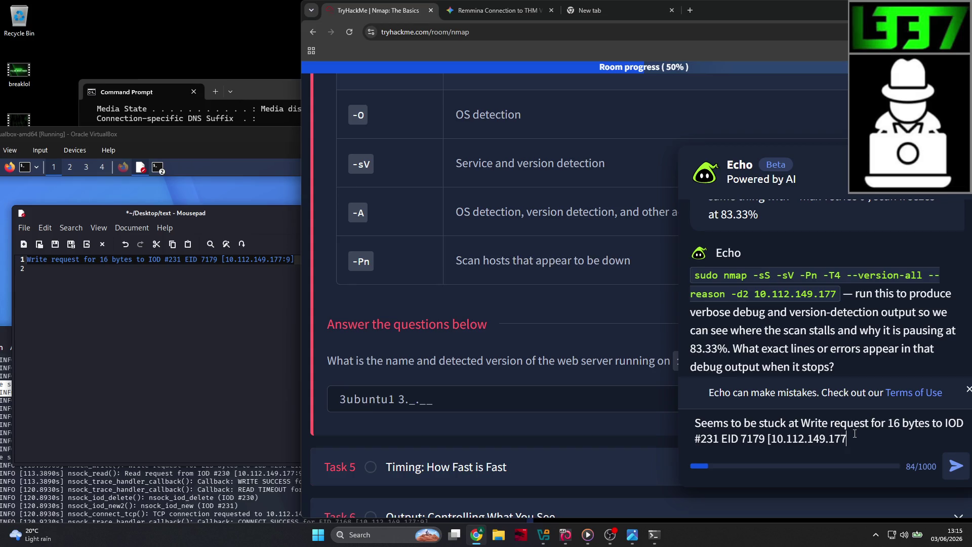
{"action": "type", "text": ")"}
{"action": "key", "text": "Return"}
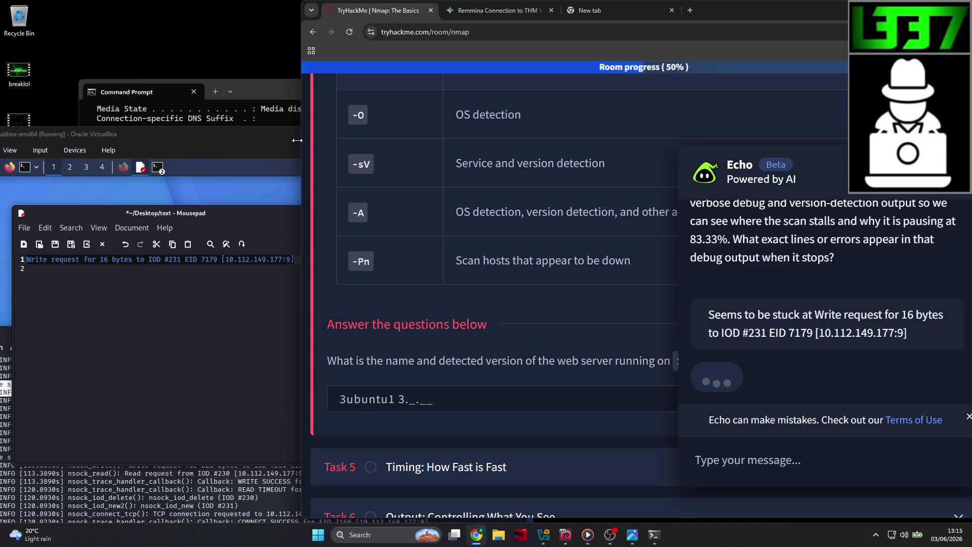
Move the Kali window up and bring its terminal above the text editor.
{"action": "left_click", "coordinate": [238, 137]}
{"action": "mouse_move", "coordinate": [238, 138]}
{"action": "left_mouse_down"}
{"action": "mouse_move", "coordinate": [359, 7]}
{"action": "mouse_move", "coordinate": [326, 30]}
{"action": "mouse_move", "coordinate": [510, 89]}
{"action": "mouse_move", "coordinate": [642, 53]}
{"action": "mouse_move", "coordinate": [658, 25]}
{"action": "left_mouse_up"}
{"action": "left_click", "coordinate": [486, 365]}
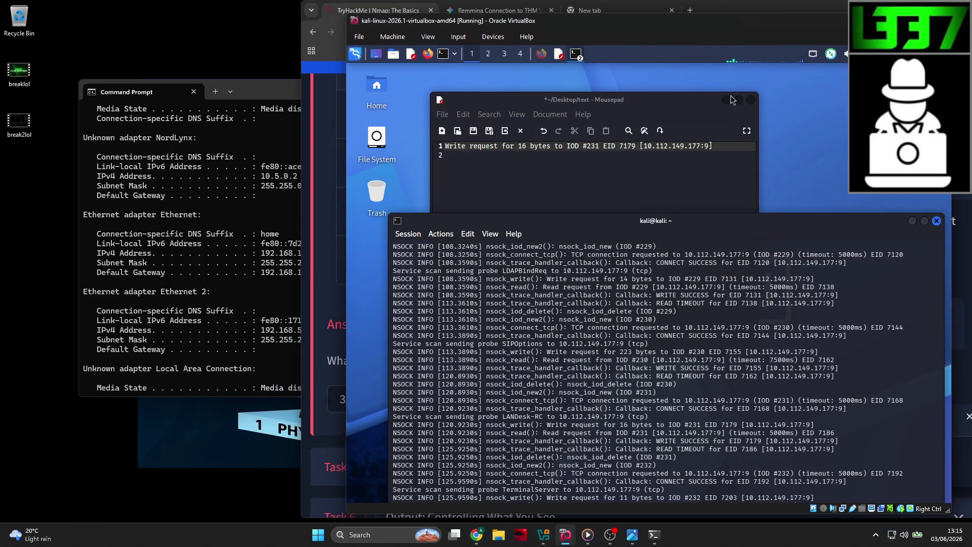
Reposition the TryHackMe browser window to read Echo's troubleshooting reply.
{"action": "left_click", "coordinate": [792, 10]}
{"action": "mouse_move", "coordinate": [792, 10]}
{"action": "left_mouse_down"}
{"action": "mouse_move", "coordinate": [534, 20]}
{"action": "mouse_move", "coordinate": [552, 21]}
{"action": "left_mouse_up"}
{"action": "scroll", "coordinate": [555, 291], "scroll_direction": "up", "scroll_amount": 1}
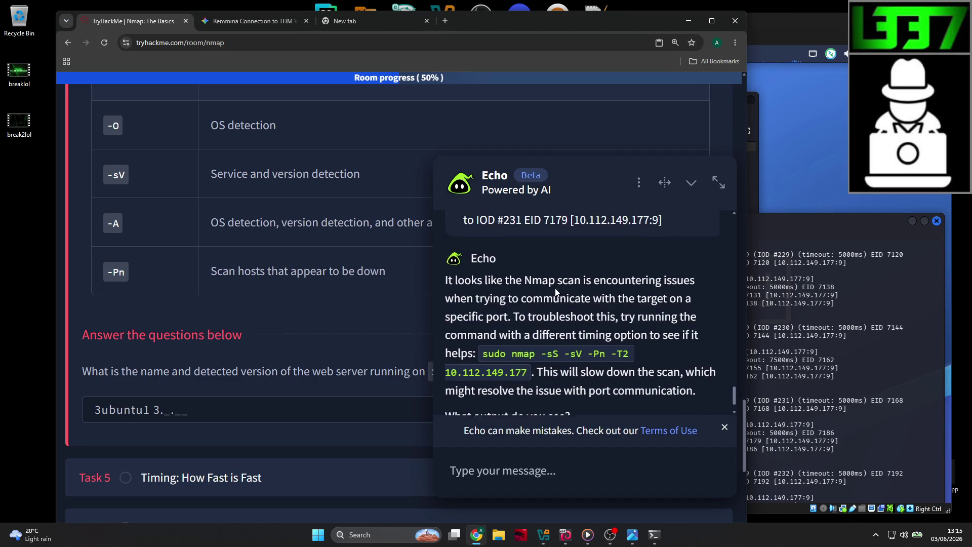
{"action": "scroll", "coordinate": [555, 289], "scroll_direction": "down", "scroll_amount": 1}
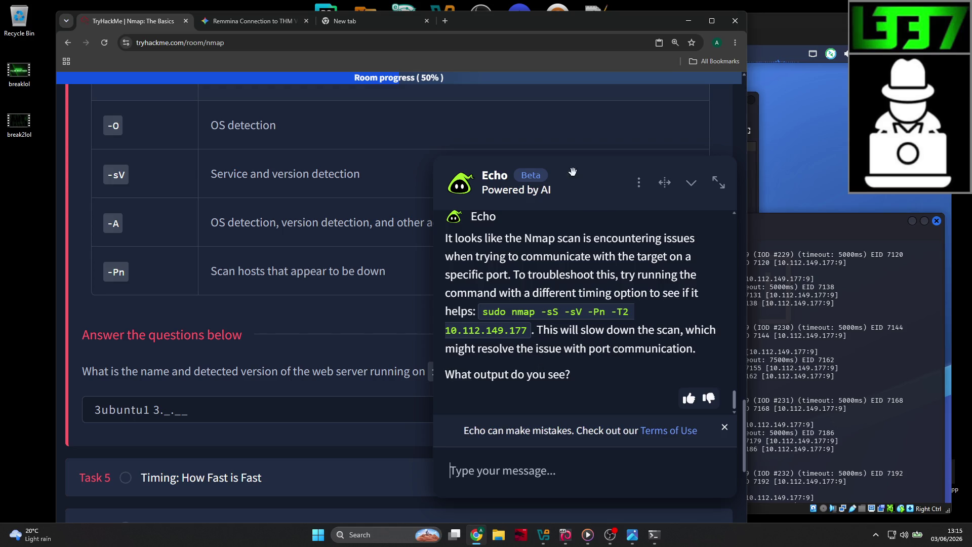
{"action": "left_click_drag", "start_coordinate": [539, 37], "coordinate": [478, 33]}
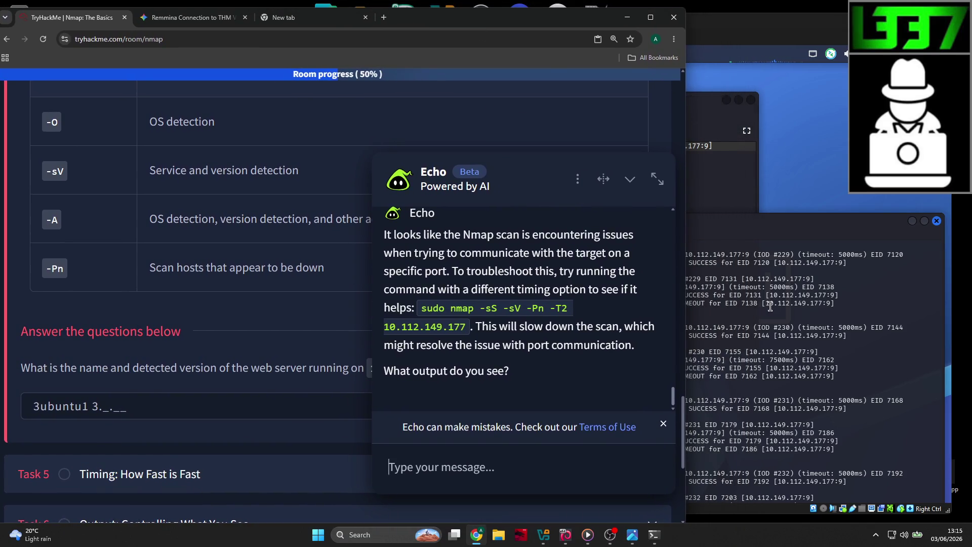
Move the Kali terminal up and clear its screen with clear.
{"action": "left_click", "coordinate": [609, 69]}
{"action": "left_click_drag", "start_coordinate": [627, 24], "coordinate": [613, 14]}
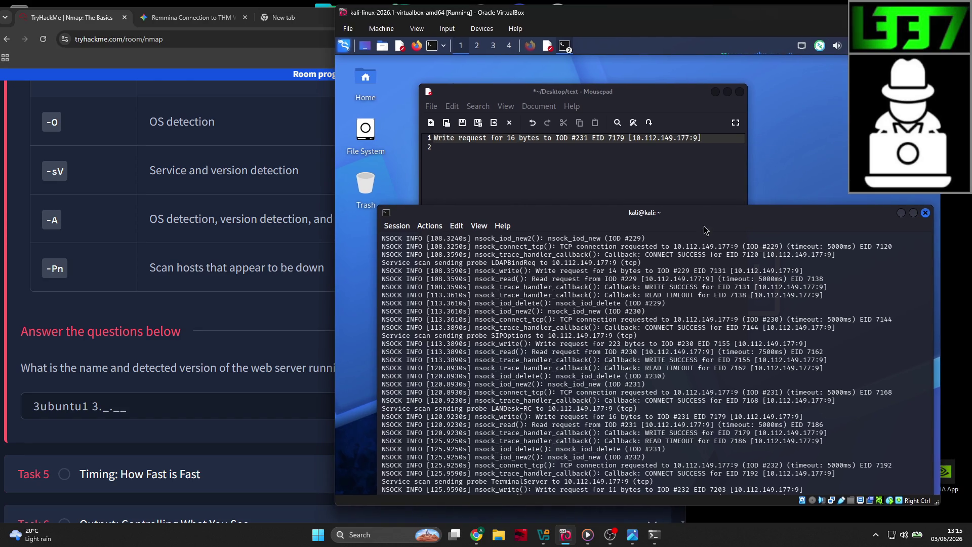
{"action": "mouse_move", "coordinate": [709, 212]}
{"action": "left_mouse_down"}
{"action": "mouse_move", "coordinate": [668, 101]}
{"action": "mouse_move", "coordinate": [706, 101]}
{"action": "left_mouse_up"}
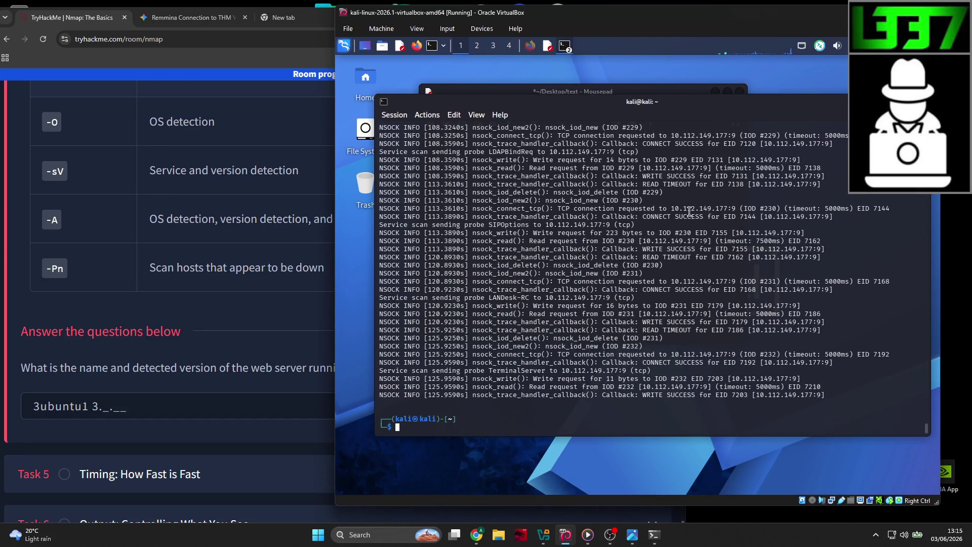
{"action": "type", "text": "clear"}
{"action": "key", "text": "Return"}
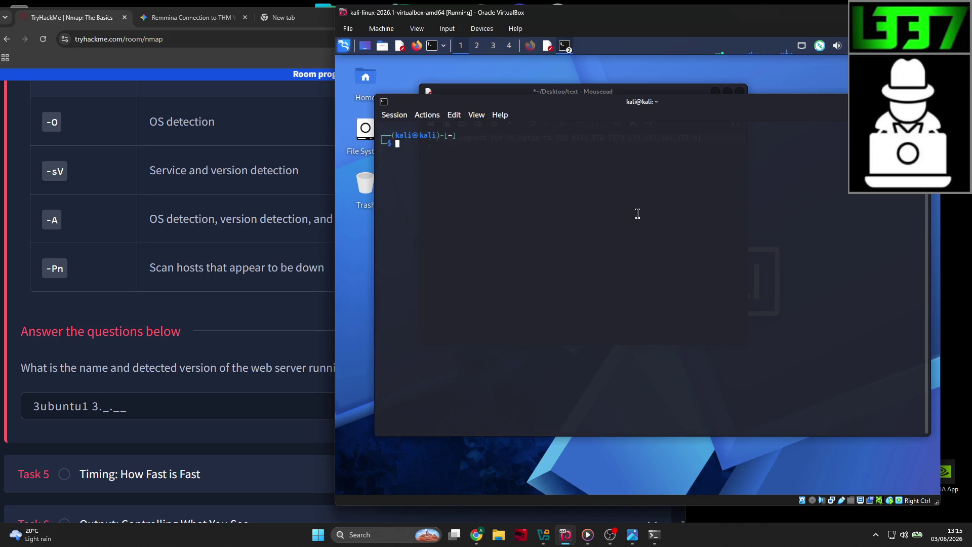
{"action": "left_click", "coordinate": [224, 262]}
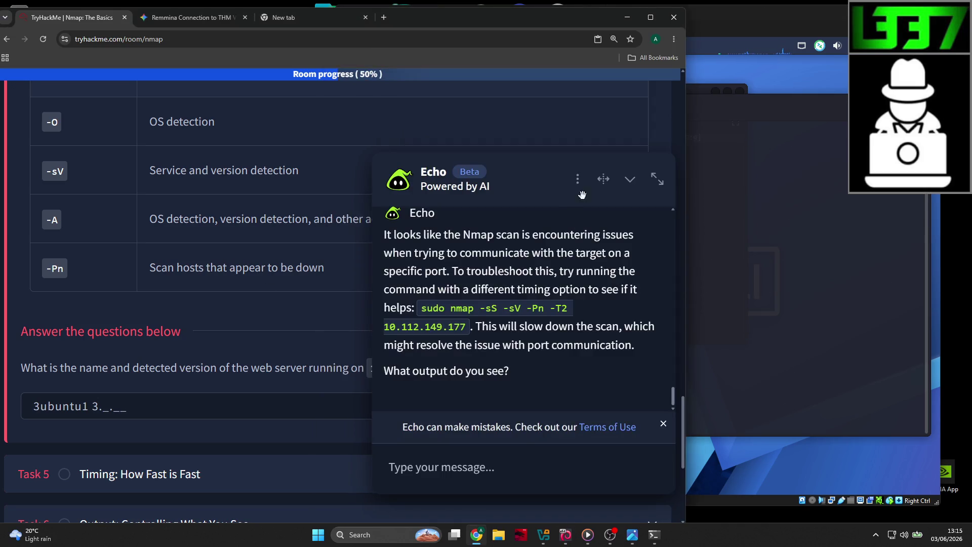
Collapse the Echo assistant and scroll up through the Nmap room tasks.
{"action": "left_click", "coordinate": [630, 179]}
{"action": "scroll", "coordinate": [302, 264], "scroll_direction": "up", "scroll_amount": 3}
{"action": "scroll", "coordinate": [303, 260], "scroll_direction": "up", "scroll_amount": 2}
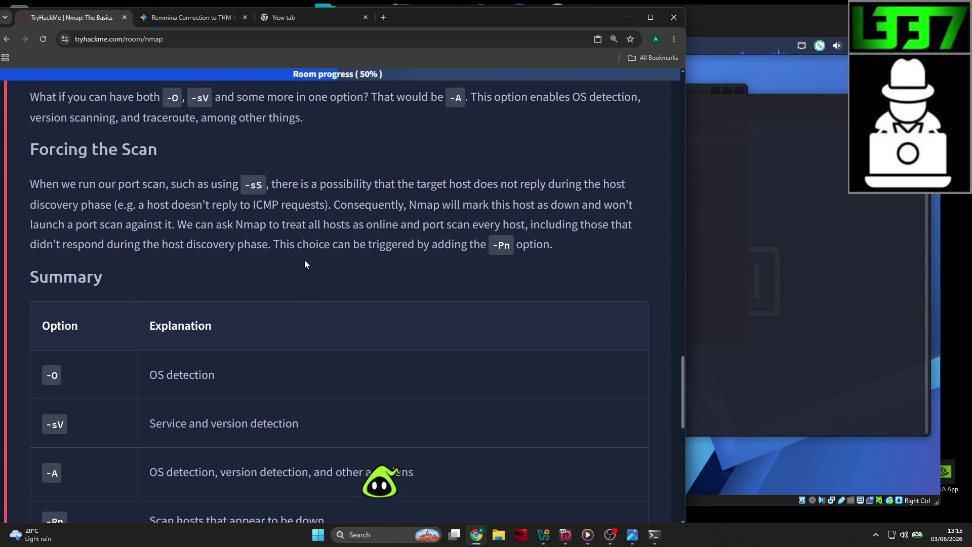
{"action": "key", "text": "alt+Tab"}
{"action": "left_click", "coordinate": [236, 242]}
{"action": "scroll", "coordinate": [233, 238], "scroll_direction": "up", "scroll_amount": 6}
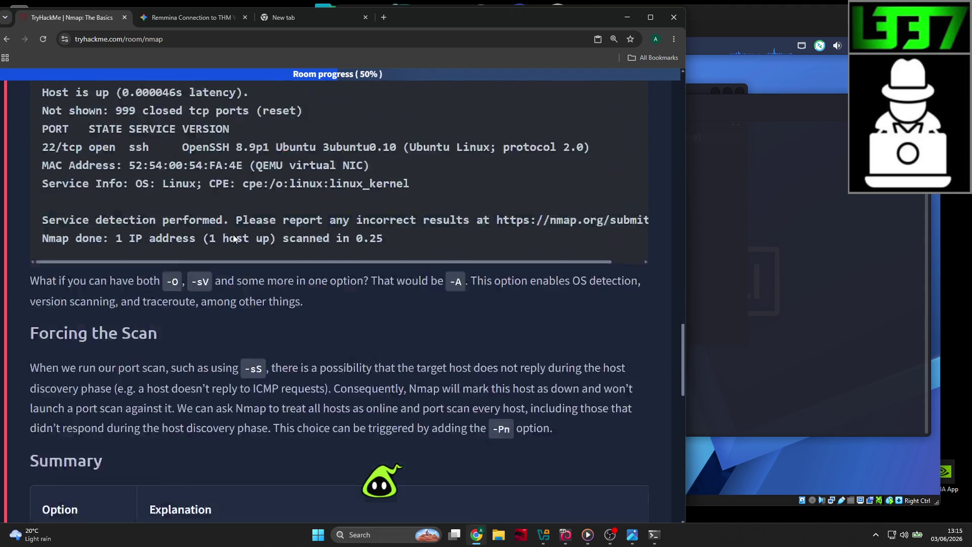
{"action": "scroll", "coordinate": [318, 248], "scroll_direction": "down", "scroll_amount": 7}
{"action": "scroll", "coordinate": [318, 246], "scroll_direction": "down", "scroll_amount": 1}
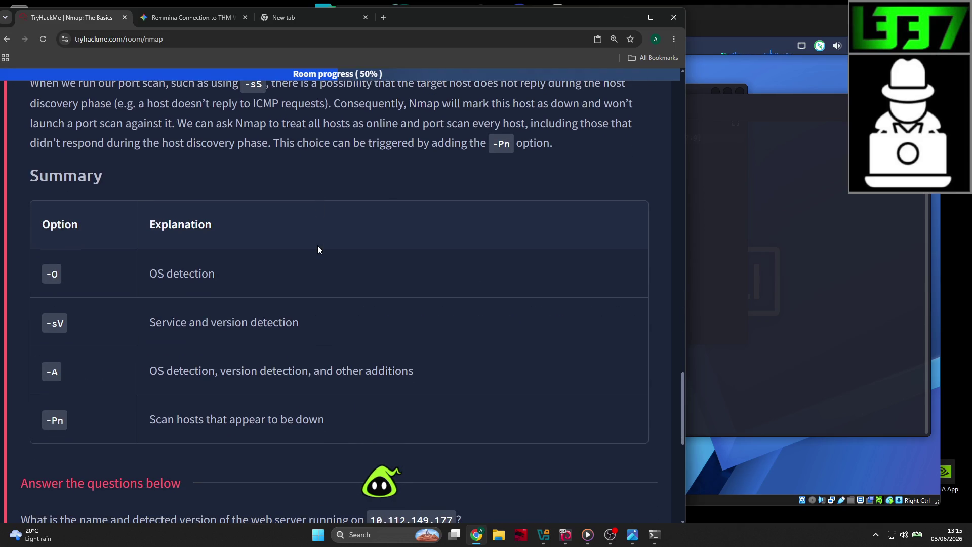
{"action": "scroll", "coordinate": [317, 246], "scroll_direction": "up", "scroll_amount": 10}
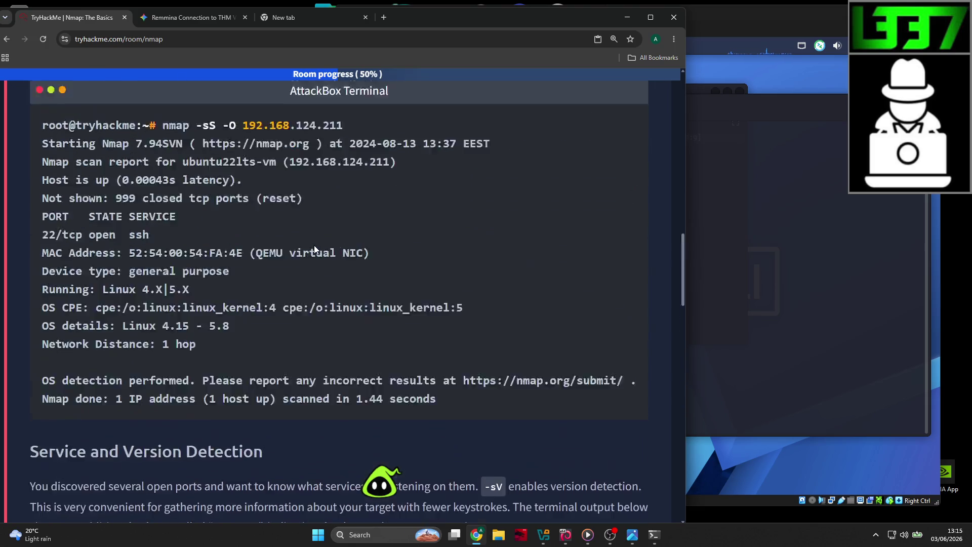
{"action": "scroll", "coordinate": [314, 247], "scroll_direction": "up", "scroll_amount": 7}
{"action": "scroll", "coordinate": [315, 248], "scroll_direction": "down", "scroll_amount": 2}
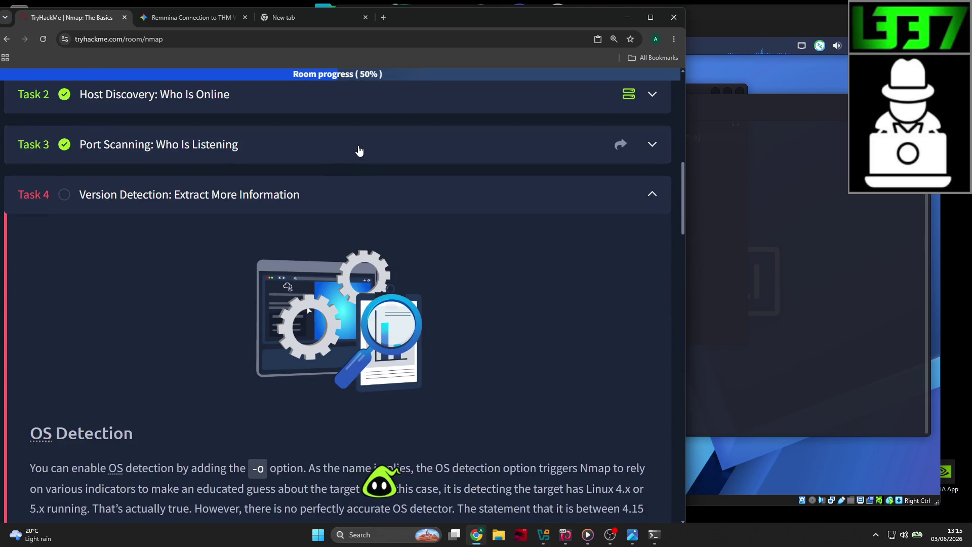
Expand Task 3 Port Scanning and scroll down through its connect, SYN and UDP sections.
{"action": "left_click", "coordinate": [359, 147]}
{"action": "scroll", "coordinate": [329, 247], "scroll_direction": "down", "scroll_amount": 15}
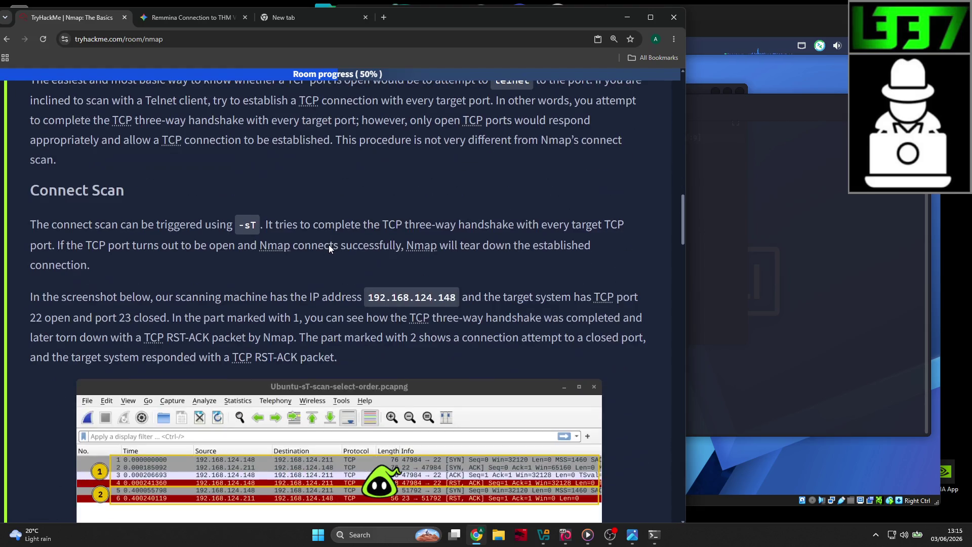
{"action": "scroll", "coordinate": [329, 244], "scroll_direction": "down", "scroll_amount": 12}
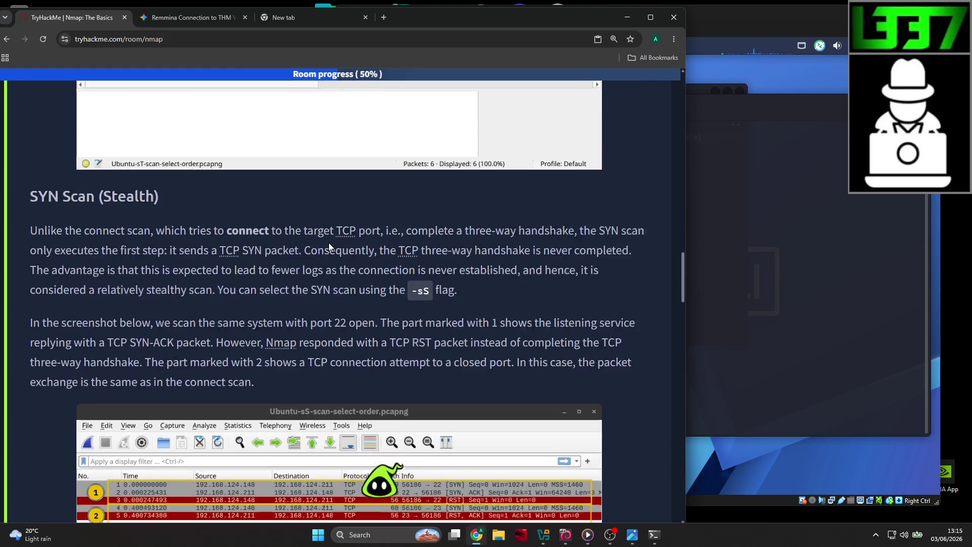
{"action": "scroll", "coordinate": [329, 242], "scroll_direction": "down", "scroll_amount": 15}
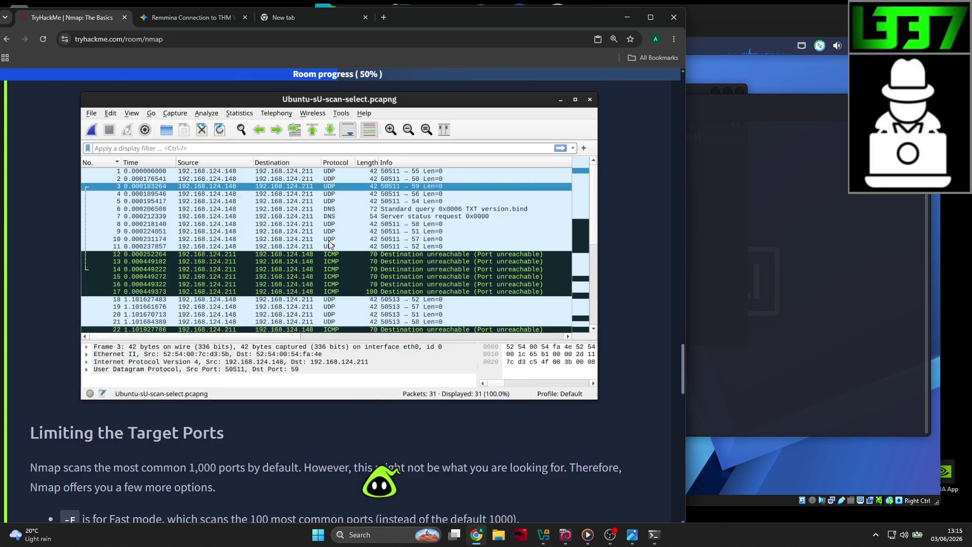
{"action": "left_click", "coordinate": [499, 534]}
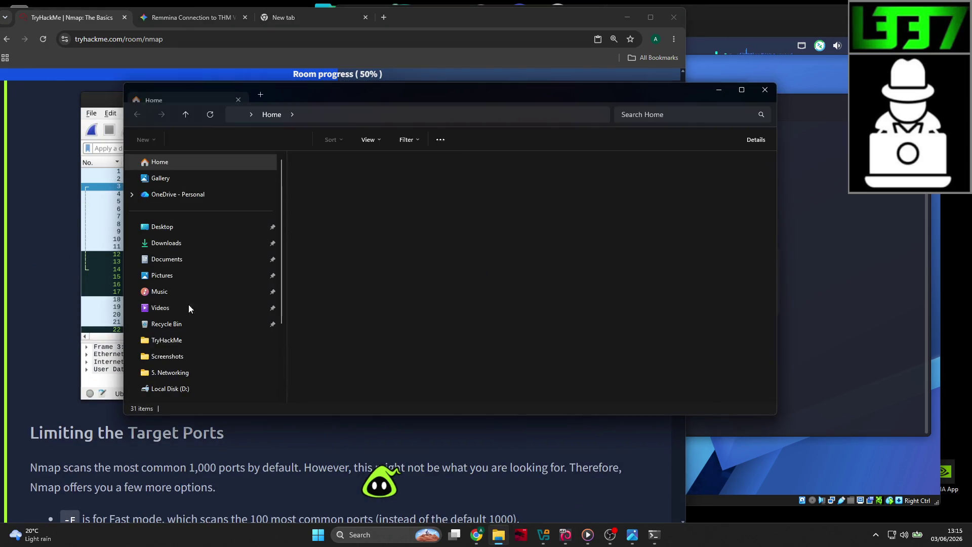
View the saved nMAP 2 and nMAP.png option tables from the TryHackMe folder in Photos.
{"action": "left_click", "coordinate": [196, 339]}
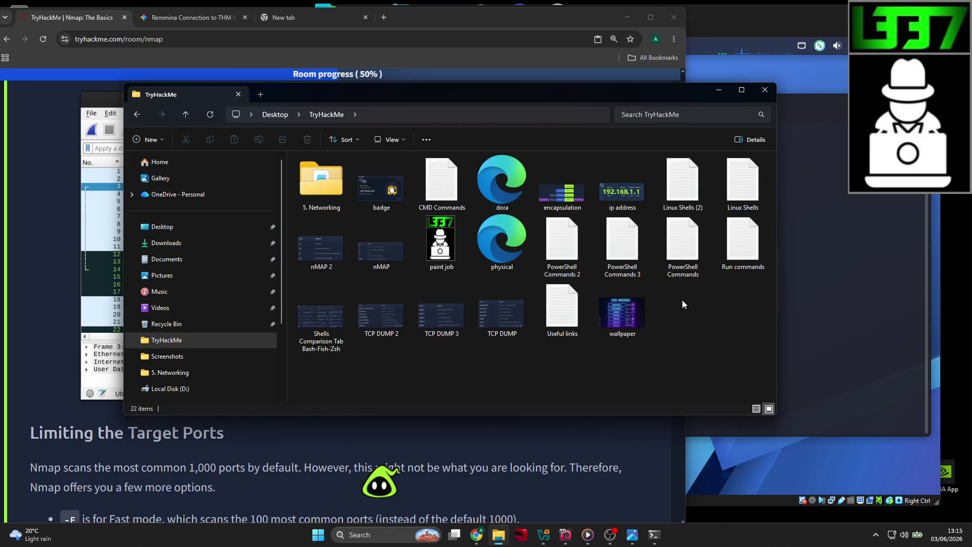
{"action": "left_click", "coordinate": [327, 245]}
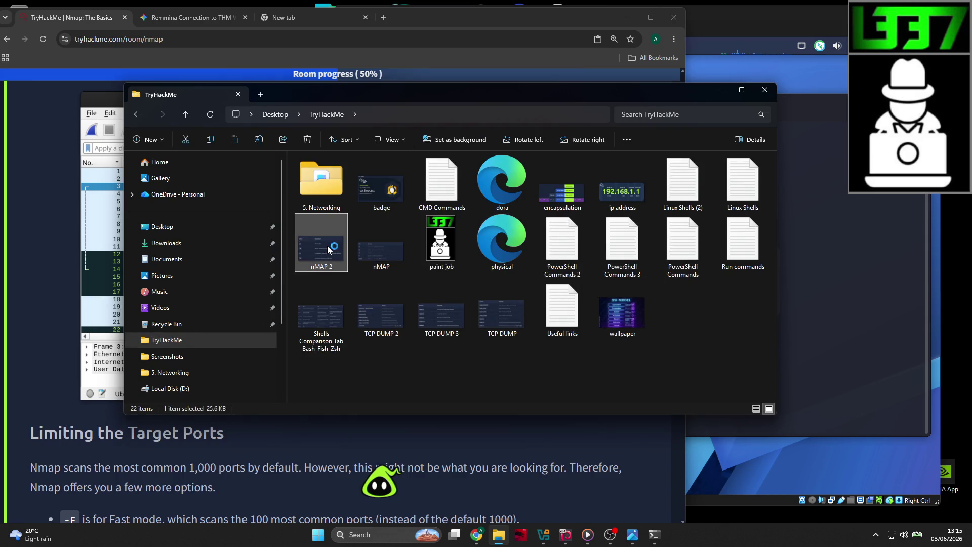
{"action": "double_click", "coordinate": [327, 245]}
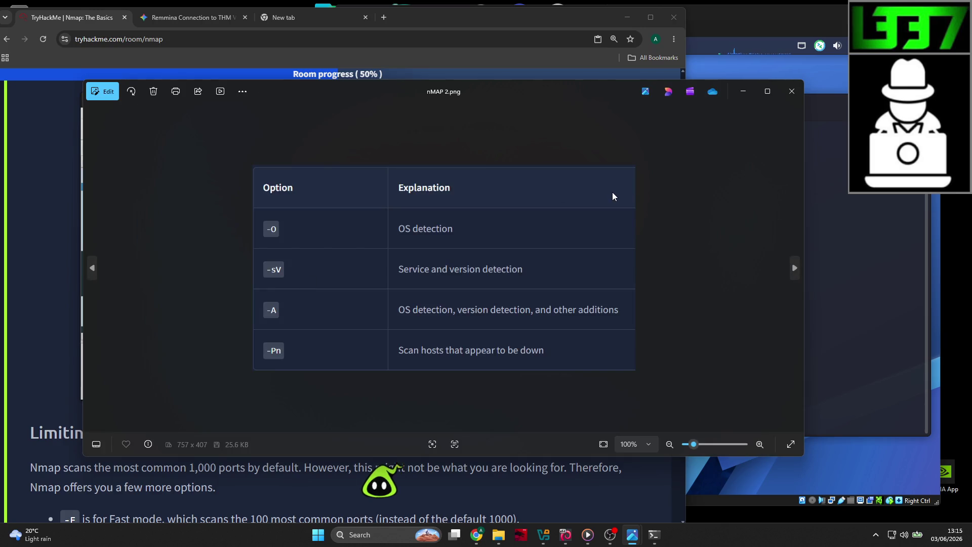
{"action": "key", "text": "Left"}
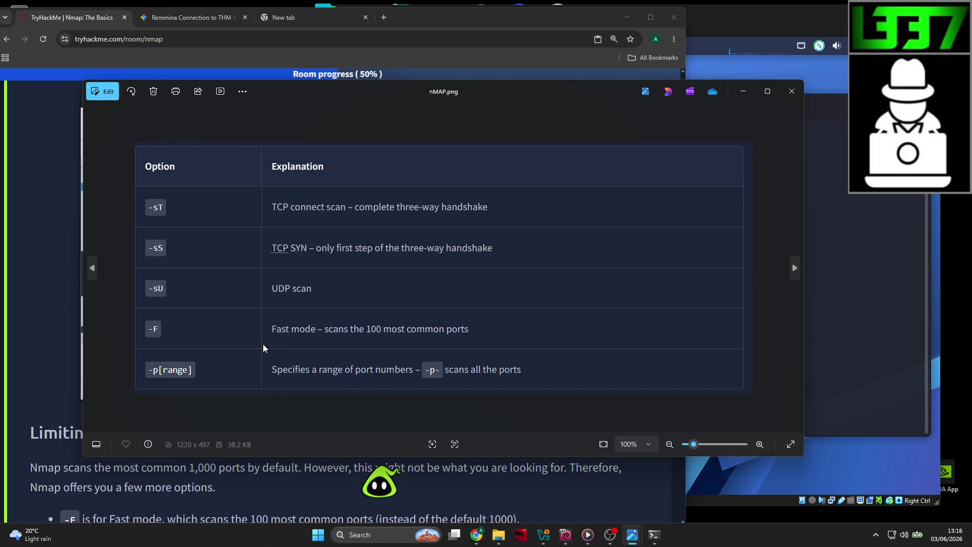
Close Photos and begin typing the nmap command in the Kali terminal.
{"action": "left_click", "coordinate": [792, 91]}
{"action": "left_click", "coordinate": [822, 255]}
{"action": "type", "text": "nmap -sV 192.168.1.77"}
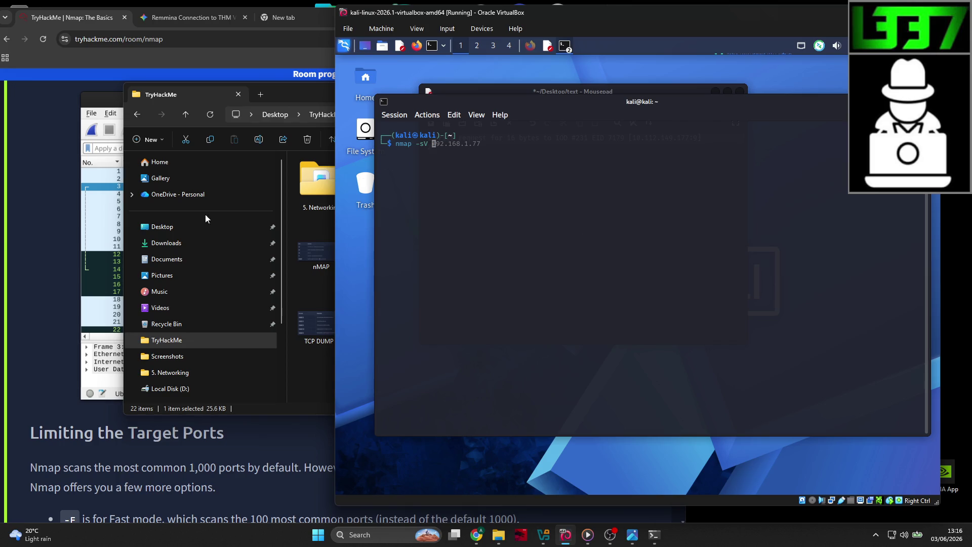
After glancing at the TryHackMe room and Echo AI assistant, correct the target IP to 10.112.149.177.
{"action": "left_click", "coordinate": [2, 241]}
{"action": "left_click", "coordinate": [784, 326]}
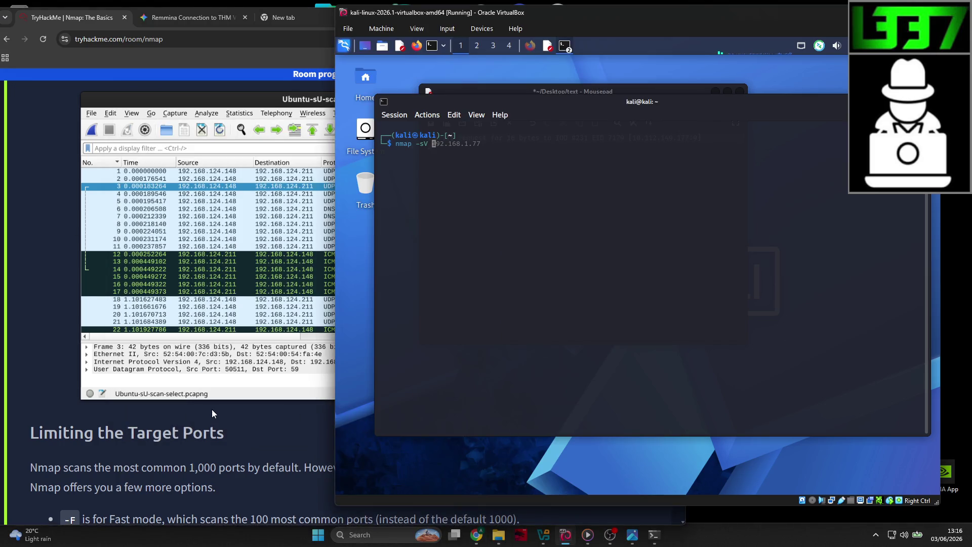
{"action": "left_click", "coordinate": [212, 409]}
{"action": "left_click", "coordinate": [383, 486]}
{"action": "scroll", "coordinate": [560, 298], "scroll_direction": "up", "scroll_amount": 3}
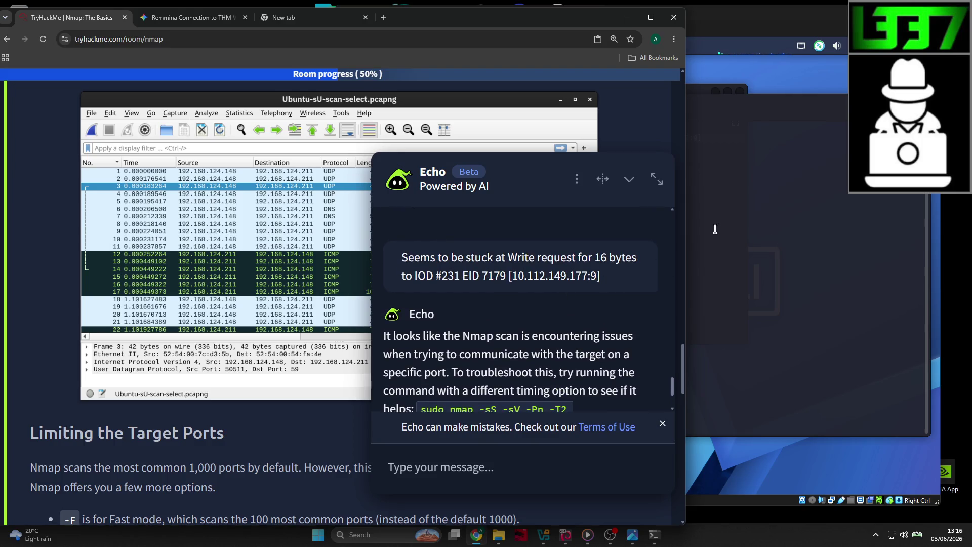
{"action": "left_click", "coordinate": [715, 229]}
{"action": "key", "text": "Delete"}
{"action": "key", "text": "Delete"}
{"action": "key", "text": "Delete"}
{"action": "type", "text": "0.112.149.177 -p"}
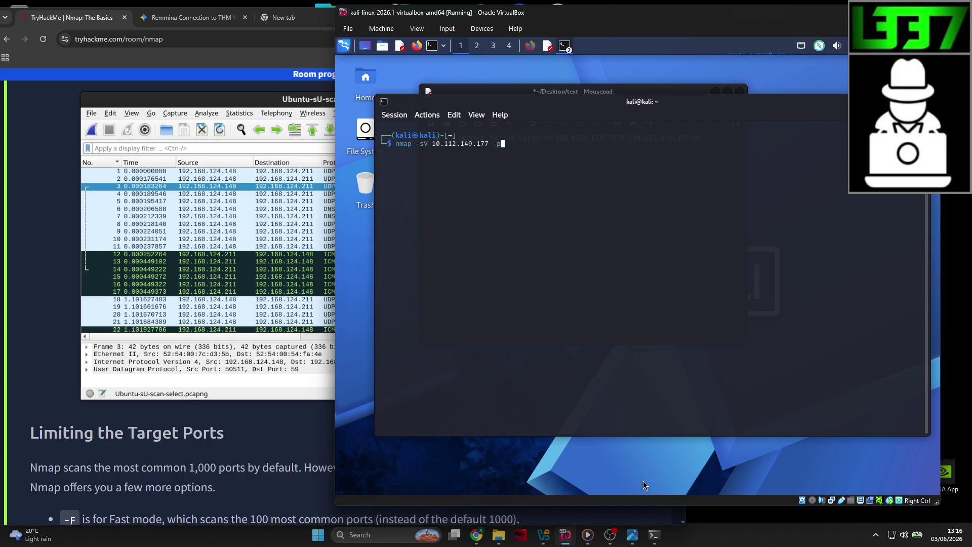
Check the nMAP port-options cheat sheet, then add -p 8008 and run the nmap -sV scan.
{"action": "left_click", "coordinate": [637, 541]}
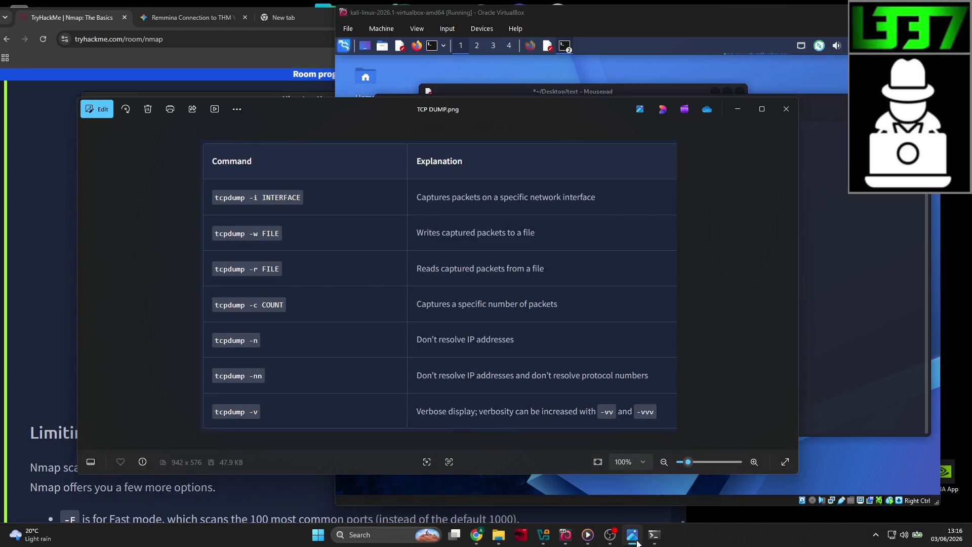
{"action": "left_click", "coordinate": [786, 109]}
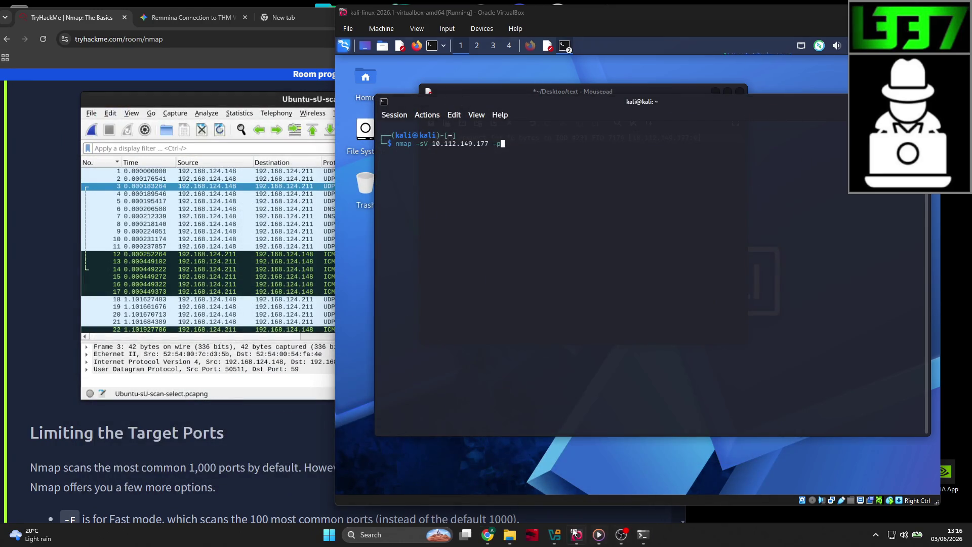
{"action": "left_click", "coordinate": [515, 541]}
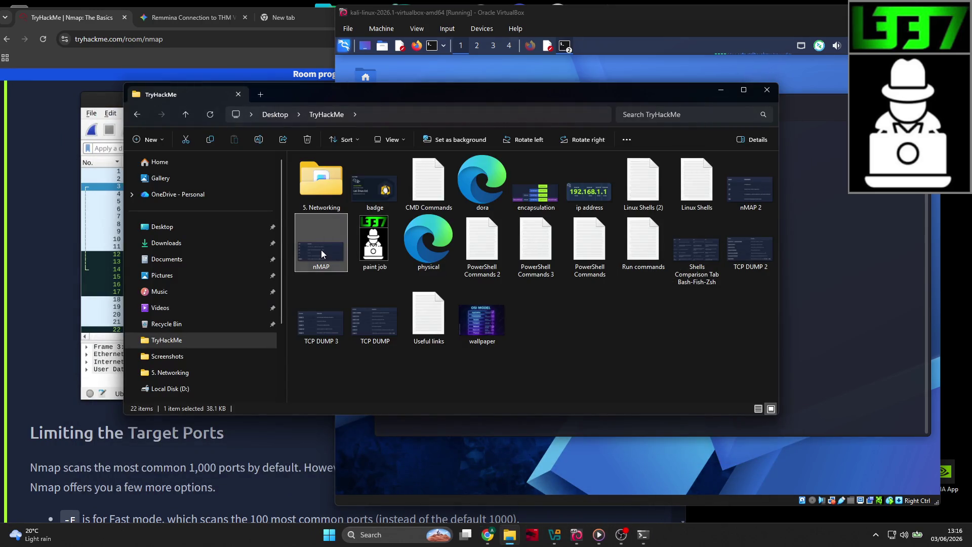
{"action": "double_click", "coordinate": [321, 250]}
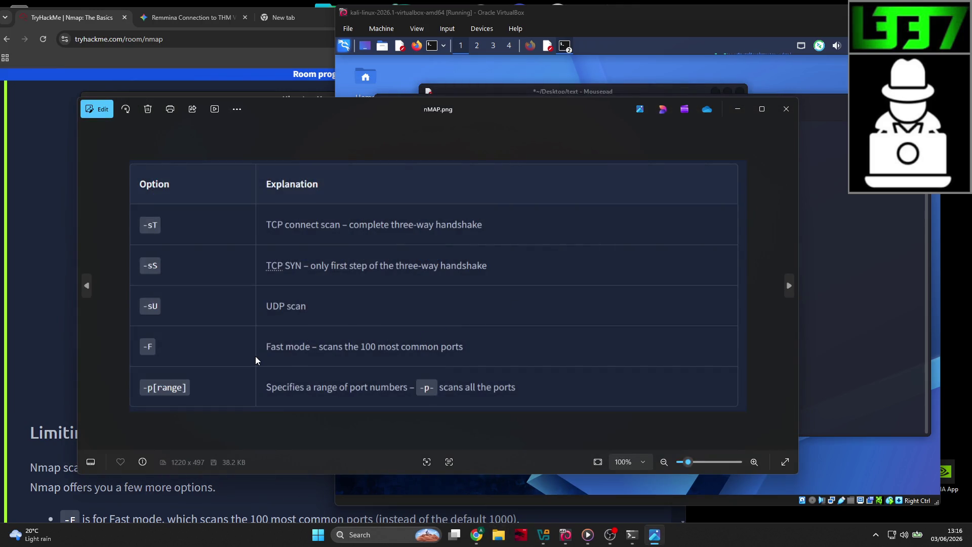
{"action": "left_click", "coordinate": [819, 254]}
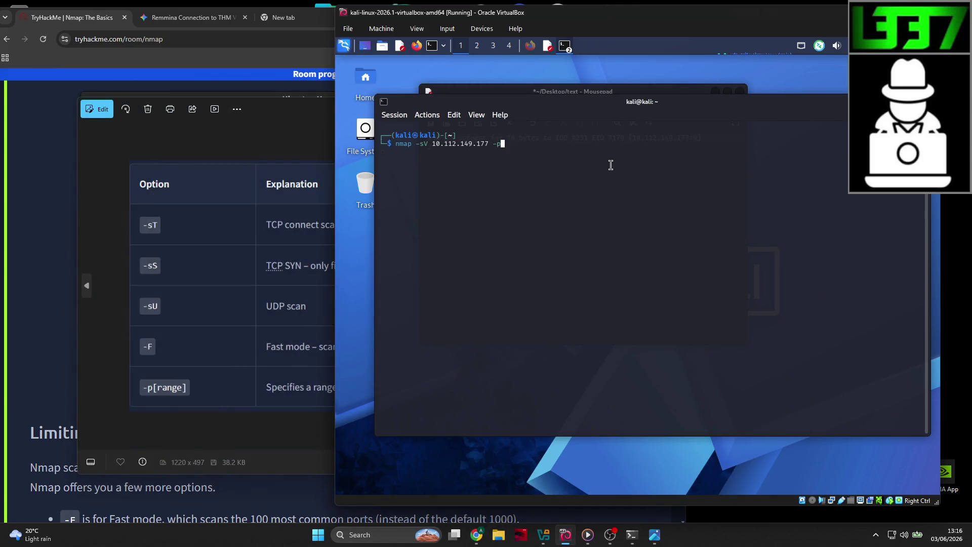
{"action": "type", "text": "8008"}
{"action": "key", "text": "Return"}
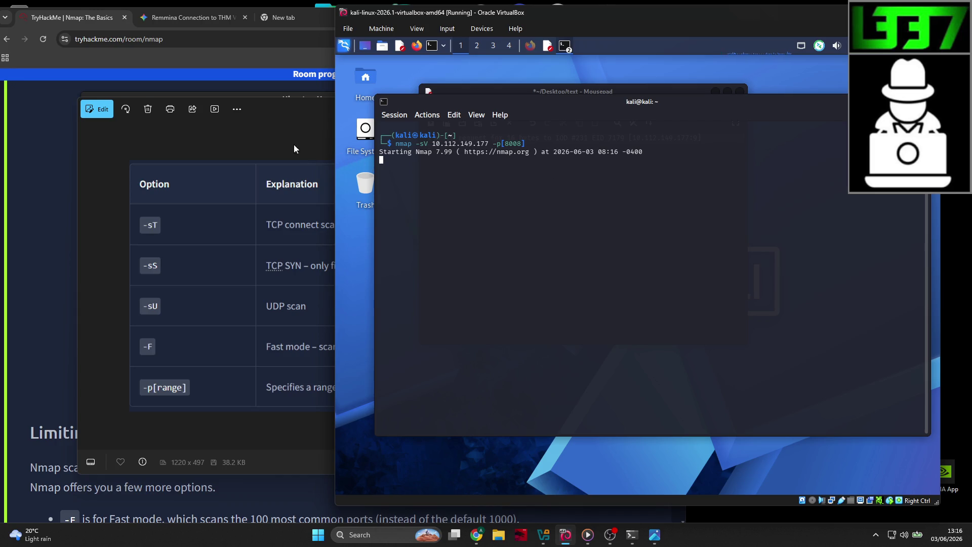
Close the nmap image viewer and collapse the Echo chat assistant on the TryHackMe page.
{"action": "left_click", "coordinate": [269, 150]}
{"action": "left_click", "coordinate": [740, 106]}
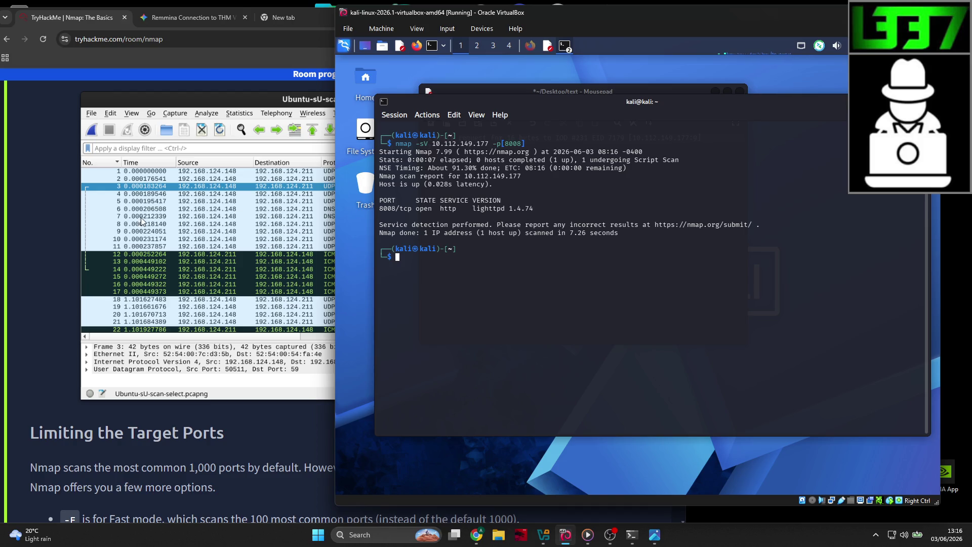
{"action": "left_click", "coordinate": [20, 231]}
{"action": "scroll", "coordinate": [34, 210], "scroll_direction": "down", "scroll_amount": 5}
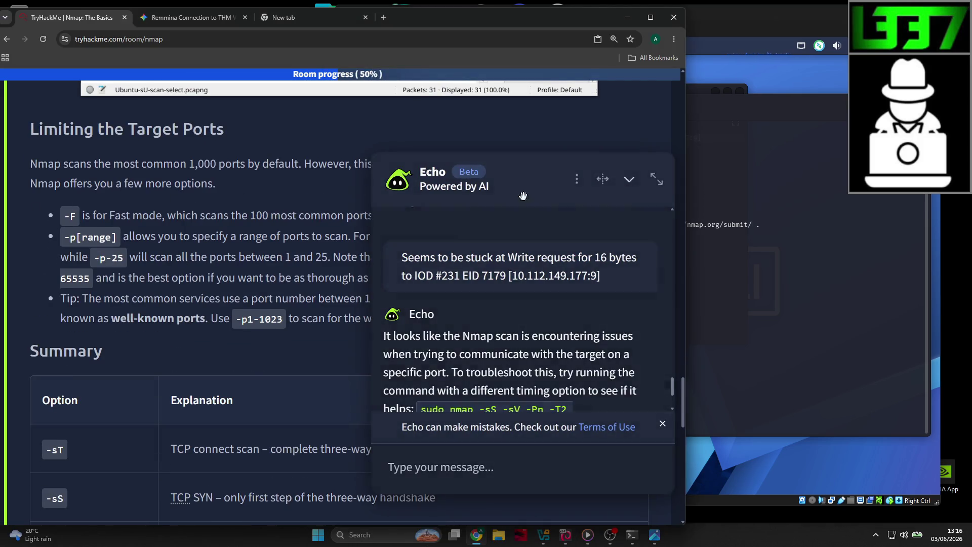
{"action": "left_click", "coordinate": [629, 180]}
{"action": "scroll", "coordinate": [316, 223], "scroll_direction": "down", "scroll_amount": 10}
{"action": "scroll", "coordinate": [316, 223], "scroll_direction": "up", "scroll_amount": 2}
{"action": "key", "text": "alt+Tab"}
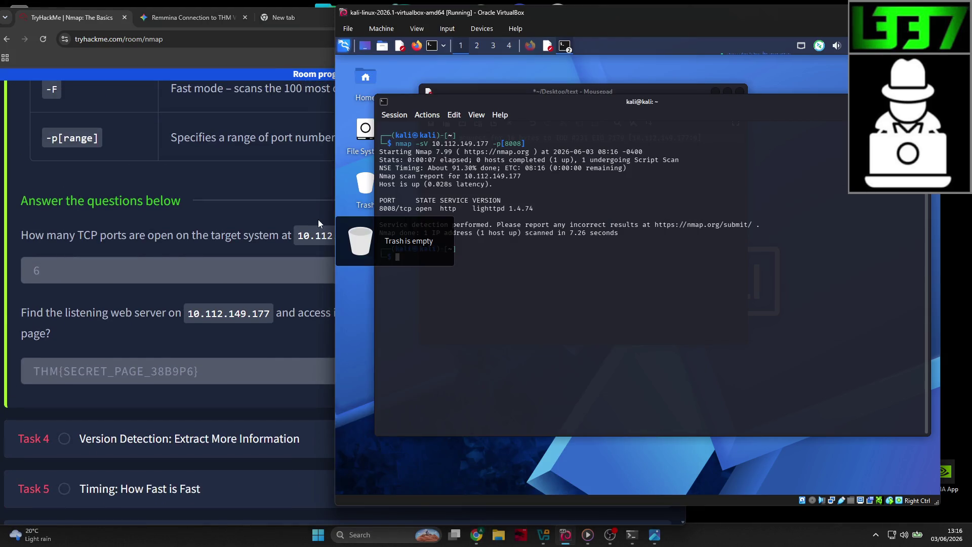
Expand Task 4 Version Detection, then view the finished scan showing lighttpd 1.4.74 on port 8008.
{"action": "left_click", "coordinate": [318, 223]}
{"action": "left_click", "coordinate": [295, 428]}
{"action": "scroll", "coordinate": [293, 236], "scroll_direction": "down", "scroll_amount": 1}
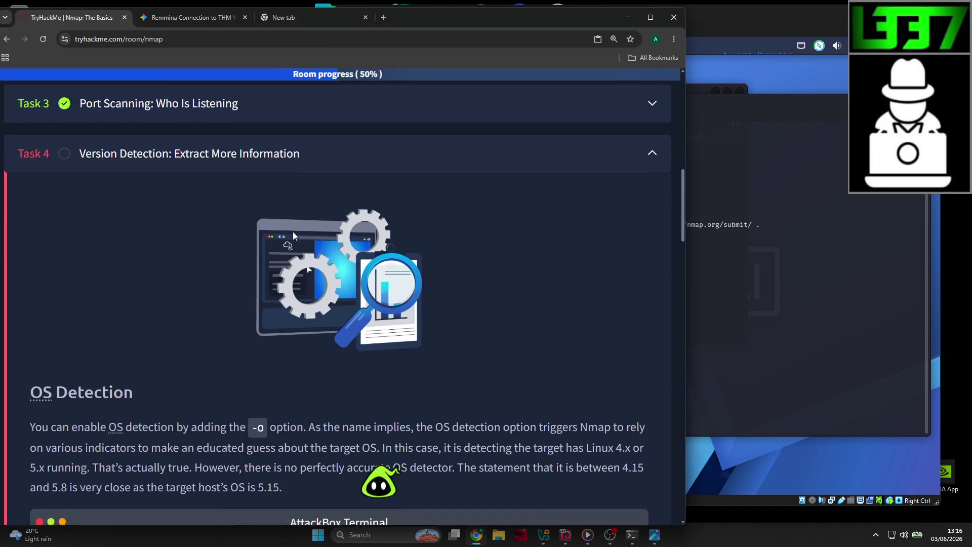
{"action": "scroll", "coordinate": [292, 232], "scroll_direction": "down", "scroll_amount": 20}
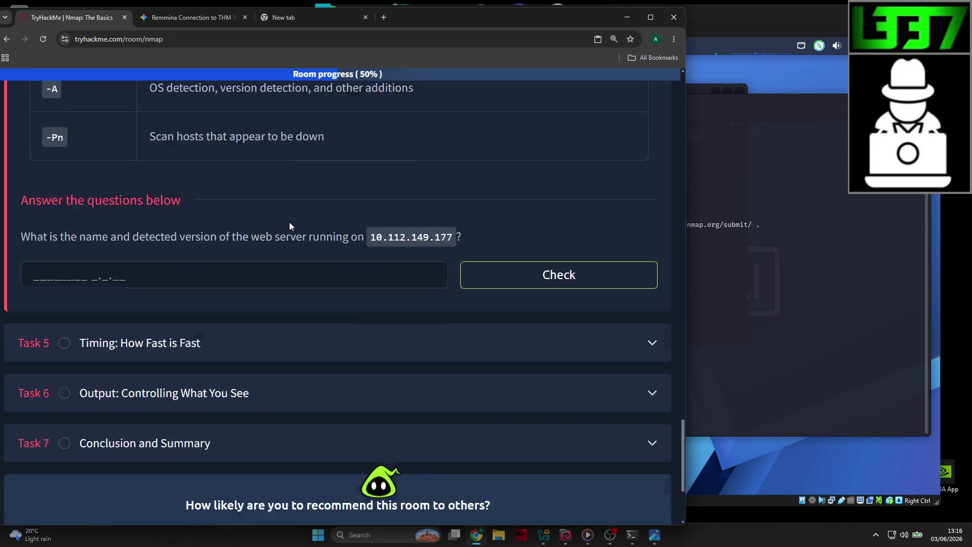
{"action": "scroll", "coordinate": [290, 222], "scroll_direction": "down", "scroll_amount": 1}
{"action": "key", "text": "alt+Tab"}
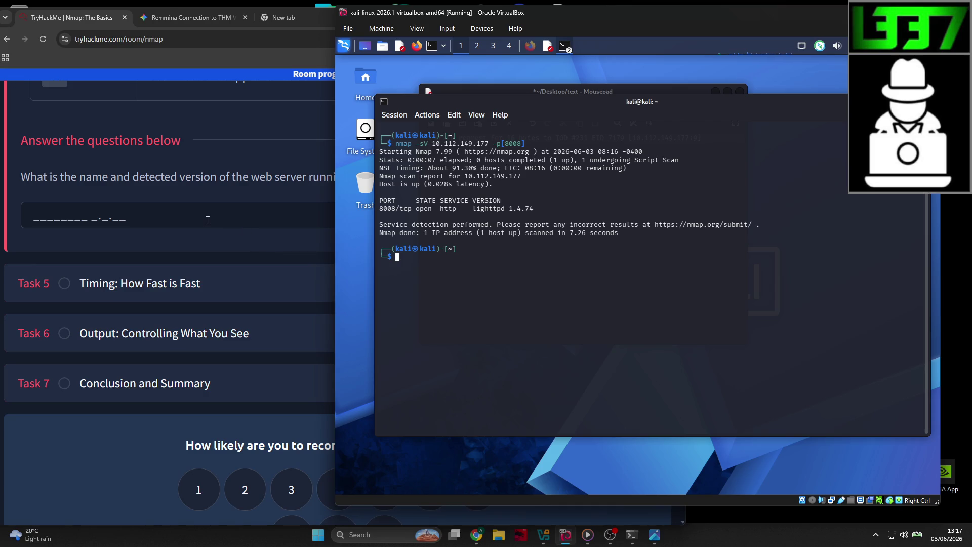
Enter 'lighttpd 1.4.74' in the Task 4 answer field, verifying the version against the terminal.
{"action": "left_click", "coordinate": [102, 215]}
{"action": "type", "text": "lighttpd"}
{"action": "key", "text": "alt+Tab"}
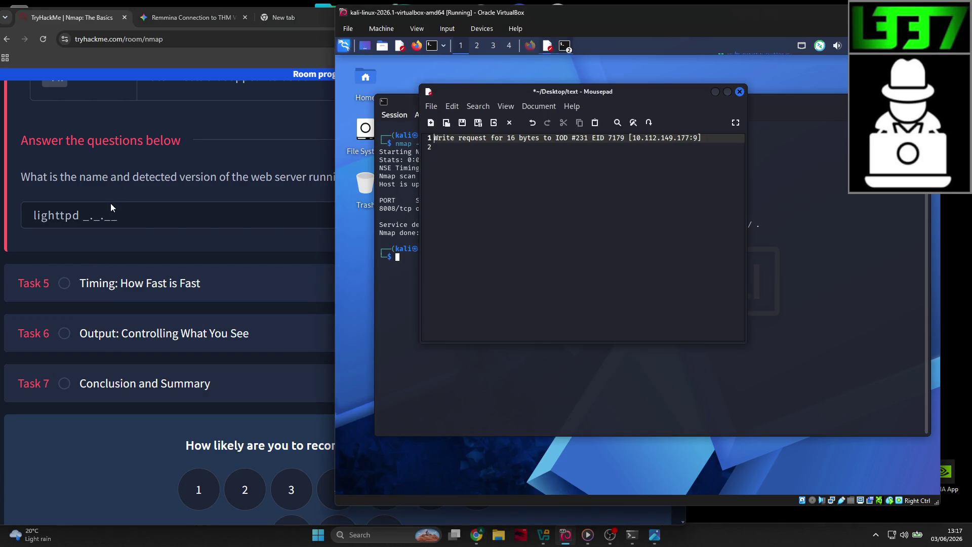
{"action": "left_click", "coordinate": [101, 216]}
{"action": "type", "text": ".4.74"}
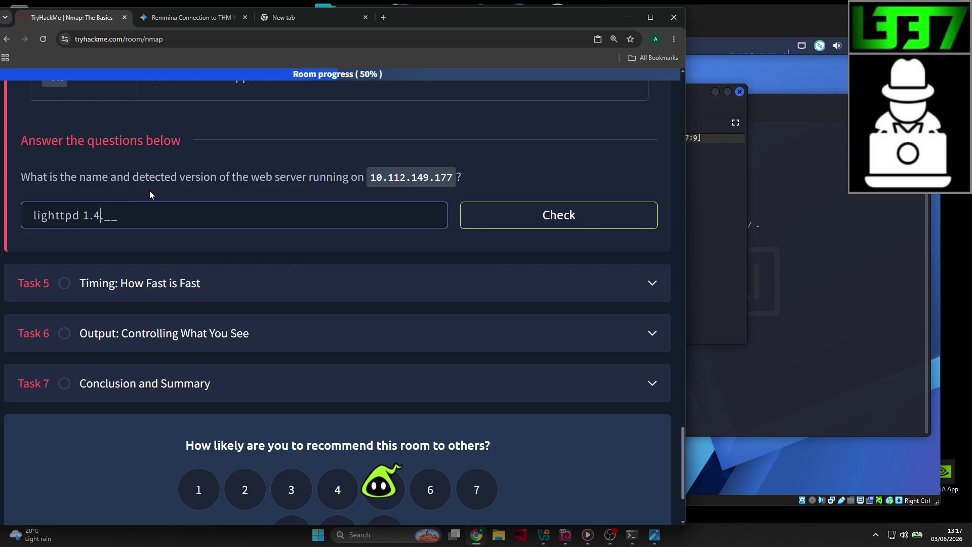
{"action": "key", "text": "alt+Tab"}
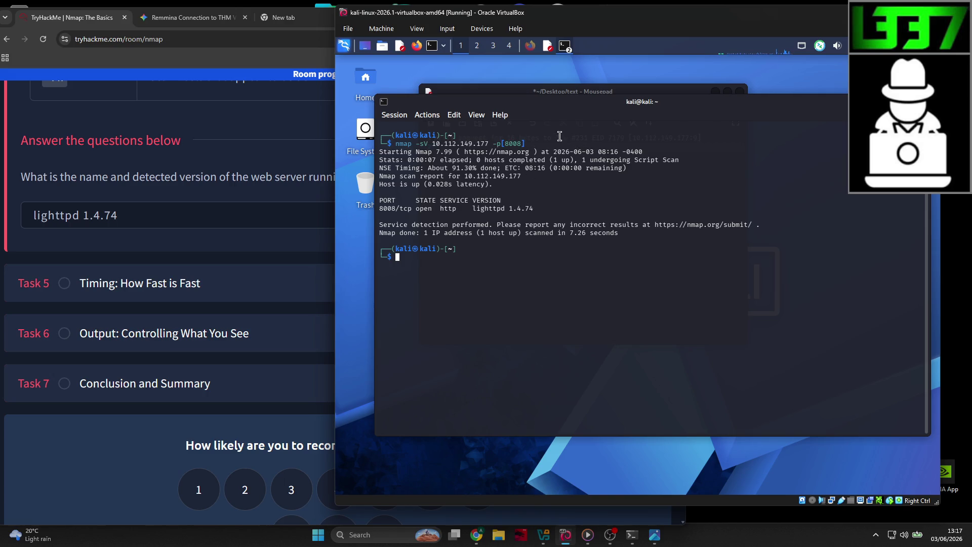
Submit the lighttpd 1.4.74 answer, which is marked correct with progress at 62%.
{"action": "left_click", "coordinate": [260, 316]}
{"action": "scroll", "coordinate": [551, 257], "scroll_direction": "up", "scroll_amount": 2}
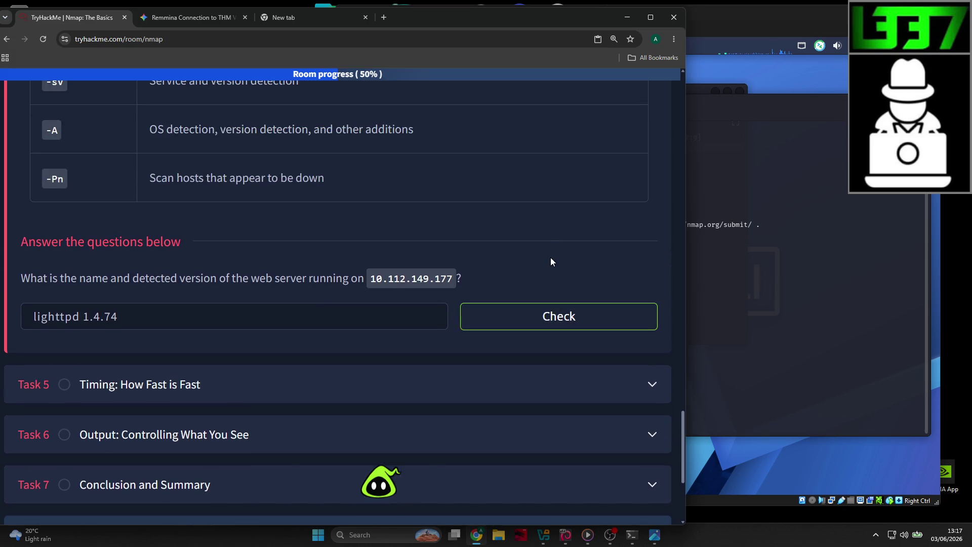
{"action": "left_click", "coordinate": [542, 320]}
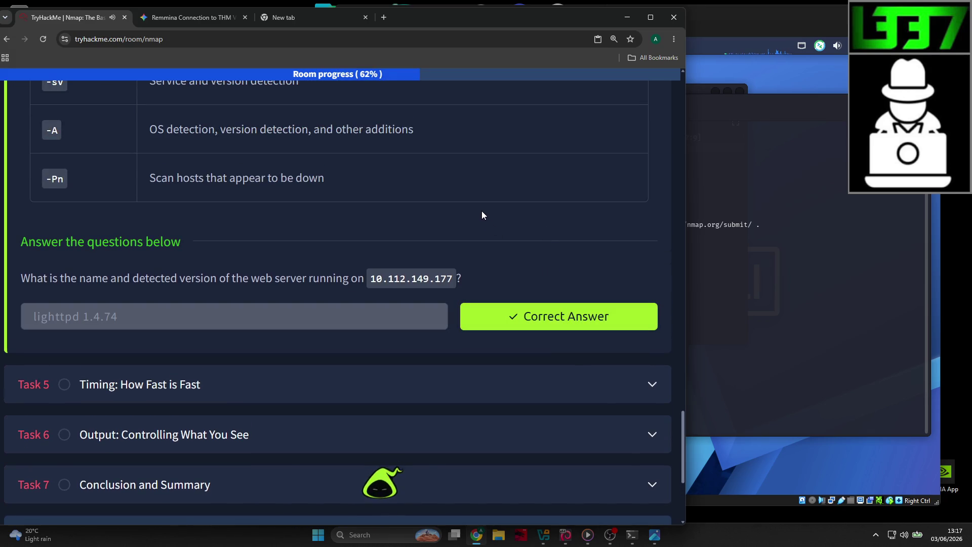
{"action": "scroll", "coordinate": [478, 208], "scroll_direction": "down", "scroll_amount": 1}
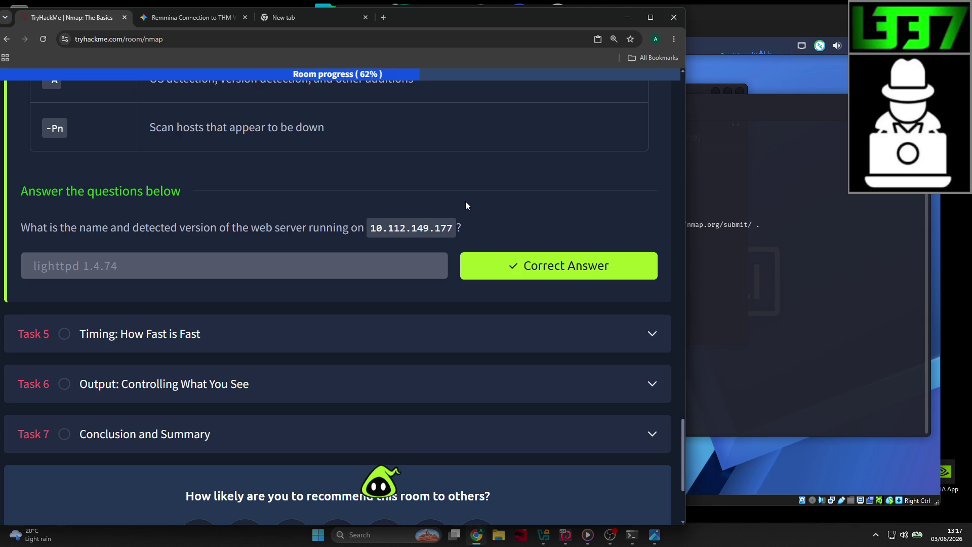
{"action": "left_click", "coordinate": [819, 232]}
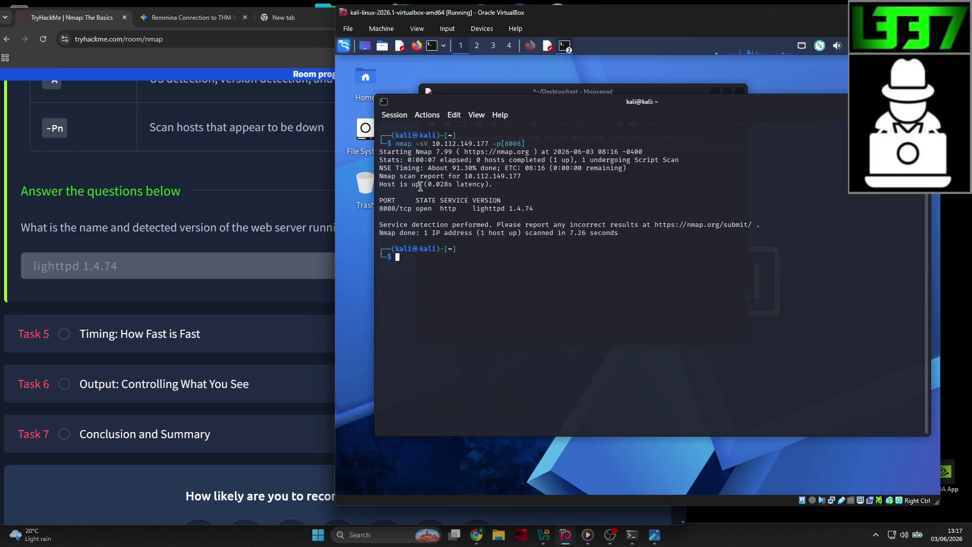
{"action": "left_click", "coordinate": [289, 190]}
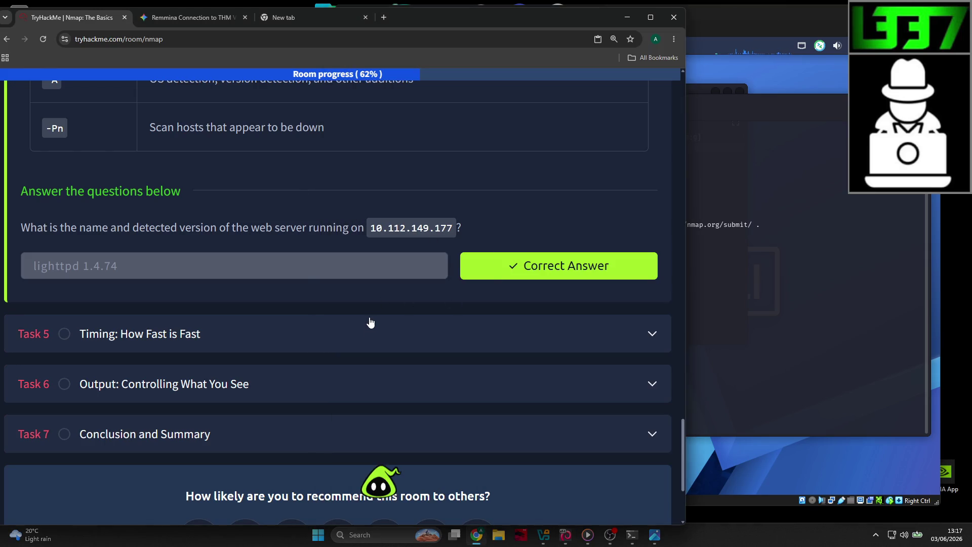
Expand Task 5 'Timing: How Fast is Fast' and scroll to its timing templates table.
{"action": "left_click", "coordinate": [370, 323]}
{"action": "scroll", "coordinate": [365, 222], "scroll_direction": "down", "scroll_amount": 2}
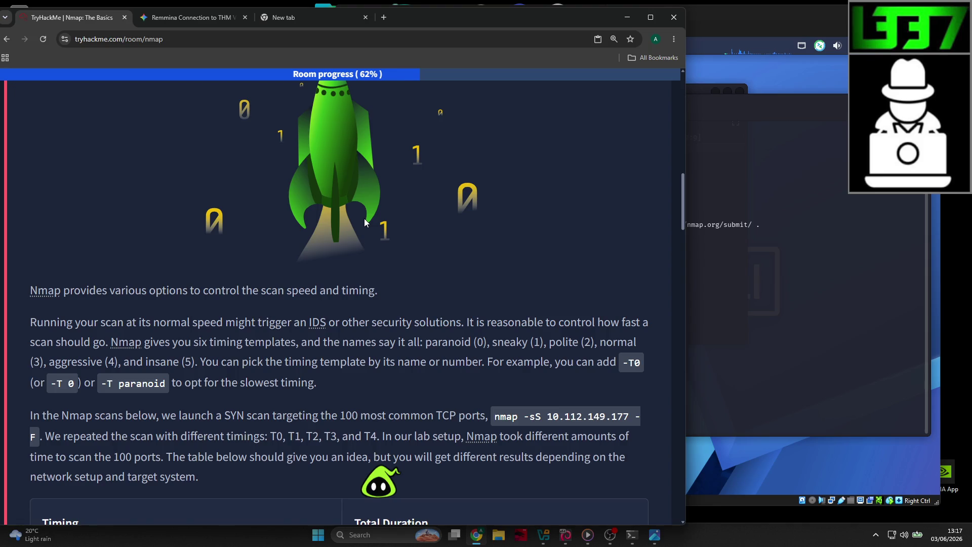
{"action": "scroll", "coordinate": [365, 222], "scroll_direction": "down", "scroll_amount": 1}
{"action": "scroll", "coordinate": [364, 222], "scroll_direction": "down", "scroll_amount": 1}
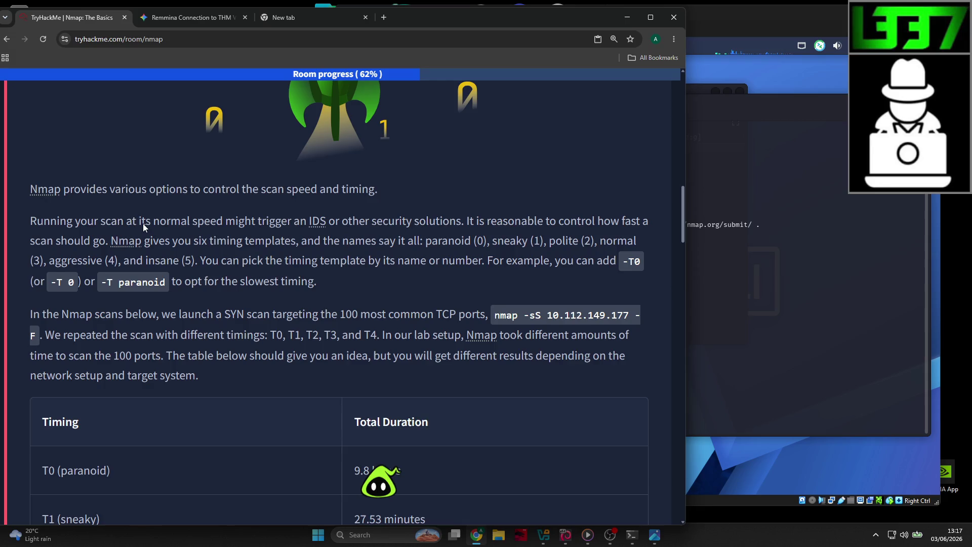
{"action": "scroll", "coordinate": [144, 223], "scroll_direction": "down", "scroll_amount": 4}
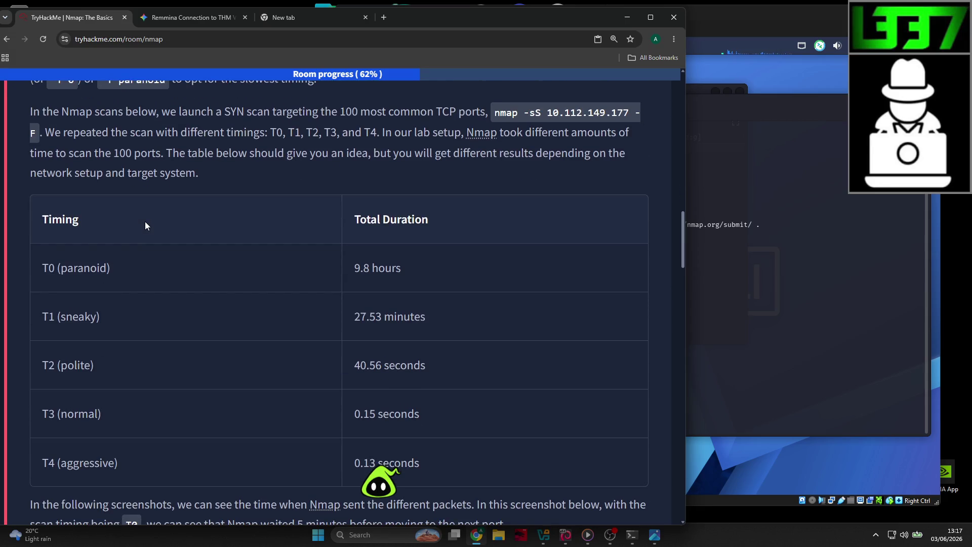
{"action": "scroll", "coordinate": [145, 225], "scroll_direction": "down", "scroll_amount": 1}
{"action": "right_click", "coordinate": [145, 220]}
{"action": "key", "text": "Escape"}
{"action": "scroll", "coordinate": [152, 210], "scroll_direction": "up", "scroll_amount": 4}
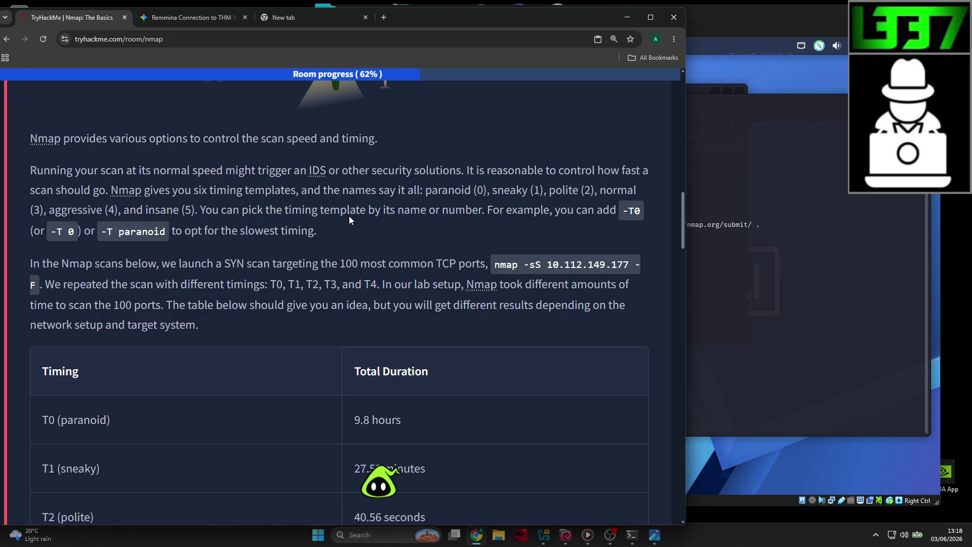
Read through the T0–T3 packet-capture examples and the --min-parallelism and --max-parallelism options.
{"action": "scroll", "coordinate": [349, 216], "scroll_direction": "down", "scroll_amount": 1}
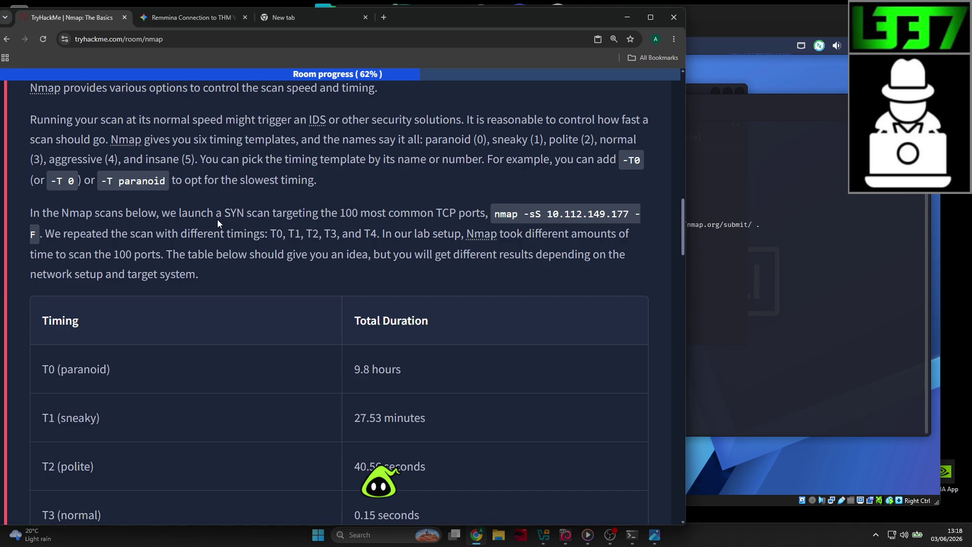
{"action": "scroll", "coordinate": [218, 223], "scroll_direction": "down", "scroll_amount": 5}
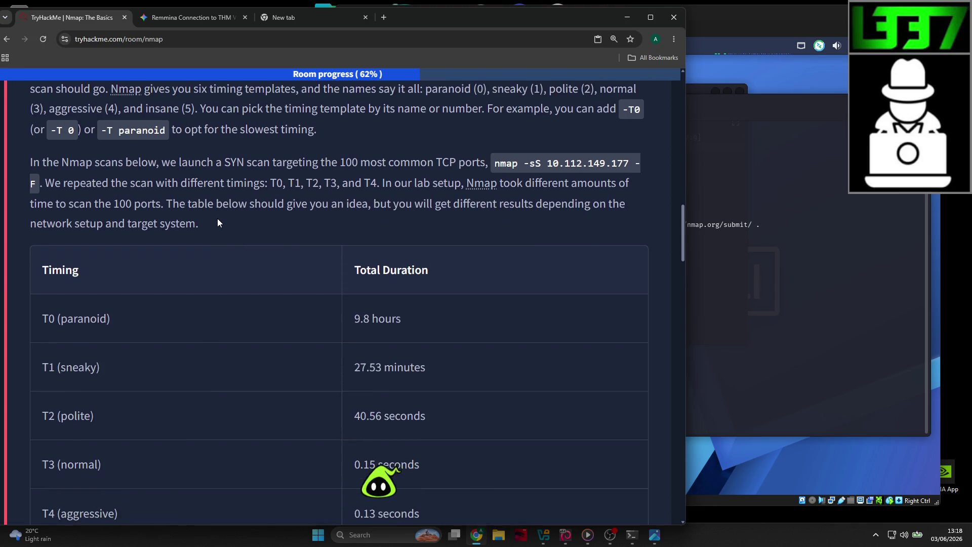
{"action": "scroll", "coordinate": [218, 223], "scroll_direction": "down", "scroll_amount": 1}
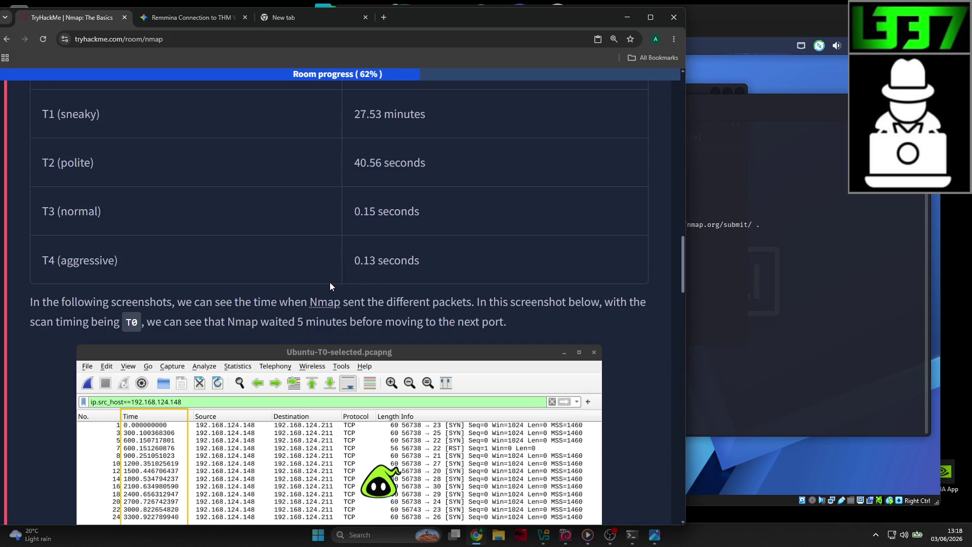
{"action": "scroll", "coordinate": [329, 287], "scroll_direction": "down", "scroll_amount": 1}
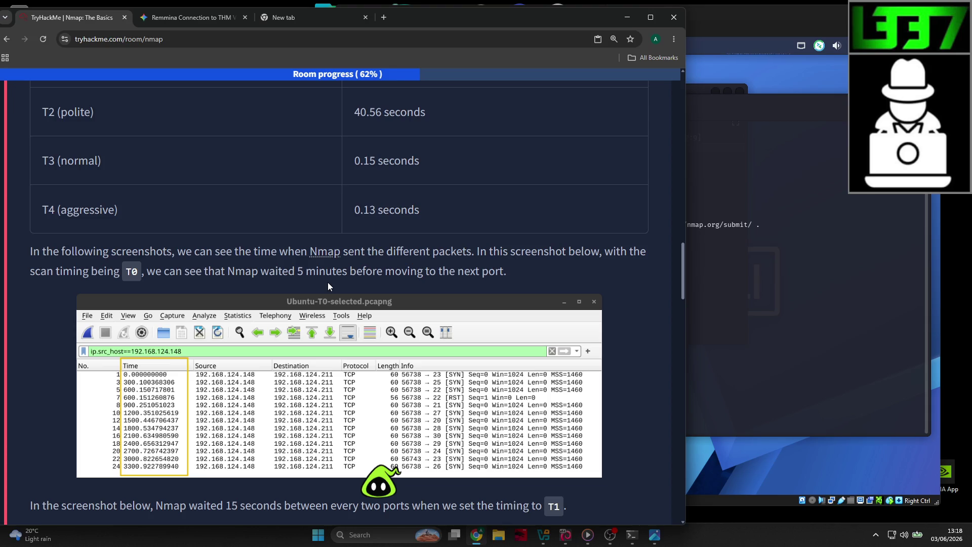
{"action": "scroll", "coordinate": [328, 287], "scroll_direction": "down", "scroll_amount": 4}
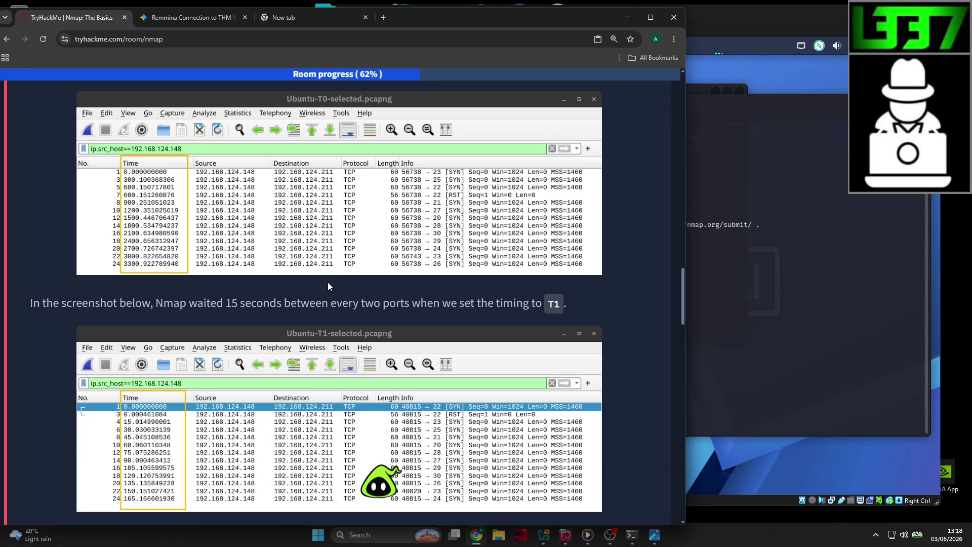
{"action": "scroll", "coordinate": [315, 289], "scroll_direction": "up", "scroll_amount": 2}
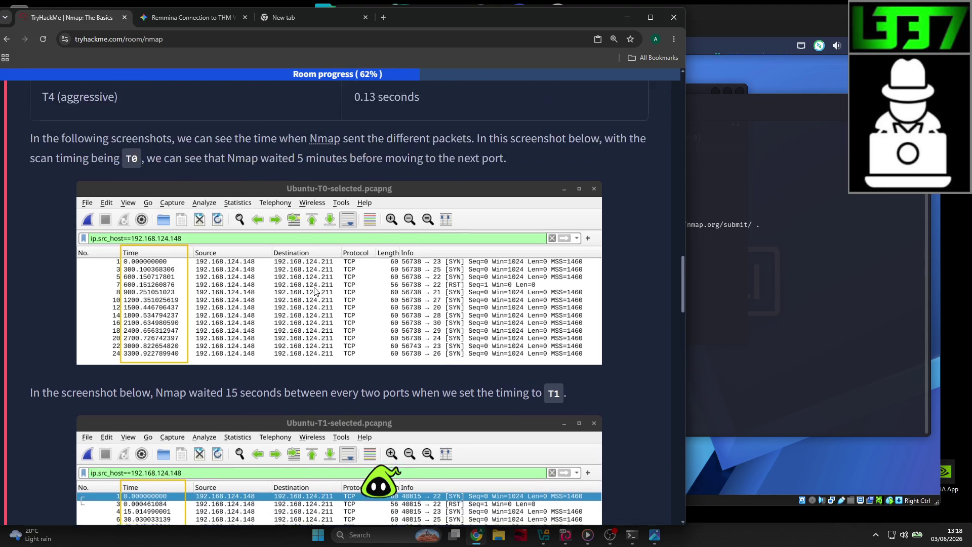
{"action": "scroll", "coordinate": [314, 290], "scroll_direction": "down", "scroll_amount": 2}
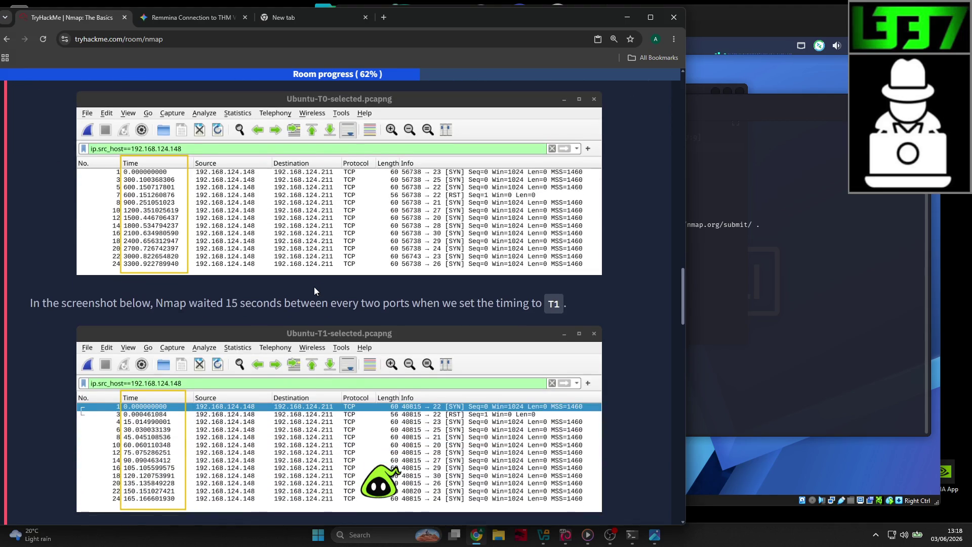
{"action": "scroll", "coordinate": [314, 290], "scroll_direction": "down", "scroll_amount": 3}
{"action": "scroll", "coordinate": [314, 289], "scroll_direction": "down", "scroll_amount": 3}
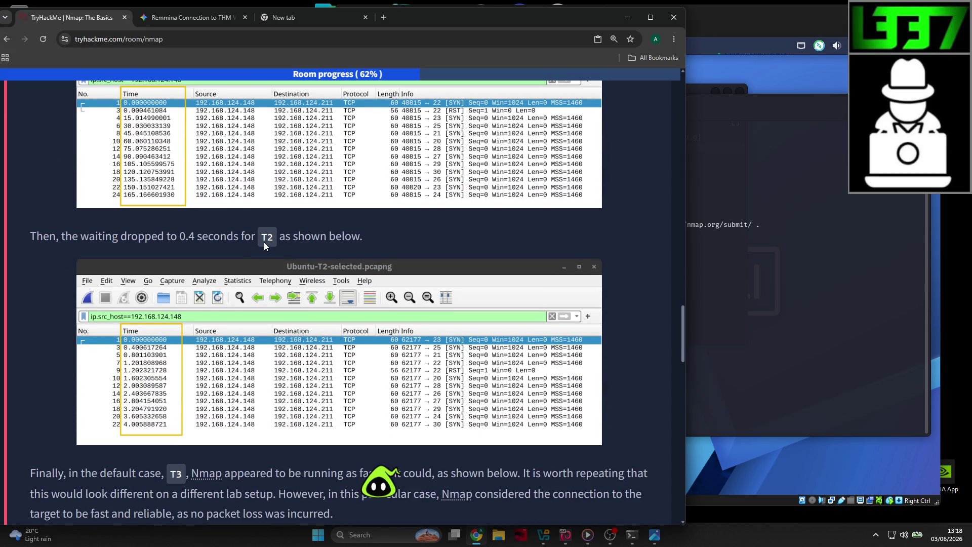
{"action": "scroll", "coordinate": [263, 242], "scroll_direction": "down", "scroll_amount": 4}
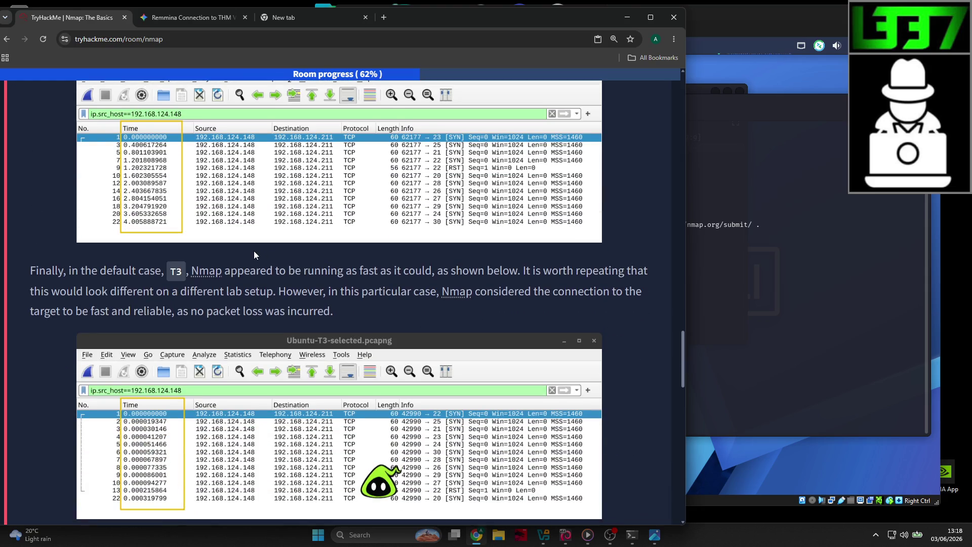
{"action": "scroll", "coordinate": [254, 251], "scroll_direction": "down", "scroll_amount": 5}
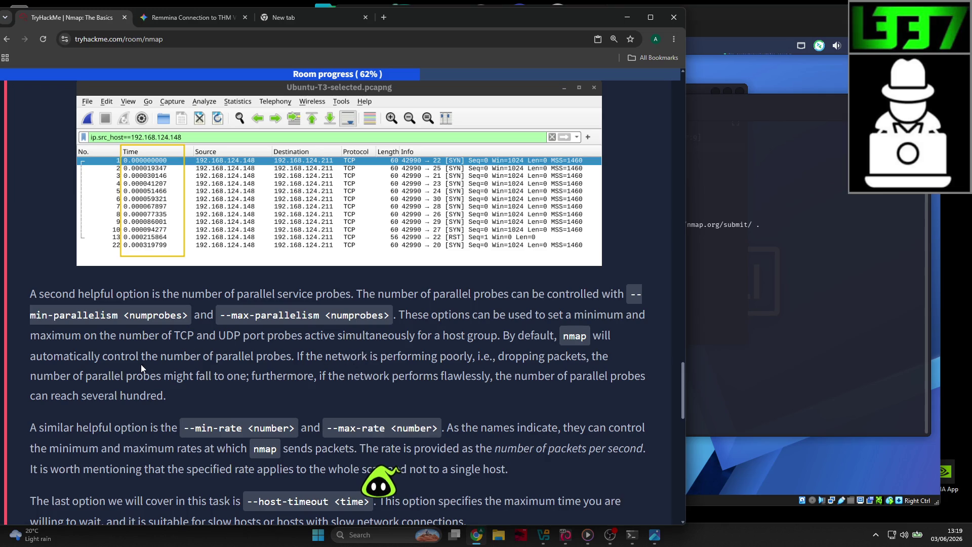
Scroll through the Task 5 timing options to the -T4 question.
{"action": "scroll", "coordinate": [141, 364], "scroll_direction": "down", "scroll_amount": 1}
{"action": "scroll", "coordinate": [145, 358], "scroll_direction": "down", "scroll_amount": 1}
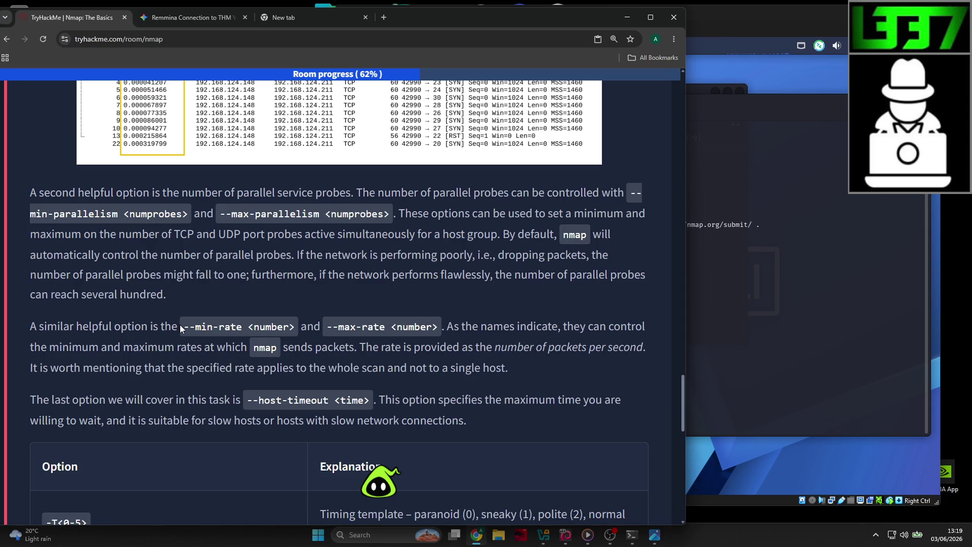
{"action": "scroll", "coordinate": [180, 324], "scroll_direction": "down", "scroll_amount": 4}
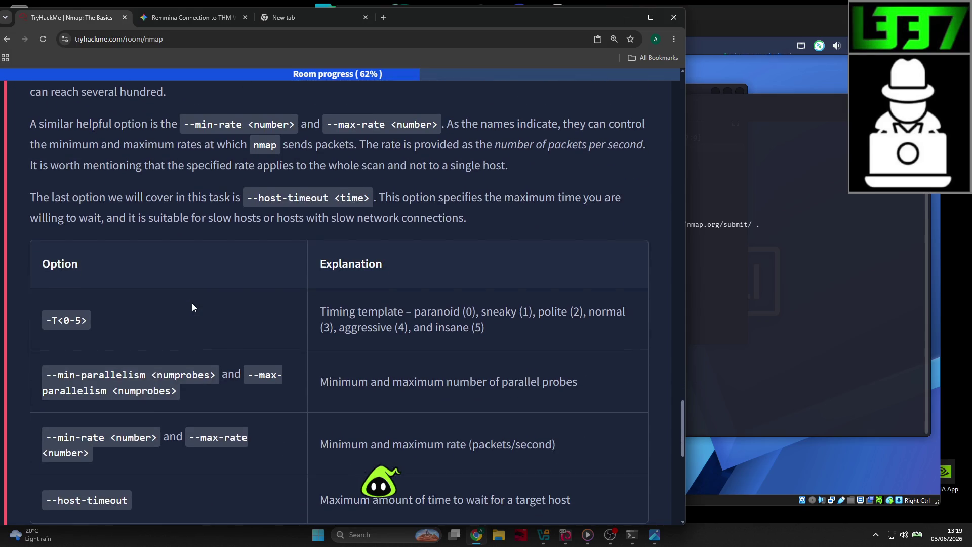
{"action": "scroll", "coordinate": [192, 306], "scroll_direction": "down", "scroll_amount": 4}
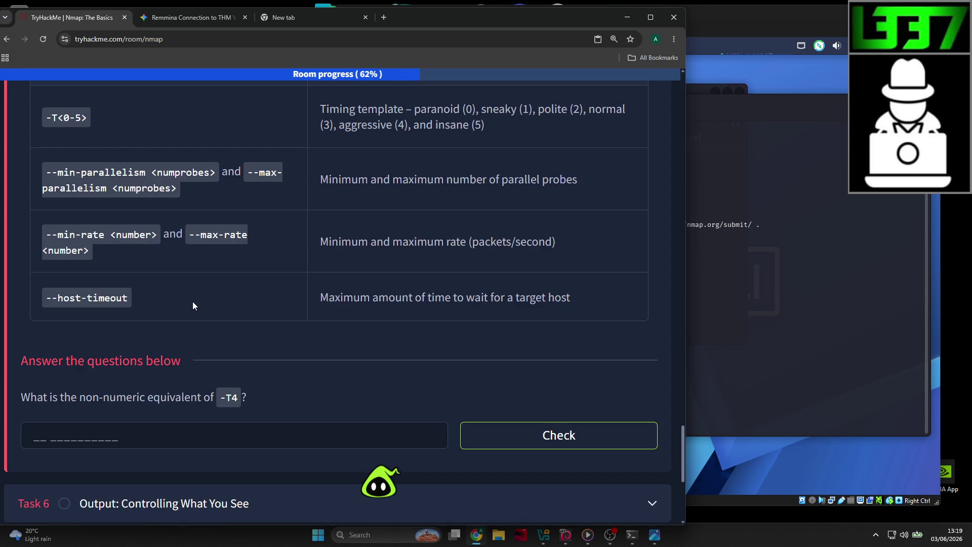
{"action": "scroll", "coordinate": [192, 302], "scroll_direction": "up", "scroll_amount": 1}
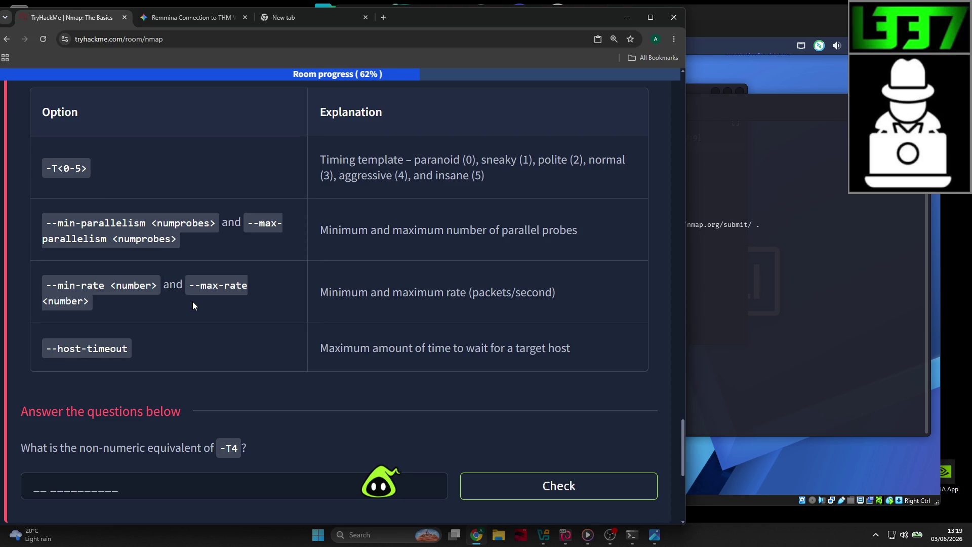
{"action": "scroll", "coordinate": [193, 302], "scroll_direction": "up", "scroll_amount": 12}
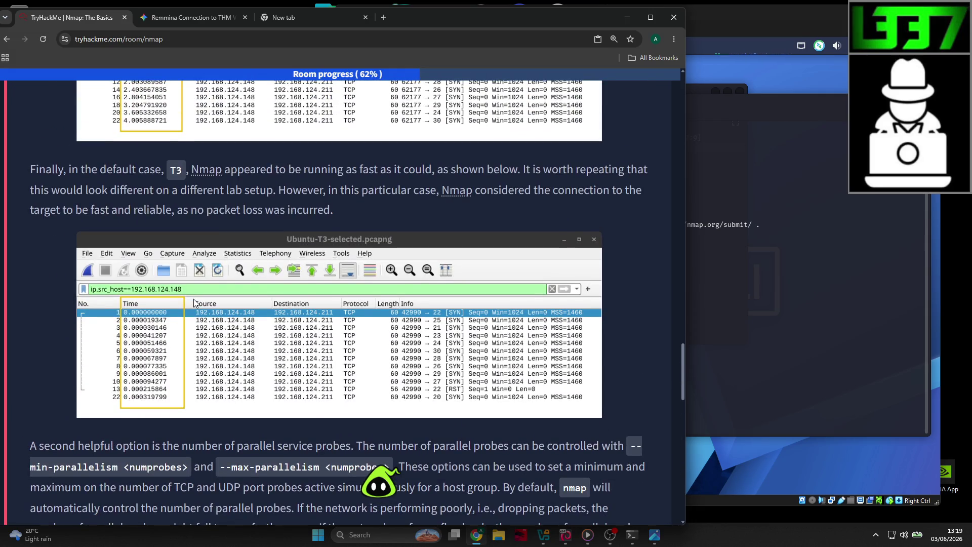
{"action": "scroll", "coordinate": [193, 303], "scroll_direction": "up", "scroll_amount": 12}
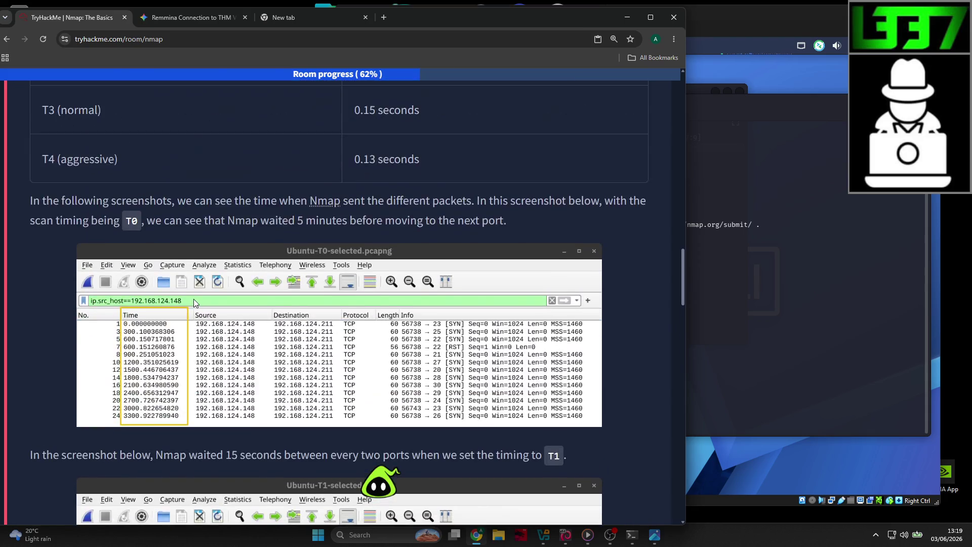
{"action": "scroll", "coordinate": [194, 301], "scroll_direction": "up", "scroll_amount": 3}
{"action": "scroll", "coordinate": [193, 299], "scroll_direction": "down", "scroll_amount": 20}
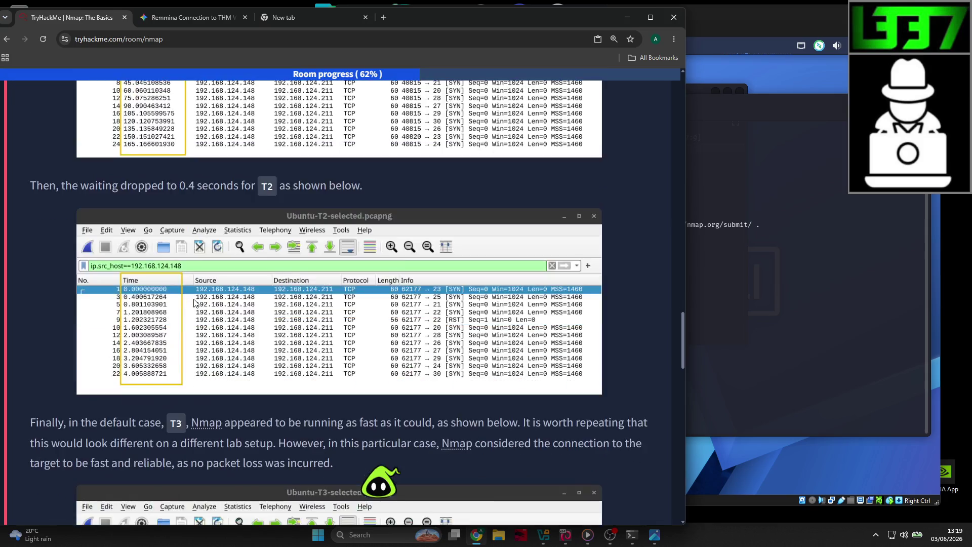
{"action": "scroll", "coordinate": [194, 302], "scroll_direction": "down", "scroll_amount": 4}
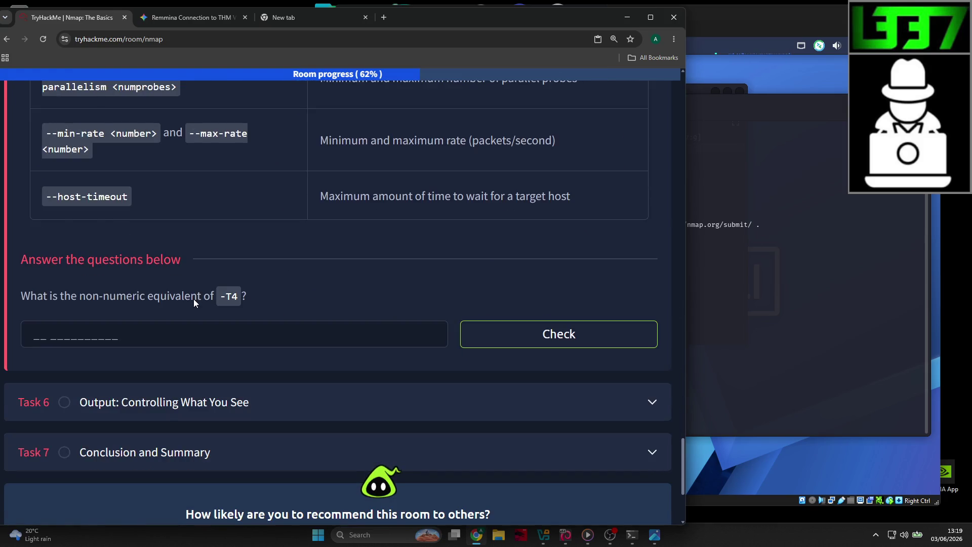
From the -T4 answer field, review the T0–T4 timing table and Wireshark screenshots.
{"action": "left_click", "coordinate": [134, 331]}
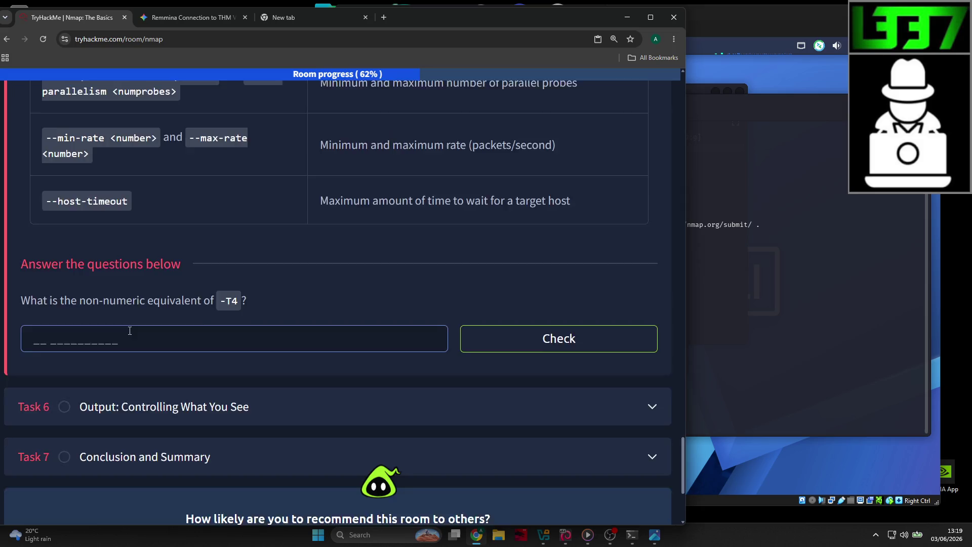
{"action": "scroll", "coordinate": [132, 332], "scroll_direction": "up", "scroll_amount": 2}
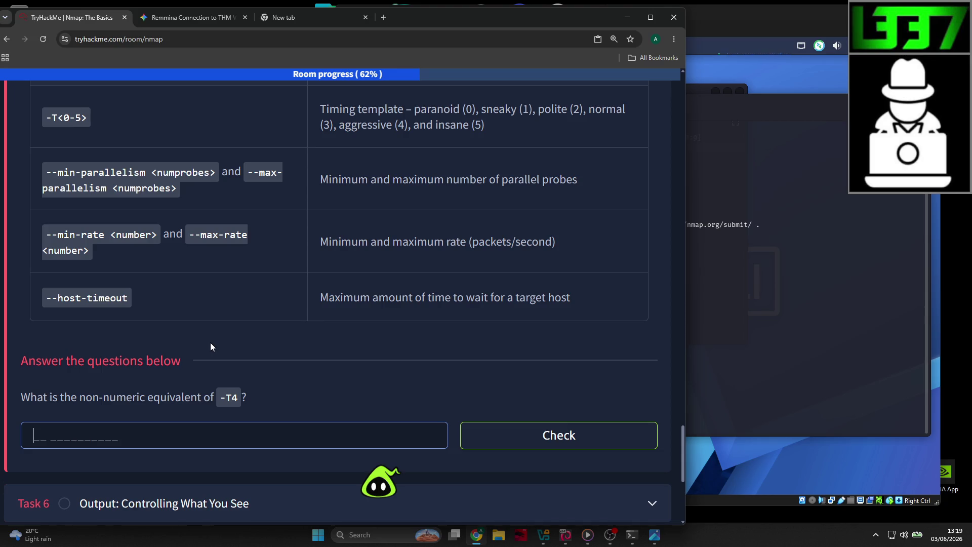
{"action": "scroll", "coordinate": [210, 341], "scroll_direction": "up", "scroll_amount": 10}
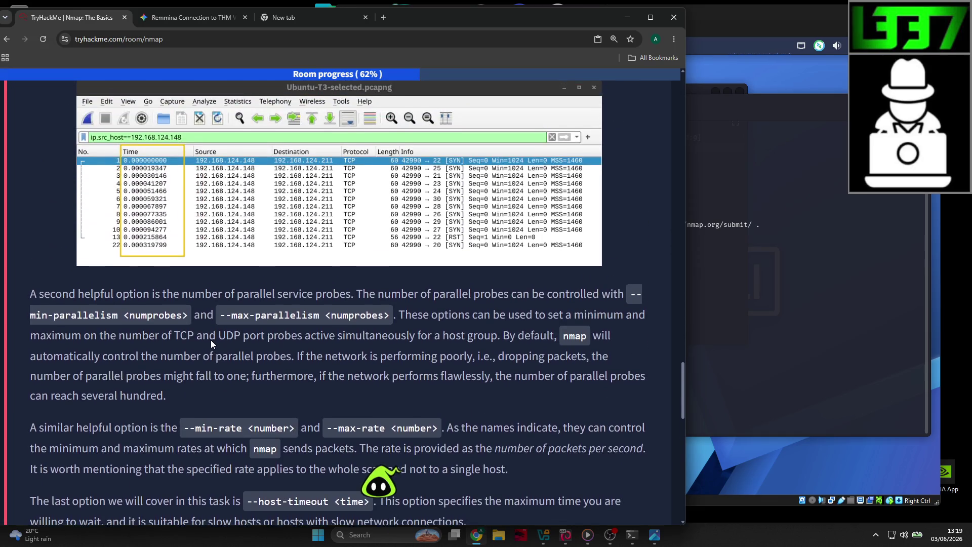
{"action": "scroll", "coordinate": [210, 339], "scroll_direction": "up", "scroll_amount": 4}
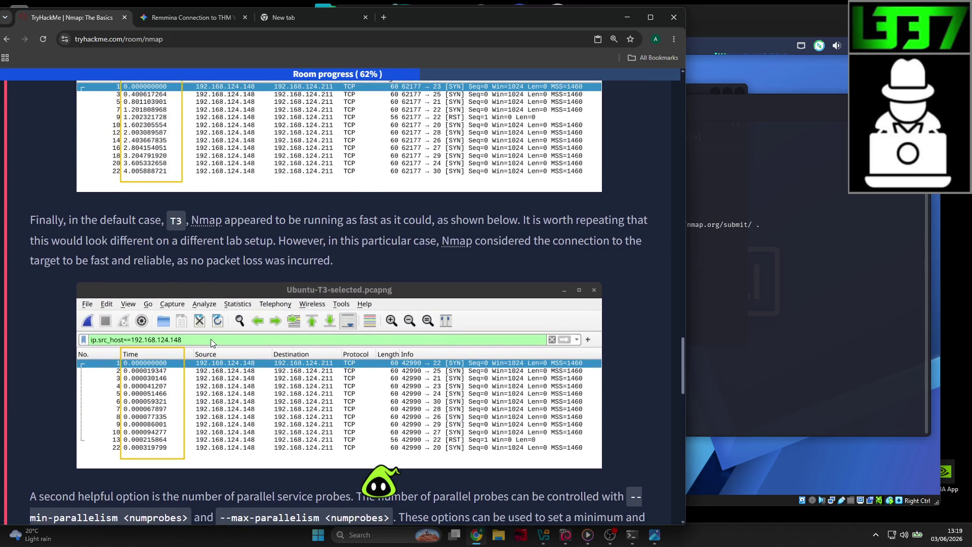
{"action": "scroll", "coordinate": [211, 342], "scroll_direction": "up", "scroll_amount": 5}
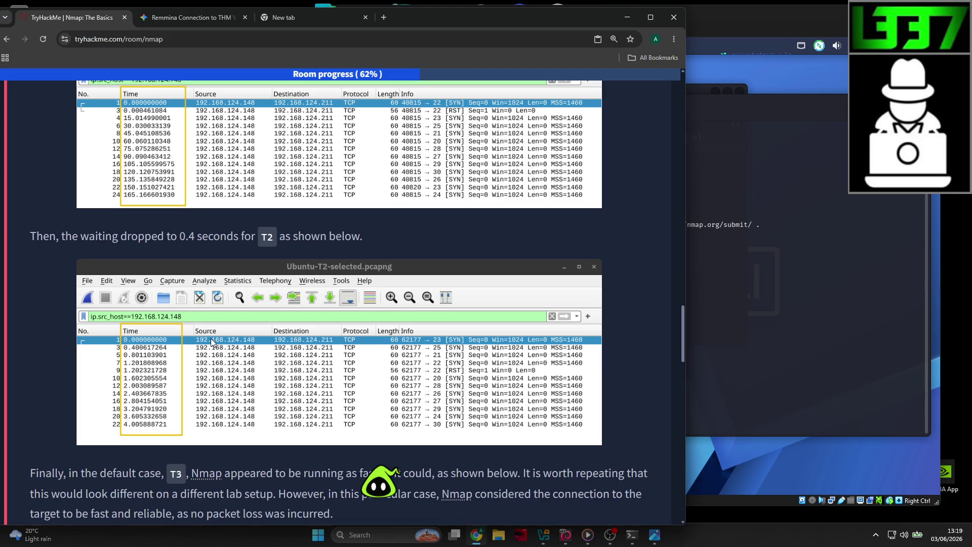
{"action": "scroll", "coordinate": [212, 342], "scroll_direction": "down", "scroll_amount": 4}
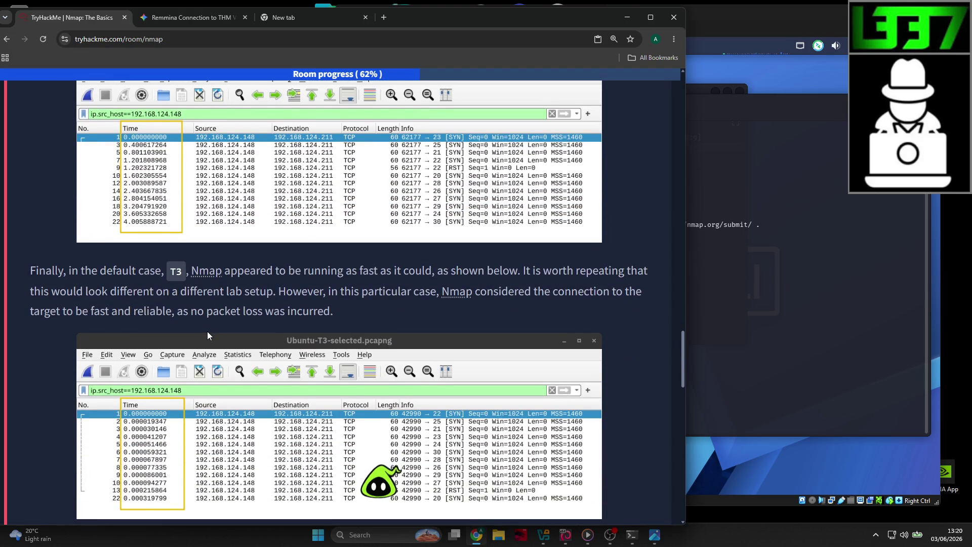
{"action": "scroll", "coordinate": [207, 336], "scroll_direction": "down", "scroll_amount": 2}
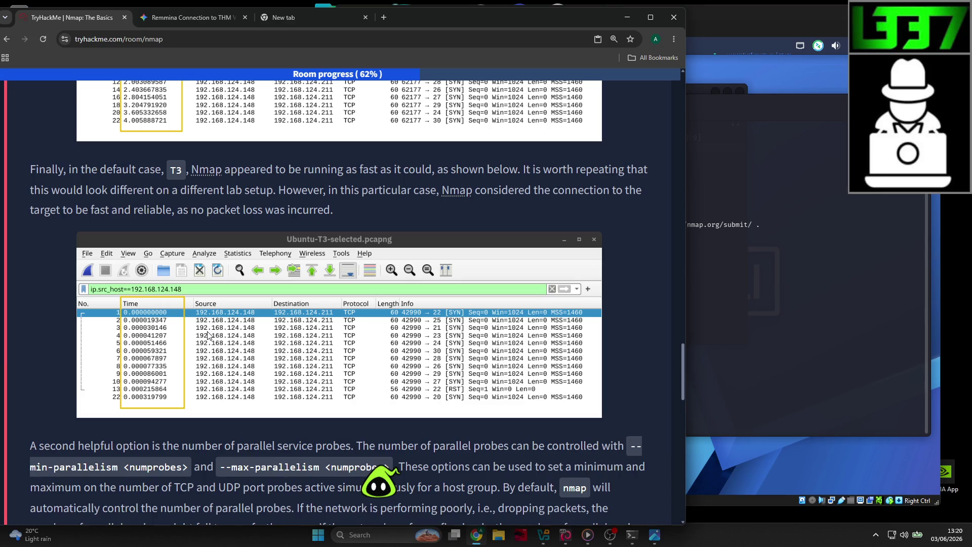
{"action": "scroll", "coordinate": [207, 332], "scroll_direction": "down", "scroll_amount": 1}
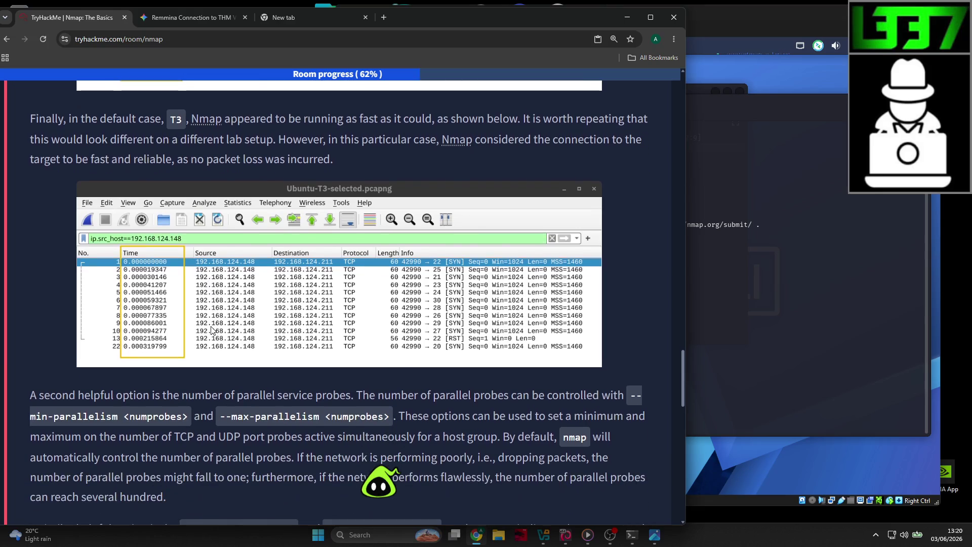
{"action": "scroll", "coordinate": [211, 327], "scroll_direction": "down", "scroll_amount": 2}
Recheck the timing results once more, then bring up the Gemini conversation.
{"action": "scroll", "coordinate": [226, 335], "scroll_direction": "up", "scroll_amount": 15}
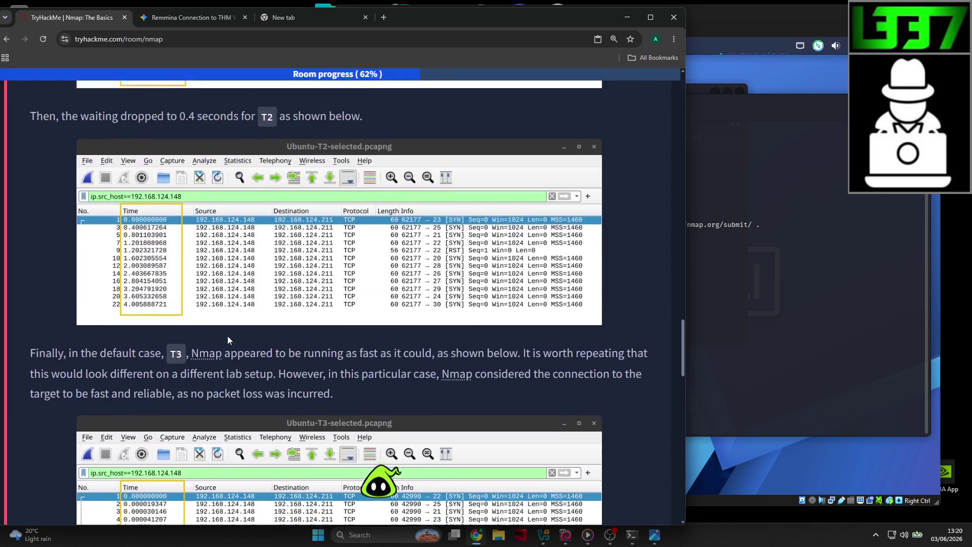
{"action": "scroll", "coordinate": [228, 341], "scroll_direction": "up", "scroll_amount": 4}
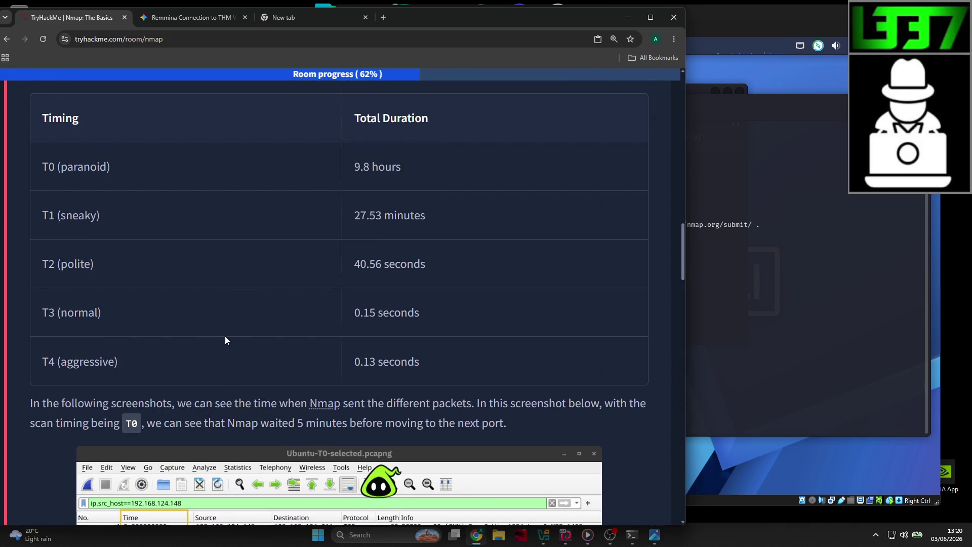
{"action": "scroll", "coordinate": [354, 351], "scroll_direction": "up", "scroll_amount": 4}
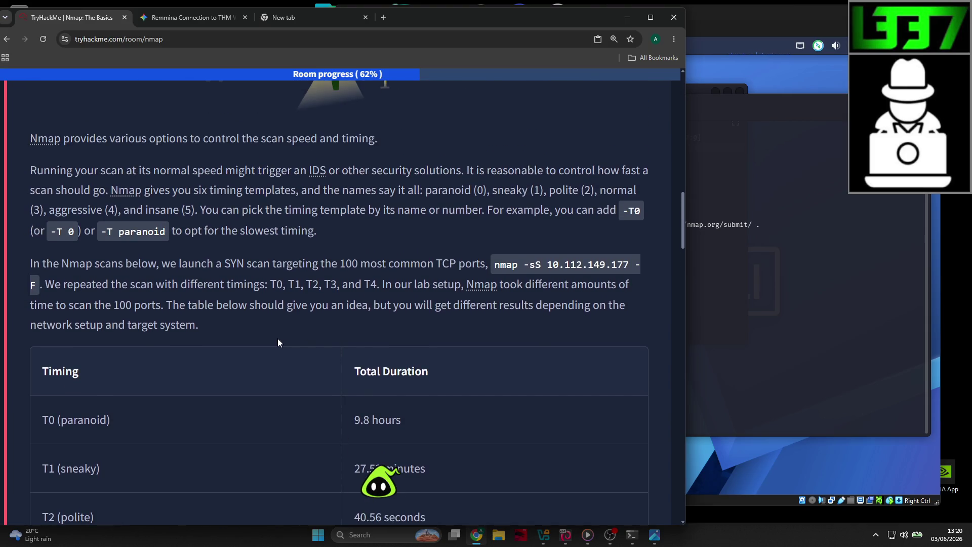
{"action": "scroll", "coordinate": [275, 337], "scroll_direction": "up", "scroll_amount": 6}
{"action": "scroll", "coordinate": [275, 337], "scroll_direction": "down", "scroll_amount": 9}
{"action": "scroll", "coordinate": [255, 329], "scroll_direction": "down", "scroll_amount": 4}
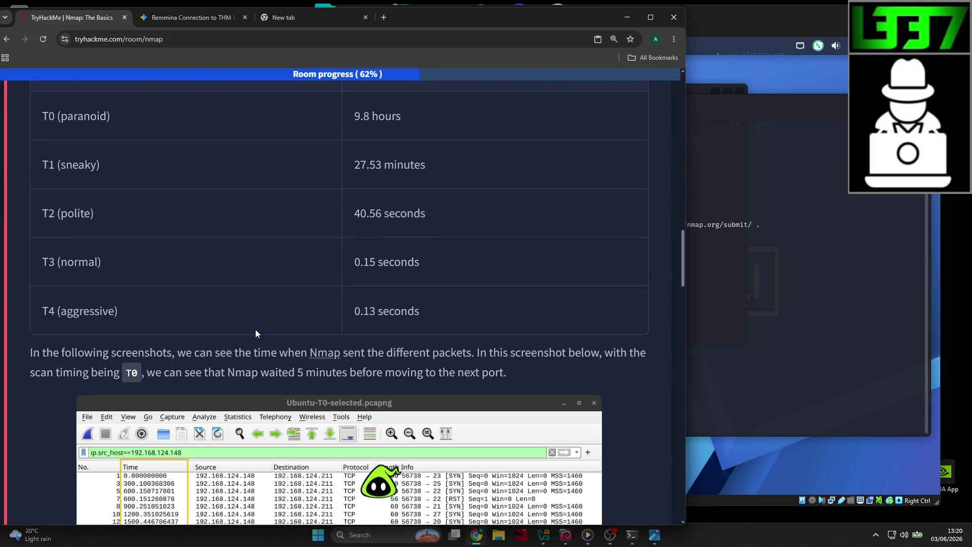
{"action": "scroll", "coordinate": [255, 334], "scroll_direction": "down", "scroll_amount": 3}
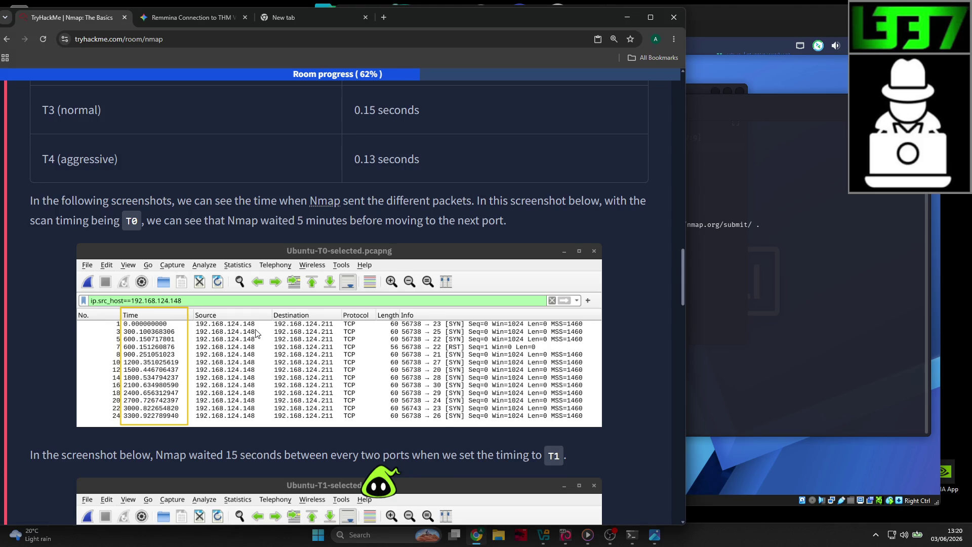
{"action": "scroll", "coordinate": [255, 333], "scroll_direction": "down", "scroll_amount": 9}
{"action": "left_click", "coordinate": [169, 17]}
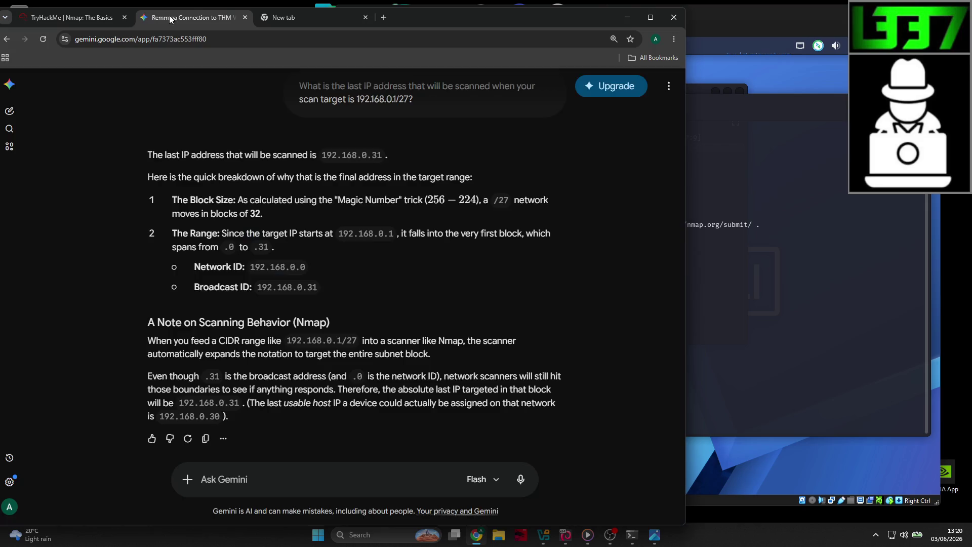
Ask Gemini for the 'numeric value of 0.13 seconds'.
{"action": "left_click", "coordinate": [368, 473]}
{"action": "type", "text": "nonnum"}
{"action": "type", "text": "ber"}
{"action": "key", "text": "BackSpace"}
{"action": "key", "text": "BackSpace"}
{"action": "key", "text": "BackSpace"}
{"action": "type", "text": "numeric value of 0.13 seco"}
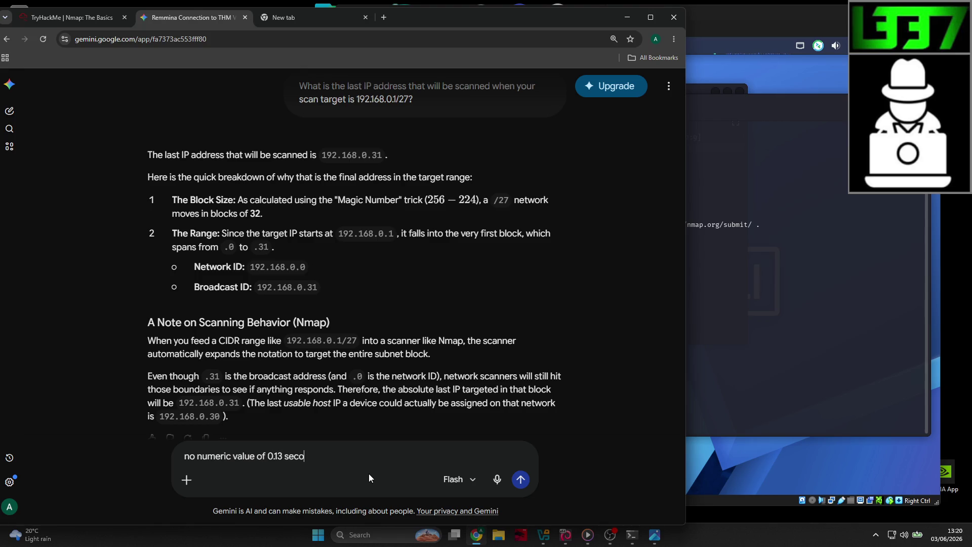
{"action": "type", "text": "nds"}
{"action": "key", "text": "Return"}
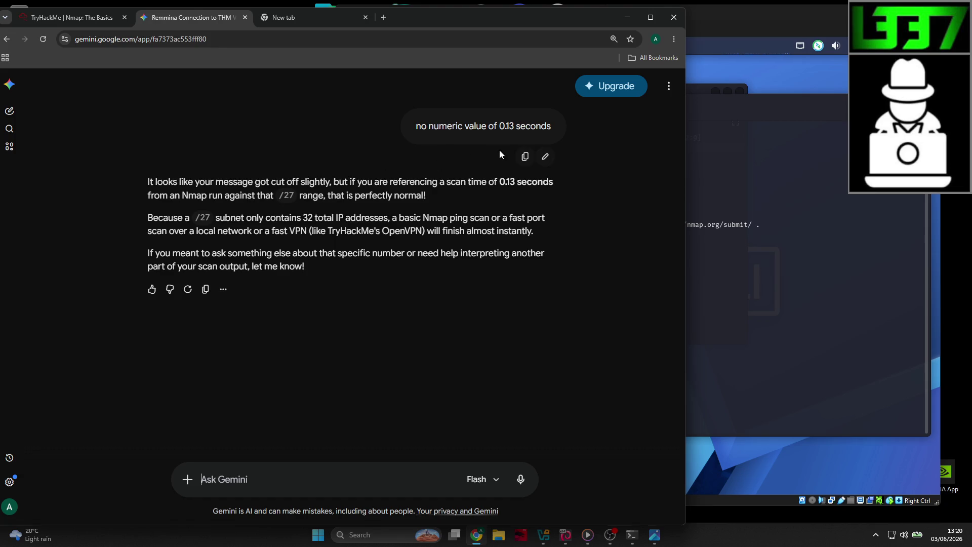
Reword the prompt to ask for the non-numeric value of 0.13 seconds and resend it.
{"action": "left_click", "coordinate": [546, 157]}
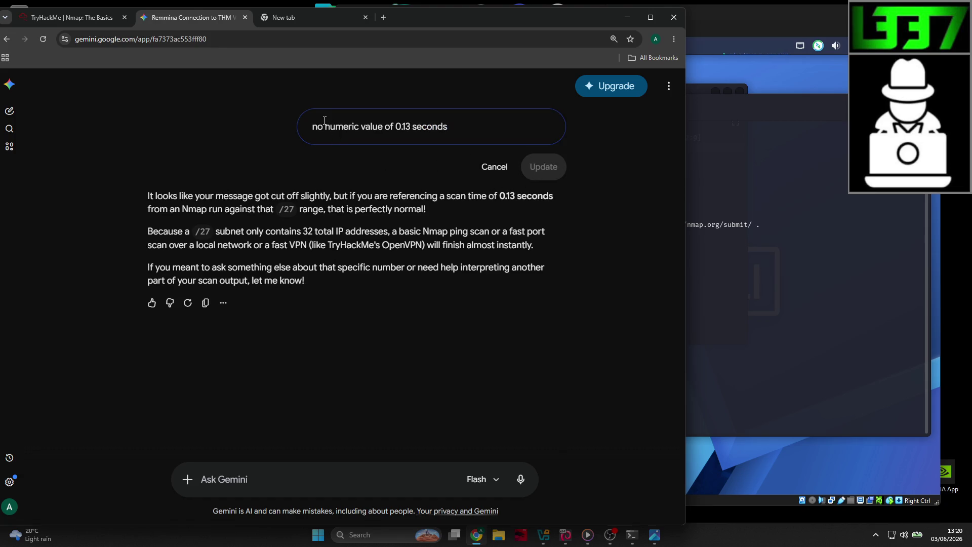
{"action": "left_click", "coordinate": [300, 127]}
{"action": "key", "text": "Delete"}
{"action": "type", "text": "what is the n"}
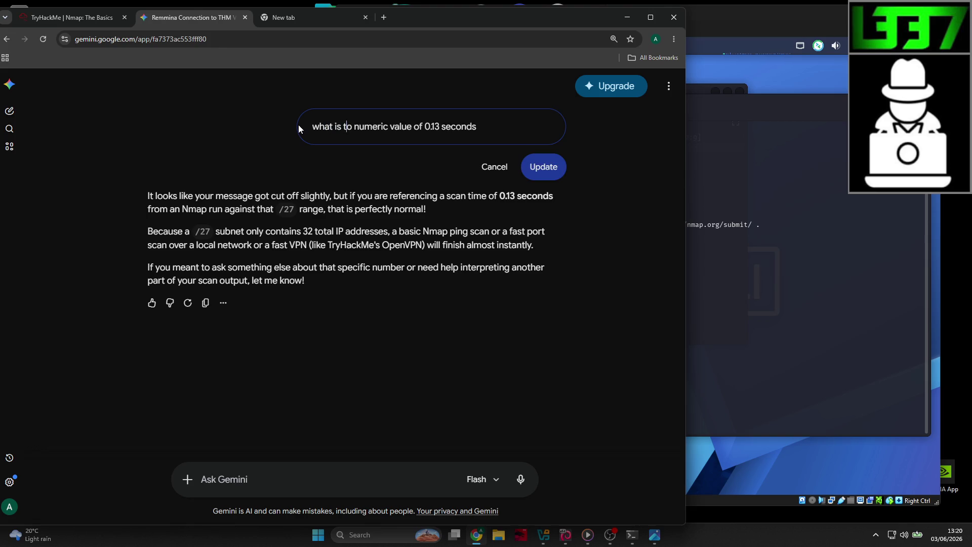
{"action": "double_click", "coordinate": [375, 128]}
{"action": "left_click", "coordinate": [369, 128]}
{"action": "type", "text": "non"}
{"action": "left_click", "coordinate": [546, 174]}
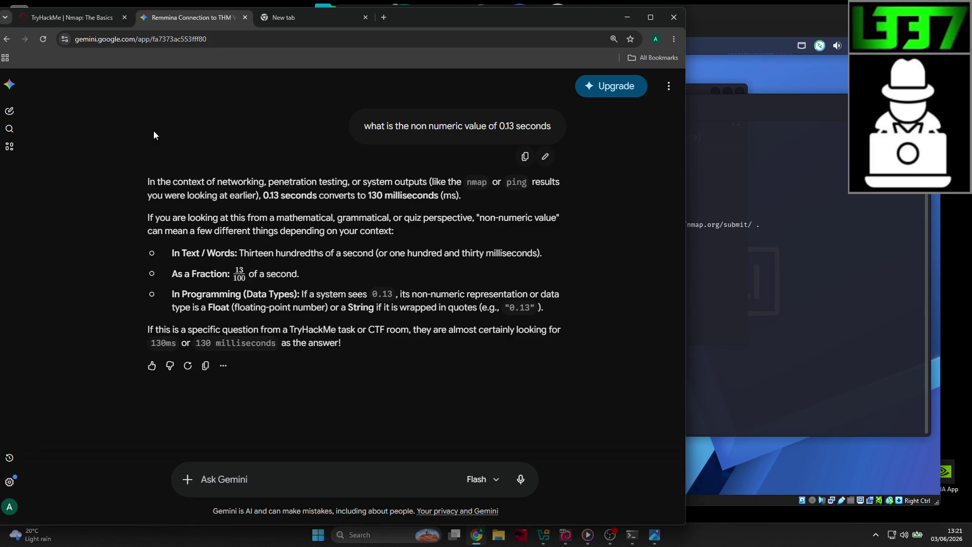
Copy the -T4 question from TryHackMe and paste it into Gemini's prompt.
{"action": "key", "text": "ctrl+Page_Up"}
{"action": "scroll", "coordinate": [275, 314], "scroll_direction": "down", "scroll_amount": 2}
{"action": "scroll", "coordinate": [267, 295], "scroll_direction": "down", "scroll_amount": 10}
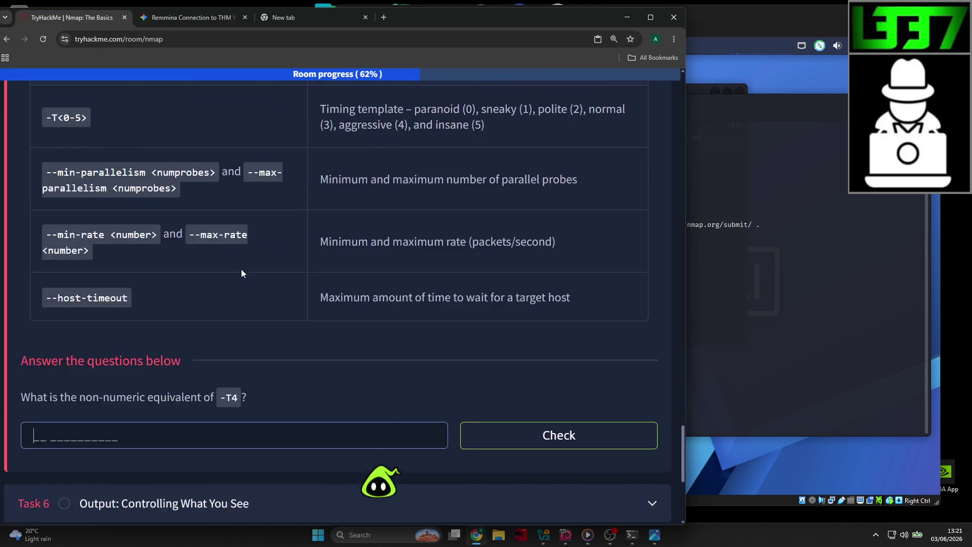
{"action": "left_click_drag", "start_coordinate": [248, 398], "coordinate": [140, 397]}
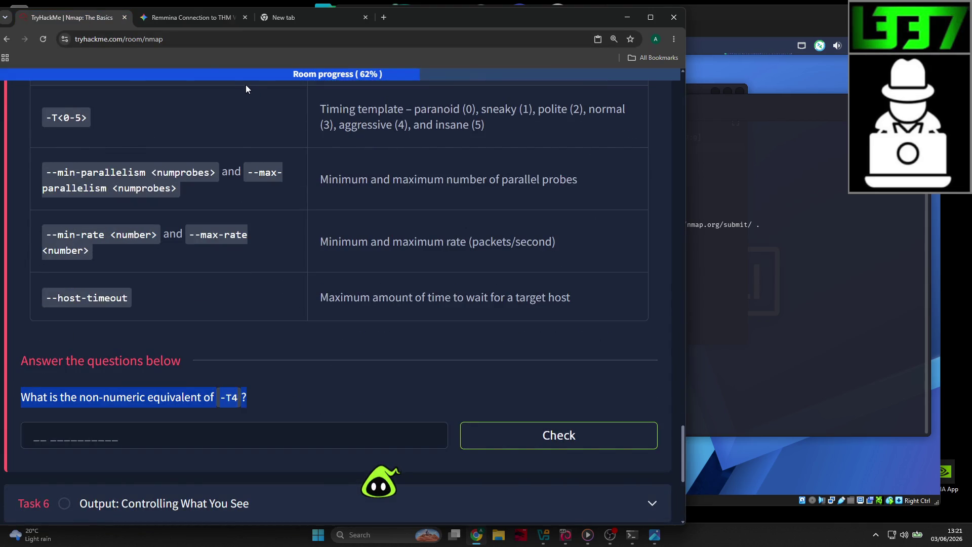
{"action": "left_click", "coordinate": [192, 18]}
{"action": "type", "text": "What is the non-numeric equivalent of -T4?"}
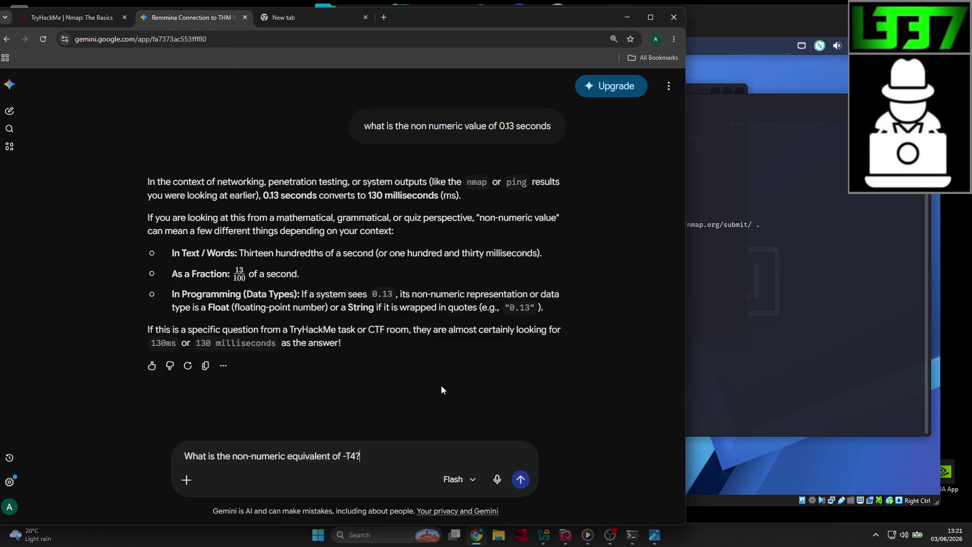
Append '(nmap)' to the pasted -T4 question and send it to Gemini.
{"action": "type", "text": "(nm"}
{"action": "type", "text": "ap)"}
{"action": "key", "text": "Return"}
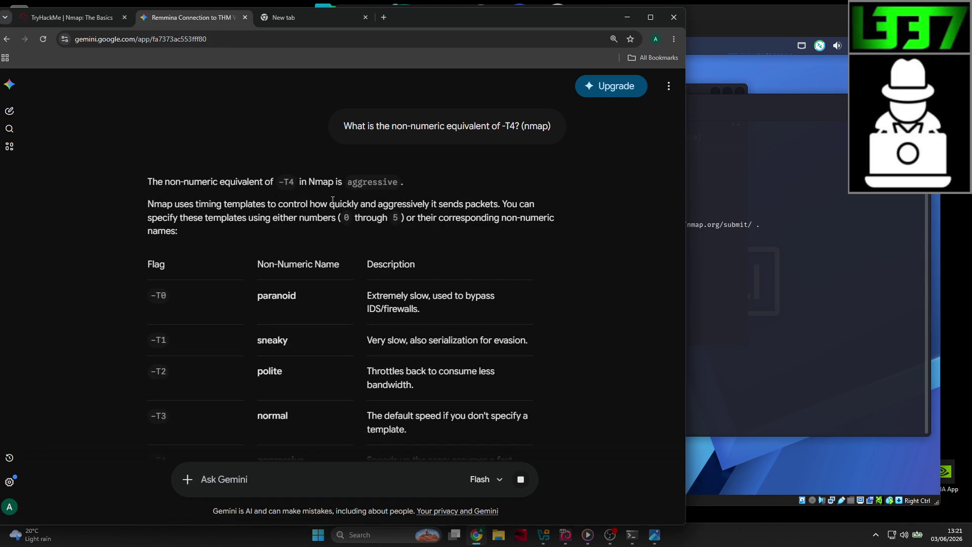
{"action": "left_click", "coordinate": [72, 18]}
Review the timing table on TryHackMe and focus the -T4 answer field.
{"action": "left_click", "coordinate": [230, 258]}
{"action": "scroll", "coordinate": [229, 283], "scroll_direction": "up", "scroll_amount": 3}
{"action": "scroll", "coordinate": [229, 284], "scroll_direction": "up", "scroll_amount": 5}
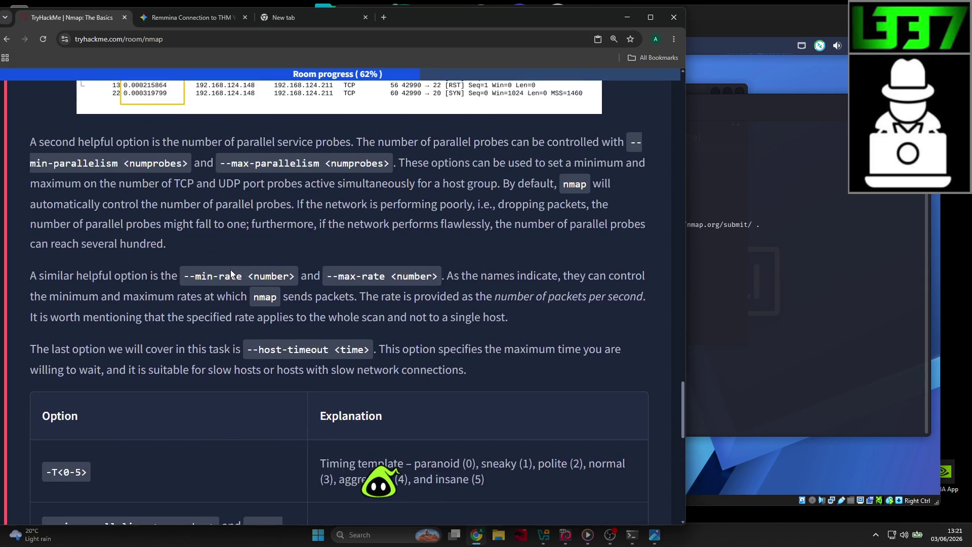
{"action": "scroll", "coordinate": [230, 269], "scroll_direction": "down", "scroll_amount": 3}
{"action": "scroll", "coordinate": [231, 268], "scroll_direction": "down", "scroll_amount": 1}
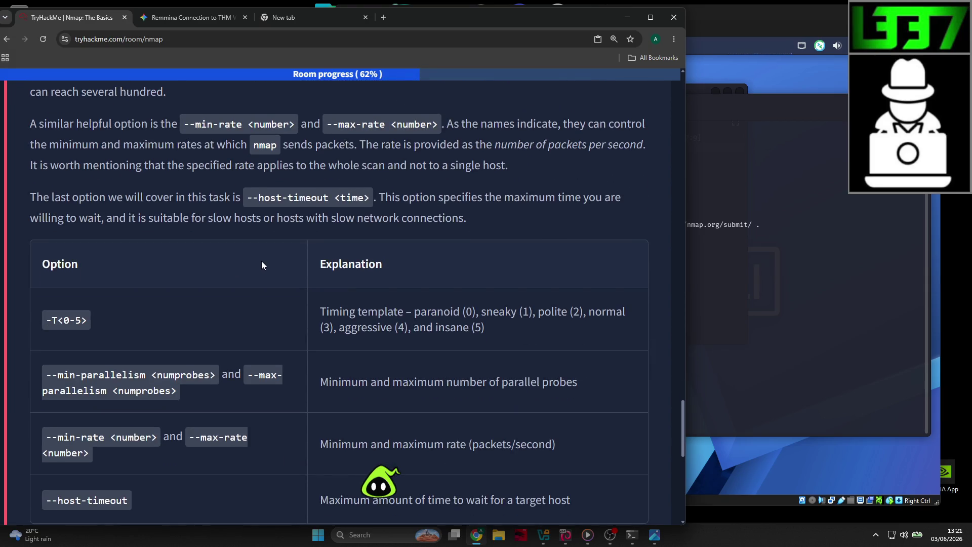
{"action": "scroll", "coordinate": [262, 260], "scroll_direction": "down", "scroll_amount": 5}
{"action": "left_click", "coordinate": [144, 386]}
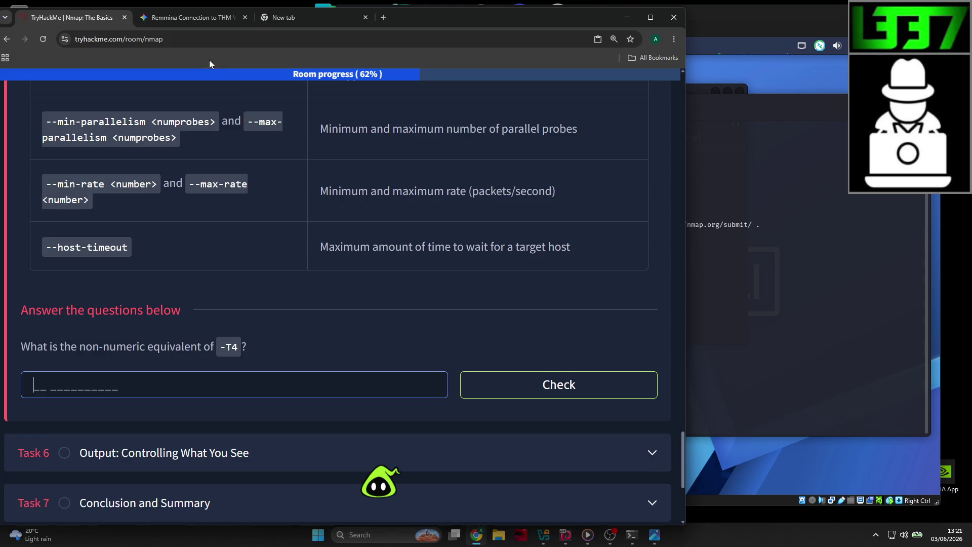
Glance at Gemini's answer, then review the timing options table again.
{"action": "left_click", "coordinate": [197, 17]}
{"action": "left_click", "coordinate": [87, 17]}
{"action": "scroll", "coordinate": [239, 163], "scroll_direction": "up", "scroll_amount": 5}
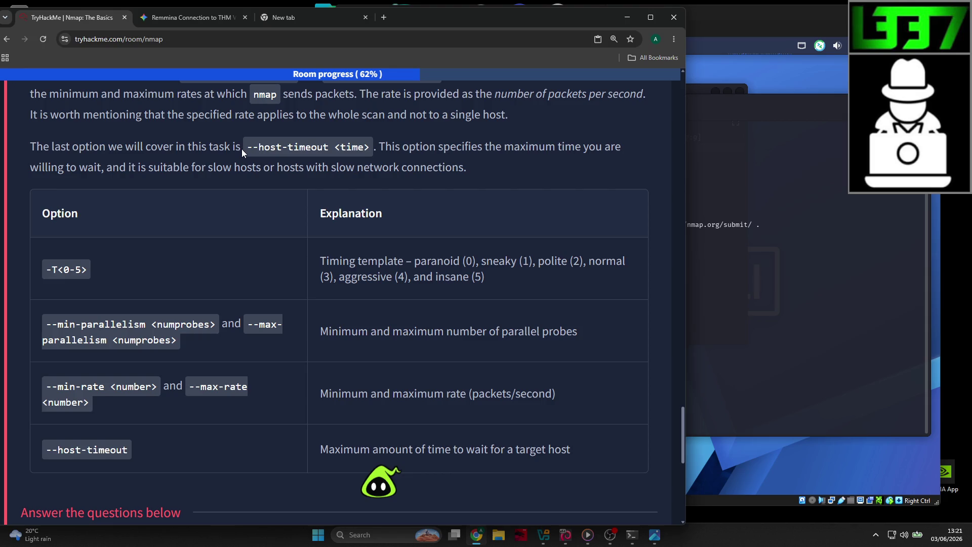
{"action": "scroll", "coordinate": [242, 149], "scroll_direction": "down", "scroll_amount": 1}
{"action": "scroll", "coordinate": [242, 150], "scroll_direction": "down", "scroll_amount": 2}
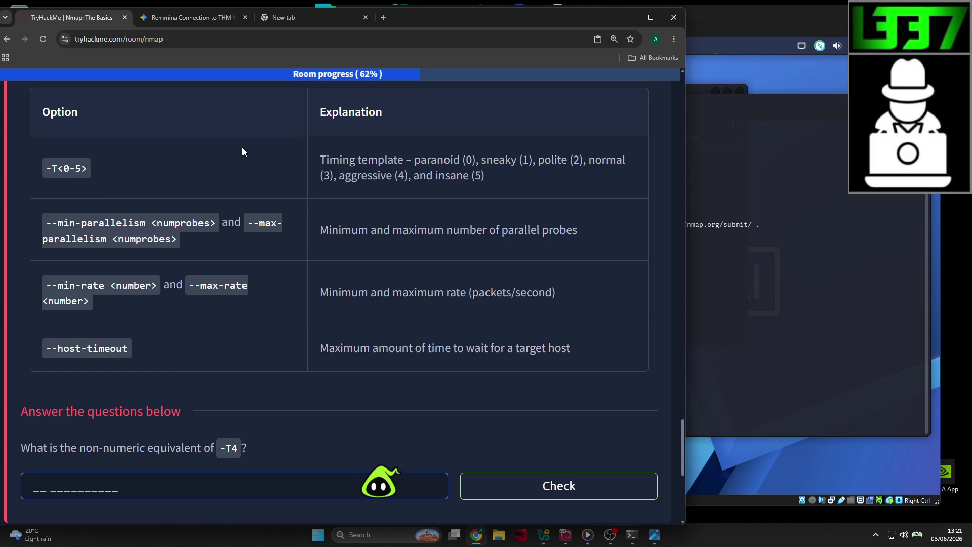
{"action": "scroll", "coordinate": [242, 150], "scroll_direction": "down", "scroll_amount": 2}
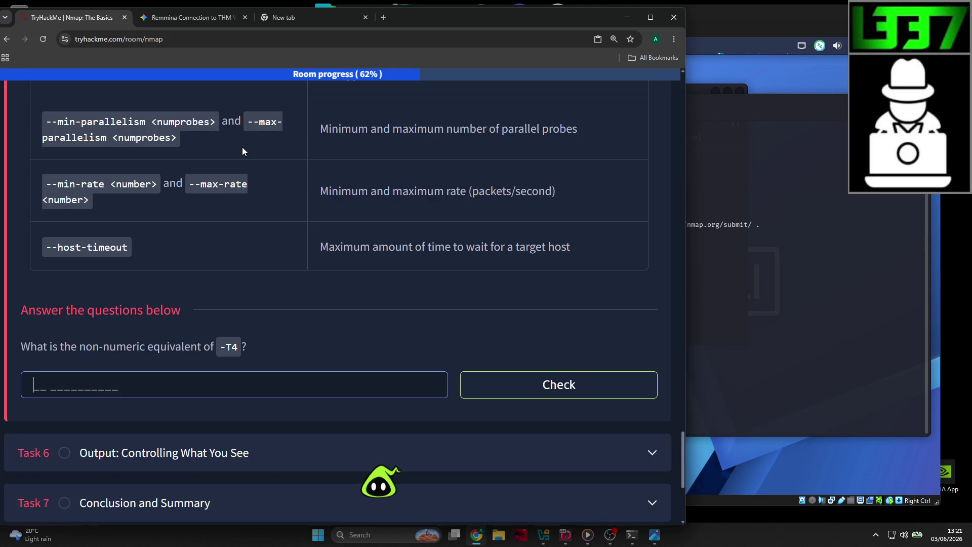
{"action": "scroll", "coordinate": [242, 151], "scroll_direction": "up", "scroll_amount": 2}
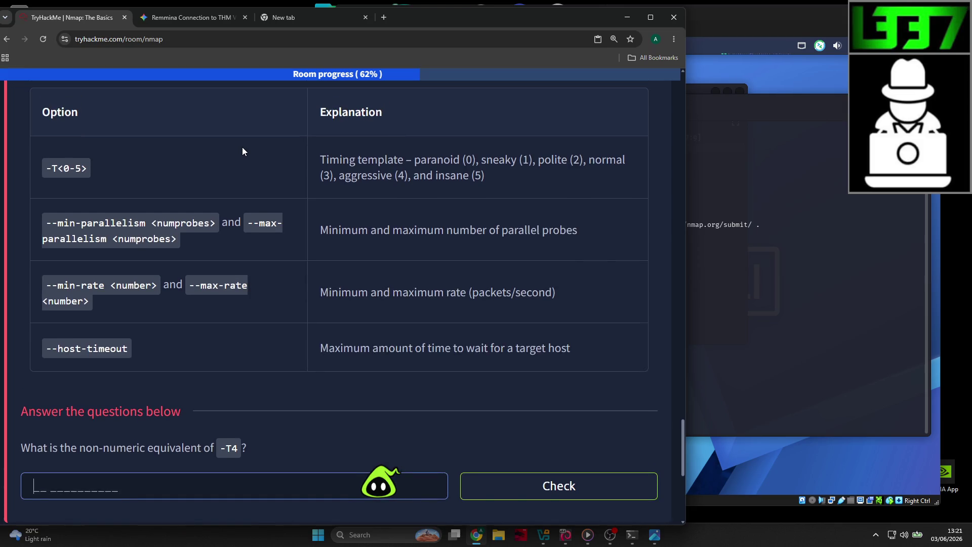
Submit 'T4 aggressive' as the answer to the -T4 question.
{"action": "type", "text": "aggres"}
{"action": "key", "text": "ctrl+BackSpace"}
{"action": "type", "text": "T4"}
{"action": "key", "text": "BackSpace"}
{"action": "key", "text": "BackSpace"}
{"action": "type", "text": "T4 aggressive"}
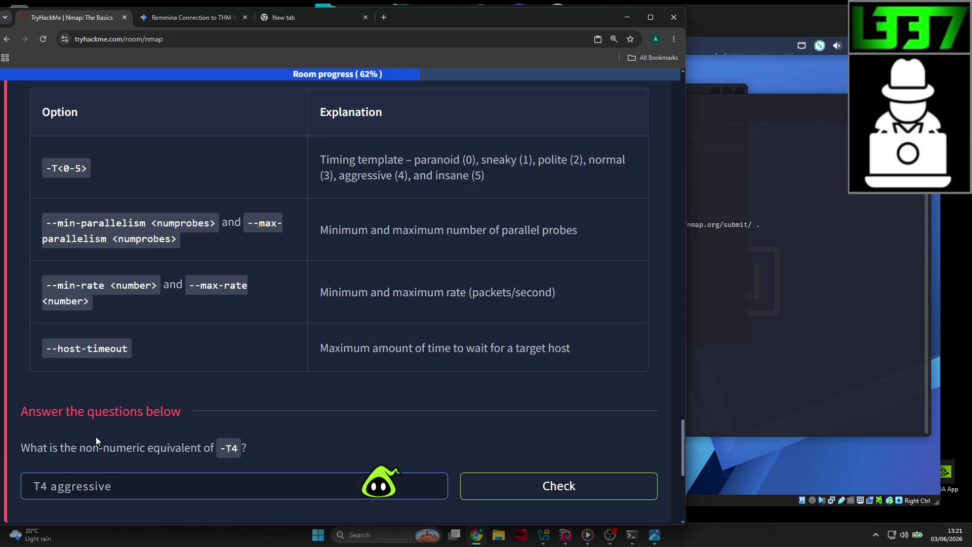
{"action": "key", "text": "Return"}
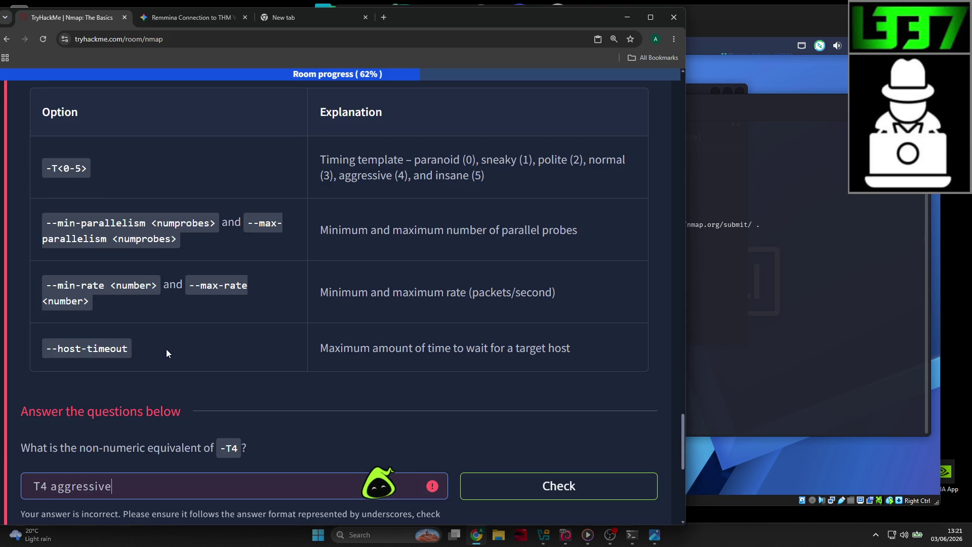
Clear the rejected answer and go back to Gemini's -T4 reply.
{"action": "key", "text": "BackSpace"}
{"action": "key", "text": "BackSpace"}
{"action": "key", "text": "BackSpace"}
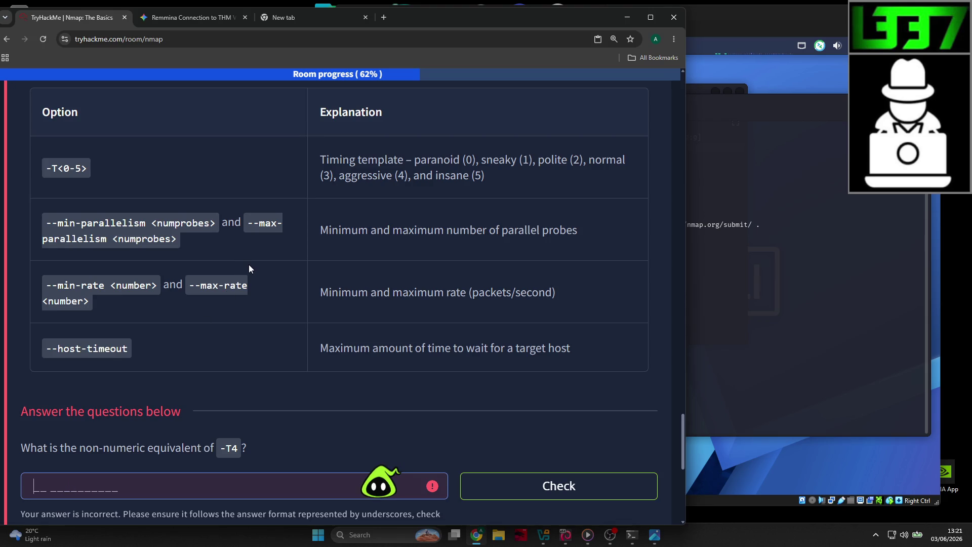
{"action": "scroll", "coordinate": [249, 269], "scroll_direction": "down", "scroll_amount": 3}
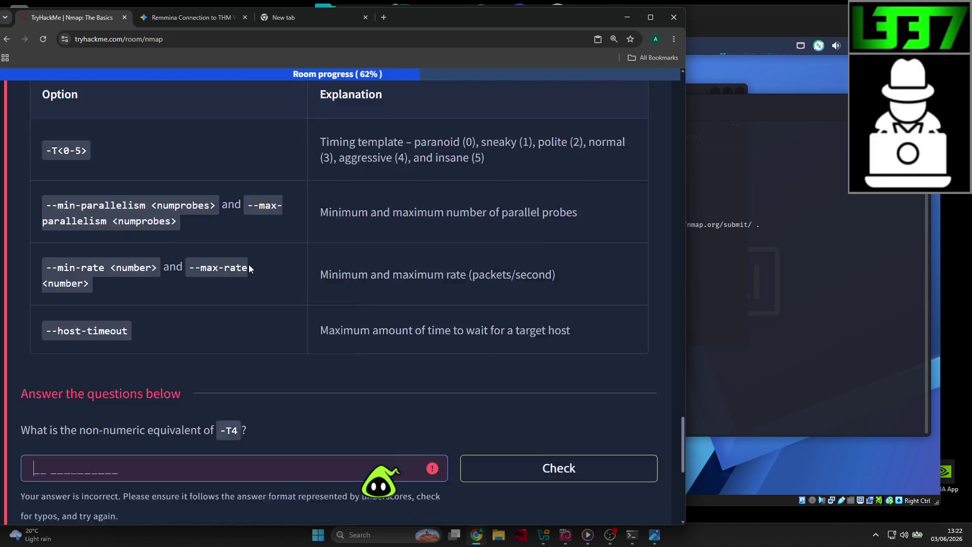
{"action": "scroll", "coordinate": [249, 269], "scroll_direction": "up", "scroll_amount": 4}
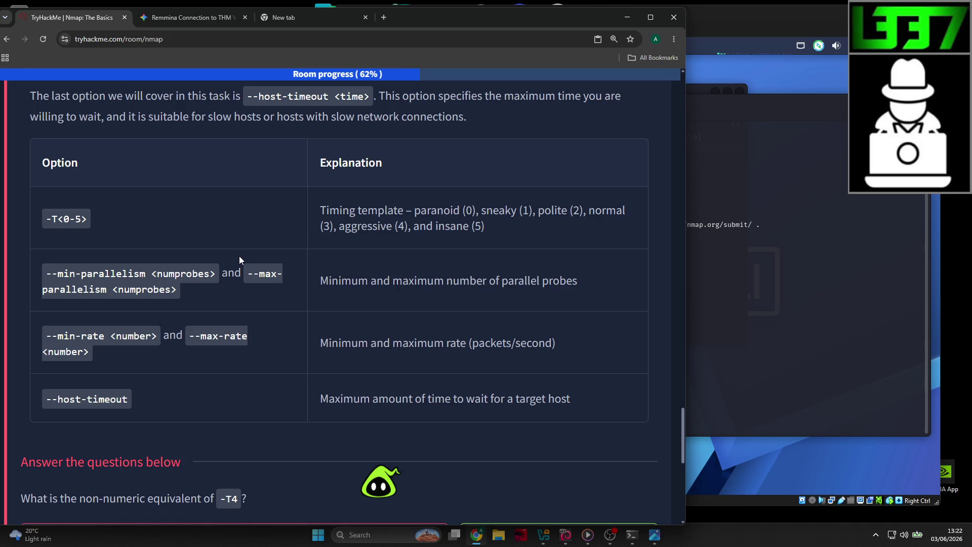
{"action": "left_click", "coordinate": [203, 18]}
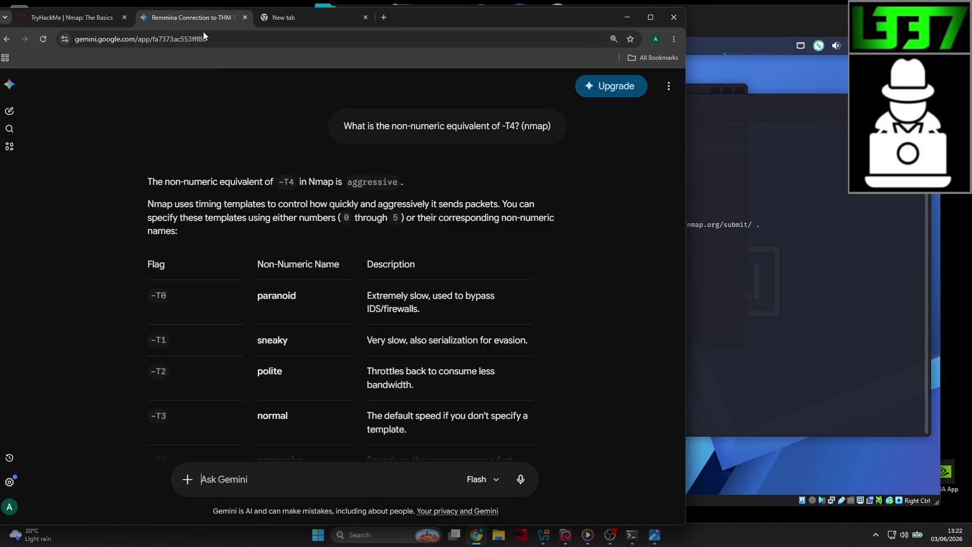
Reread Gemini's reply describing -T4 as aggressive.
{"action": "scroll", "coordinate": [243, 141], "scroll_direction": "down", "scroll_amount": 3}
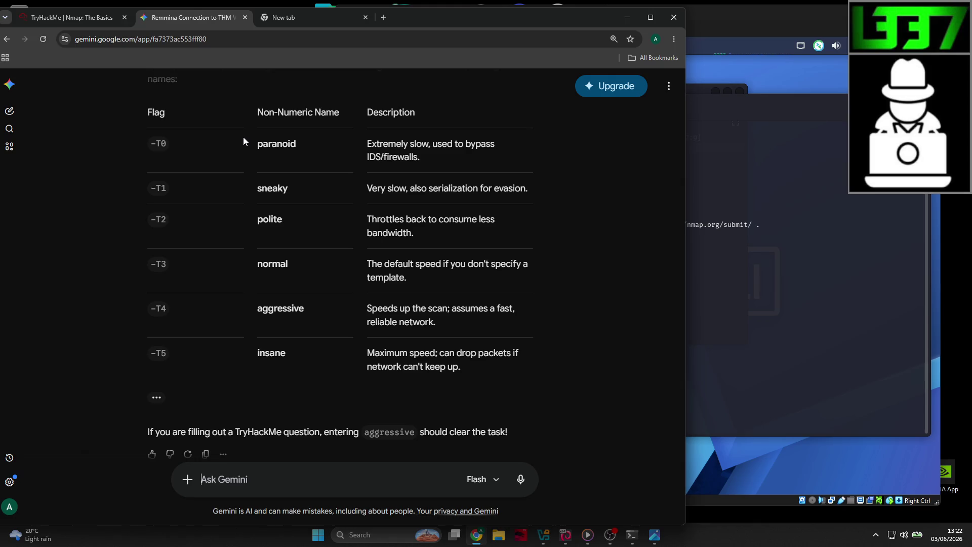
{"action": "scroll", "coordinate": [243, 141], "scroll_direction": "down", "scroll_amount": 1}
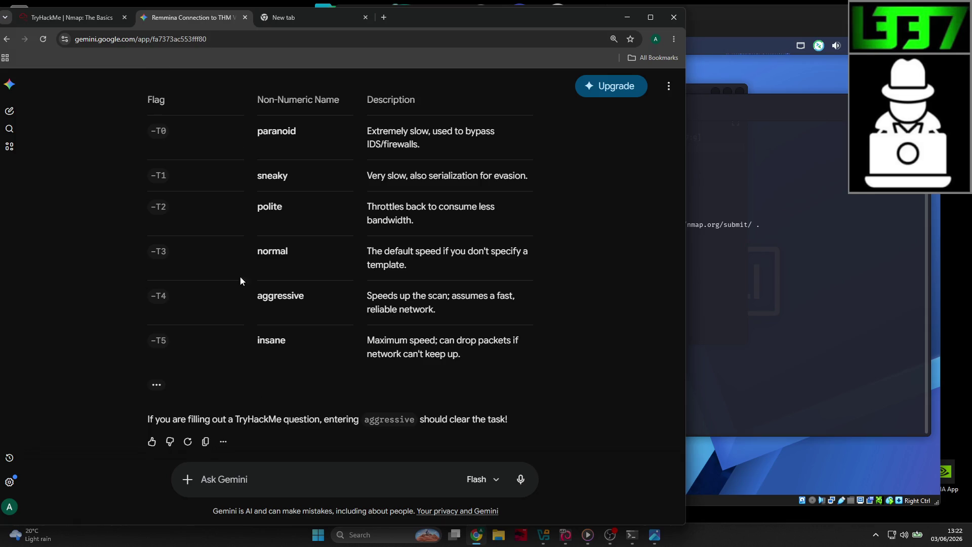
{"action": "scroll", "coordinate": [201, 157], "scroll_direction": "up", "scroll_amount": 1}
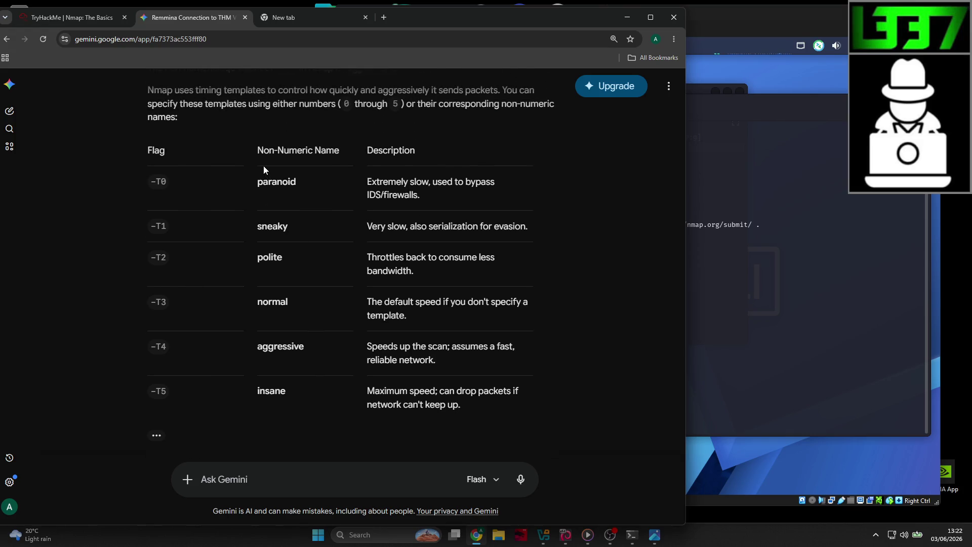
{"action": "scroll", "coordinate": [263, 166], "scroll_direction": "down", "scroll_amount": 1}
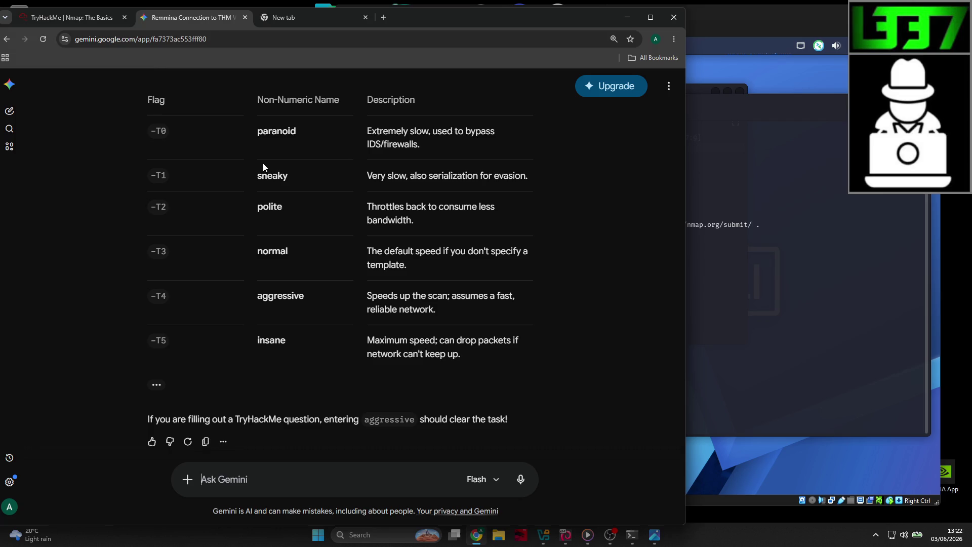
{"action": "scroll", "coordinate": [263, 163], "scroll_direction": "up", "scroll_amount": 2}
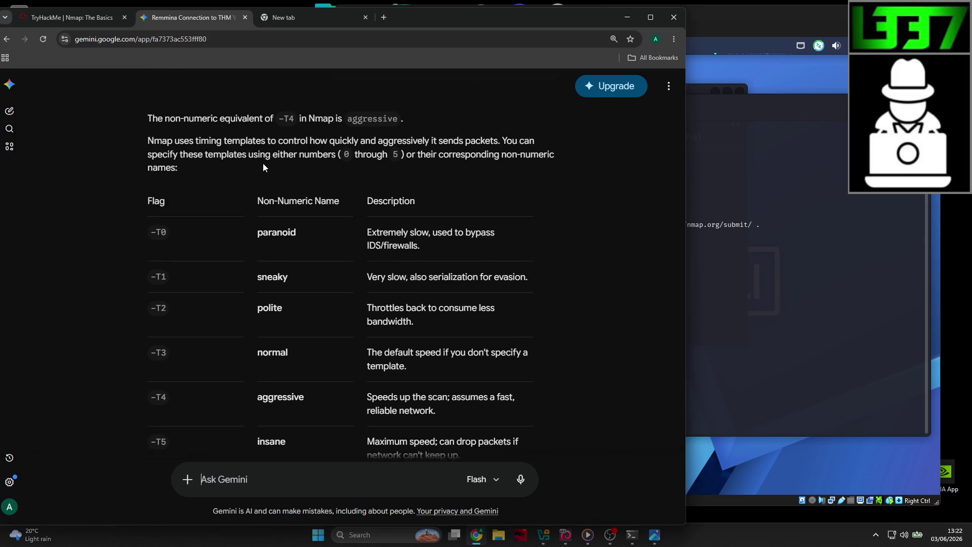
{"action": "scroll", "coordinate": [263, 163], "scroll_direction": "up", "scroll_amount": 2}
On TryHackMe, compare the timing template table with the -T4 answer box.
{"action": "left_click", "coordinate": [72, 18]}
{"action": "scroll", "coordinate": [173, 133], "scroll_direction": "down", "scroll_amount": 3}
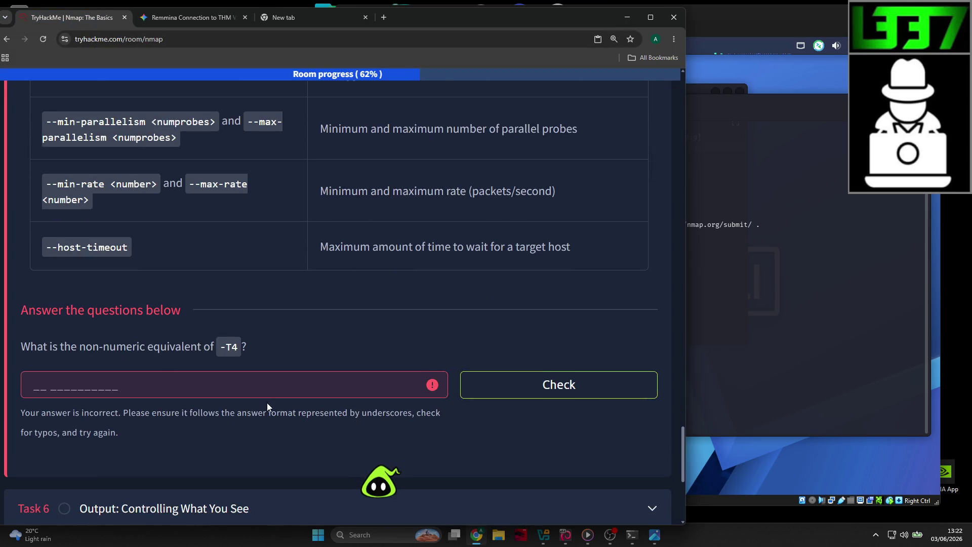
{"action": "scroll", "coordinate": [257, 403], "scroll_direction": "down", "scroll_amount": 2}
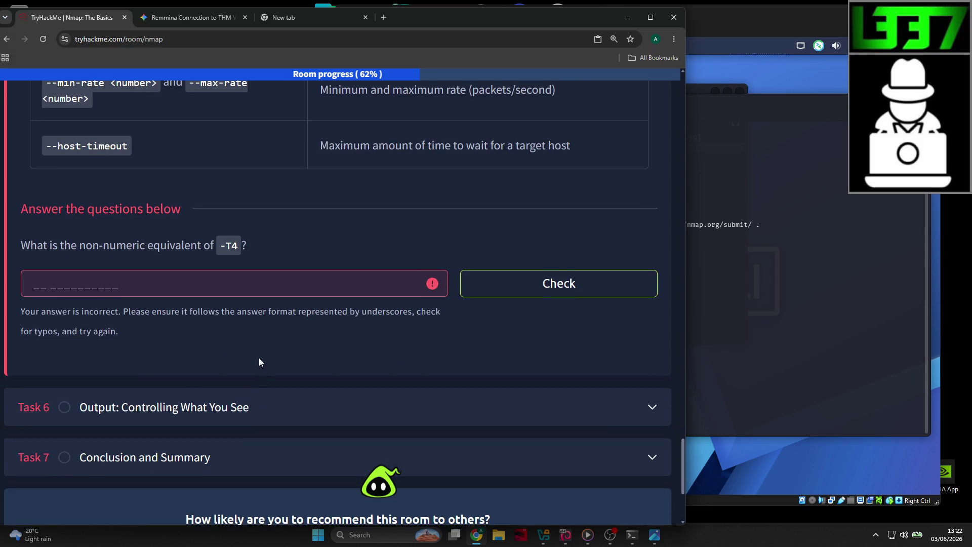
{"action": "scroll", "coordinate": [259, 357], "scroll_direction": "up", "scroll_amount": 2}
{"action": "scroll", "coordinate": [258, 358], "scroll_direction": "up", "scroll_amount": 4}
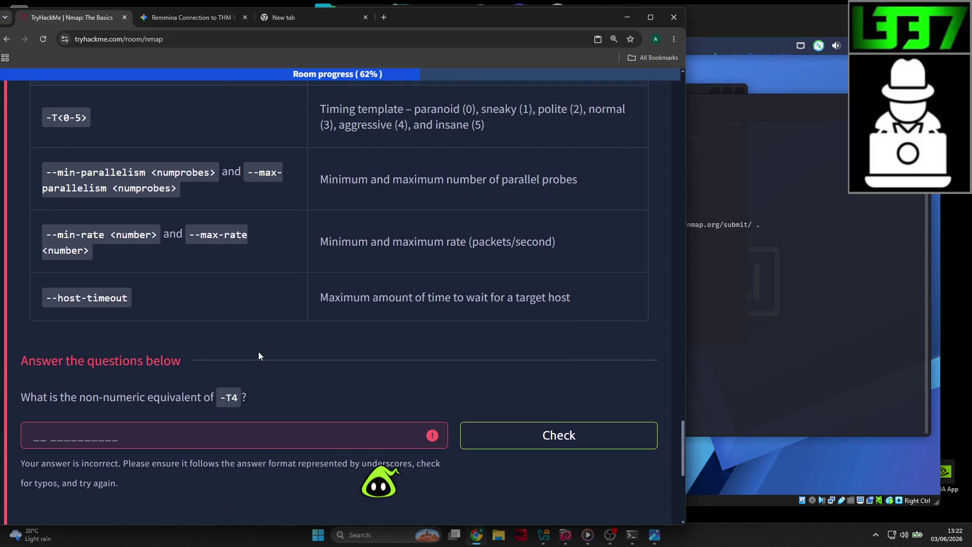
{"action": "left_click", "coordinate": [859, 281]}
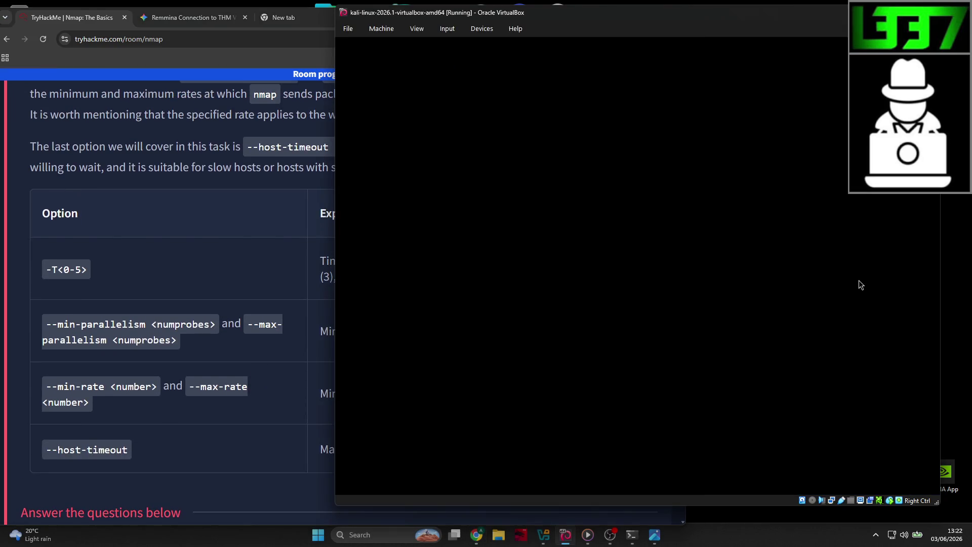
Enter the Kali account password to unlock the virtual machine.
{"action": "type", "text": "********"}
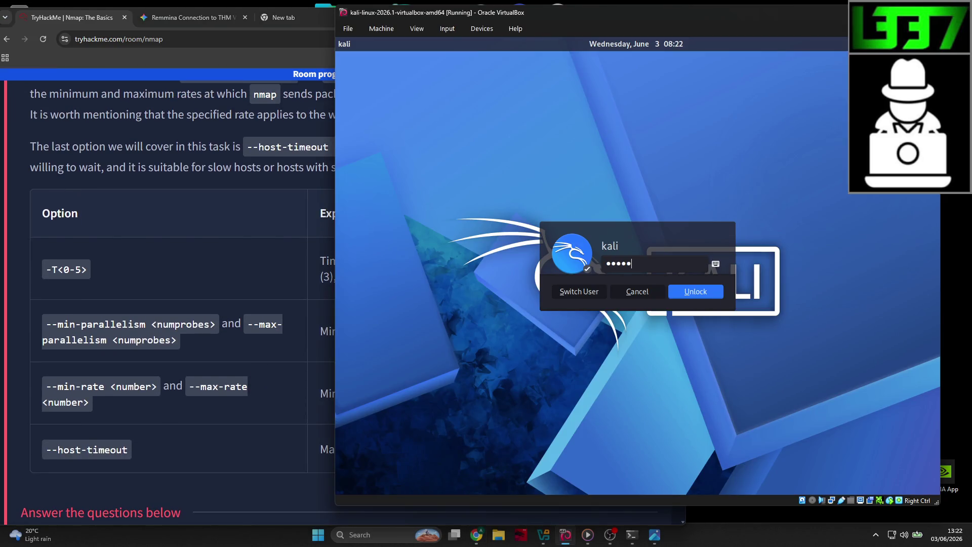
{"action": "key", "text": "Return"}
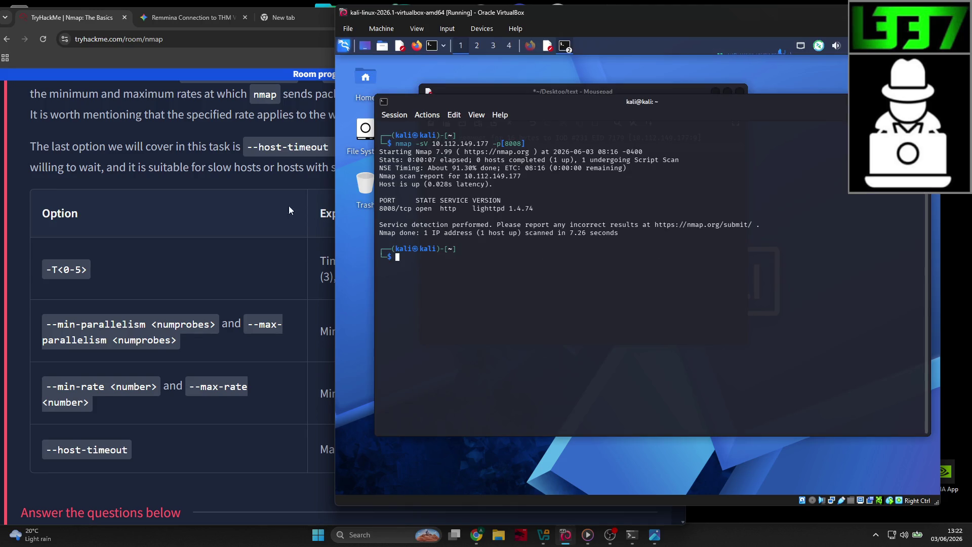
Clear the incorrect answer from the TryHackMe -T4 answer field.
{"action": "left_click", "coordinate": [214, 160]}
{"action": "scroll", "coordinate": [192, 127], "scroll_direction": "up", "scroll_amount": 3}
{"action": "left_click", "coordinate": [182, 20]}
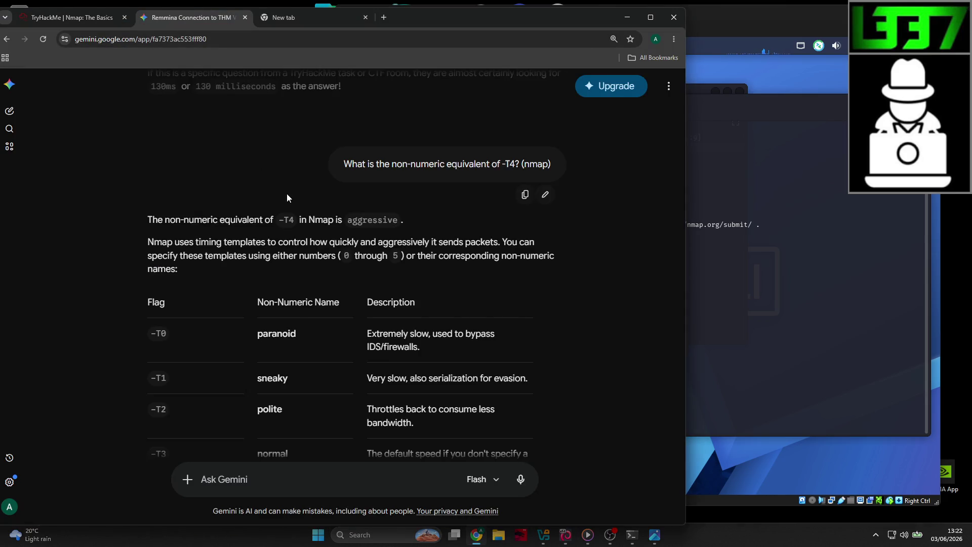
{"action": "scroll", "coordinate": [269, 175], "scroll_direction": "down", "scroll_amount": 2}
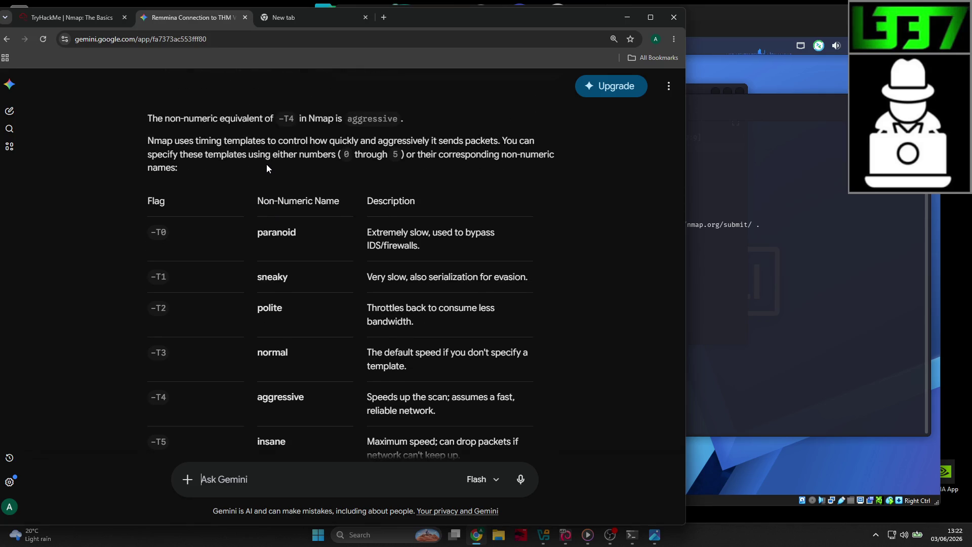
{"action": "scroll", "coordinate": [265, 161], "scroll_direction": "down", "scroll_amount": 2}
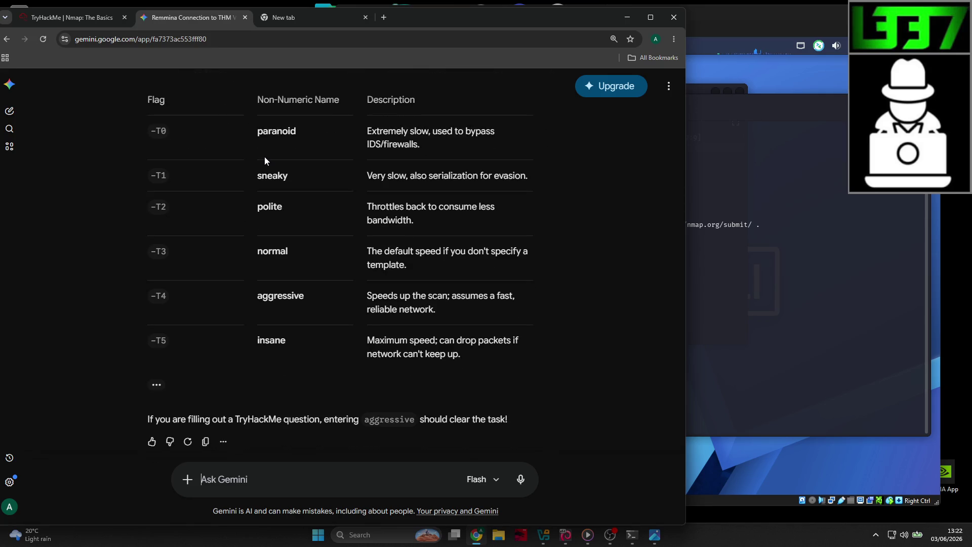
{"action": "left_click", "coordinate": [76, 18]}
{"action": "scroll", "coordinate": [97, 86], "scroll_direction": "down", "scroll_amount": 7}
{"action": "left_click", "coordinate": [186, 284]}
{"action": "key", "text": "ctrl+a"}
{"action": "key", "text": "BackSpace"}
Tell Gemini it's a THM question with answer format "__ __________" and send it.
{"action": "left_click", "coordinate": [192, 17]}
{"action": "type", "text": "it is a THM questio"}
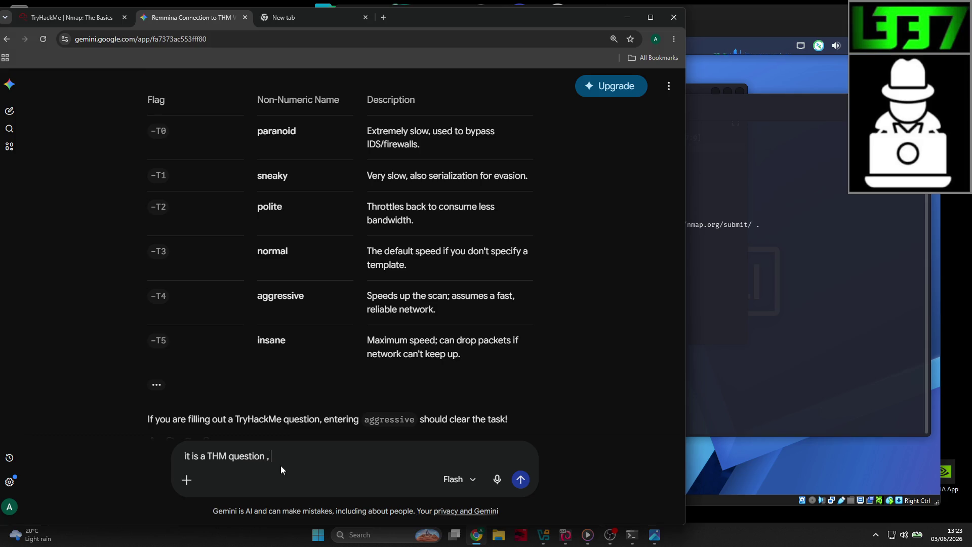
{"action": "type", "text": "n , the answer format is"}
{"action": "type", "text": "What is the non-numeric equivalent of -T4?"}
{"action": "key", "text": "ctrl+z"}
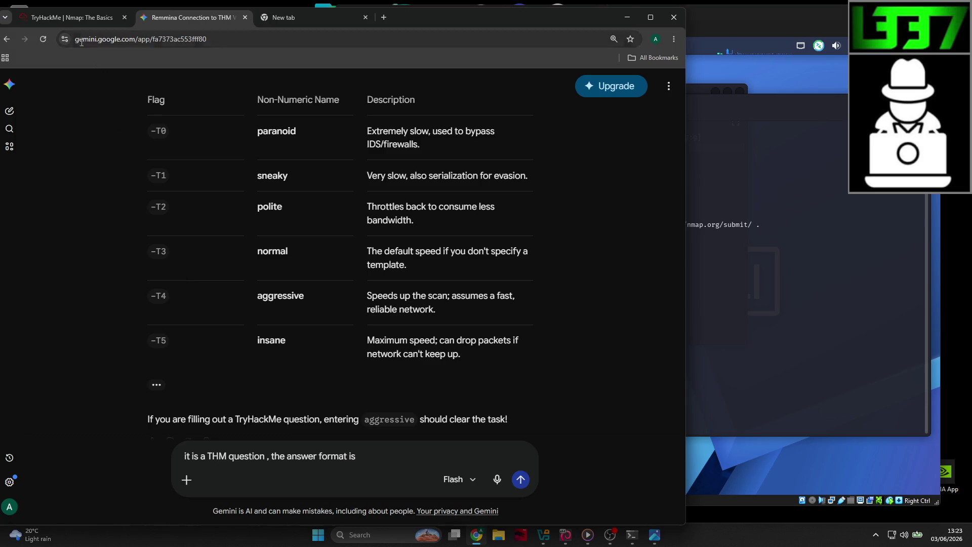
{"action": "left_click", "coordinate": [71, 22]}
{"action": "left_click", "coordinate": [178, 25]}
{"action": "type", "text": "__"}
{"action": "key", "text": "BackSpace"}
{"action": "key", "text": "BackSpace"}
{"action": "type", "text": "\"__ "}
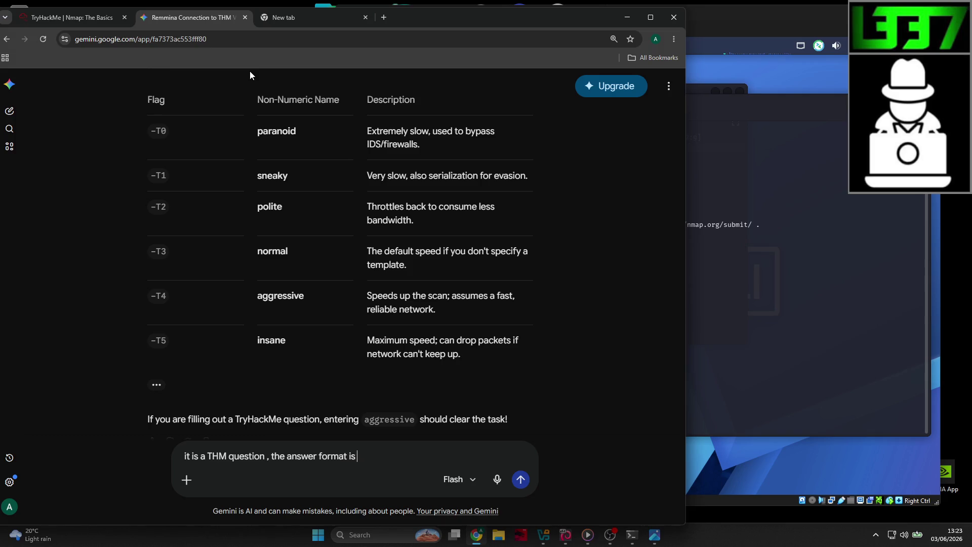
{"action": "type", "text": "___"}
{"action": "type", "text": "____"}
{"action": "type", "text": "___\""}
{"action": "key", "text": "Return"}
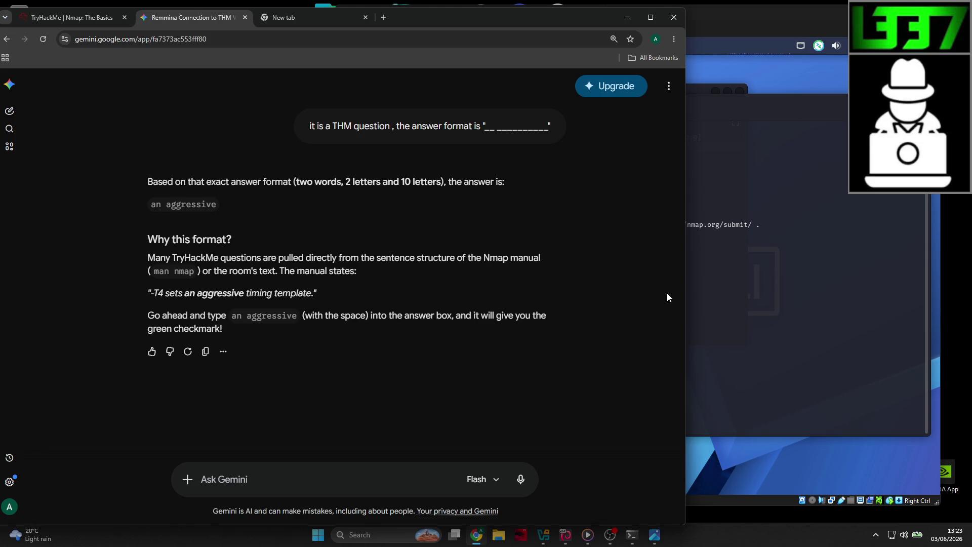
{"action": "left_click", "coordinate": [729, 282]}
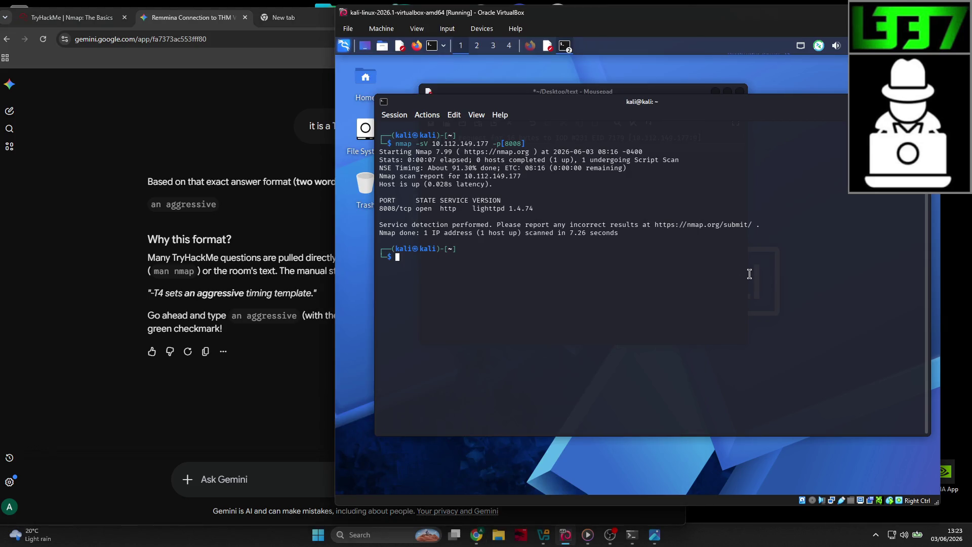
Open the nmap manual page in the Kali terminal.
{"action": "type", "text": "mannm"}
{"action": "key", "text": "BackSpace"}
{"action": "key", "text": "BackSpace"}
{"action": "type", "text": "nmap"}
{"action": "key", "text": "Return"}
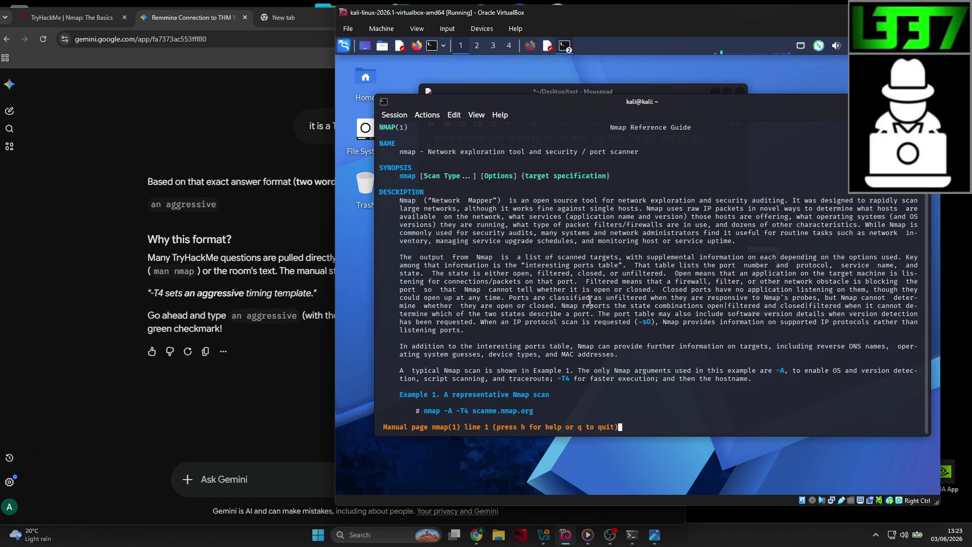
Scroll the manual to the -T timing templates section describing -T4 as aggressive.
{"action": "scroll", "coordinate": [588, 253], "scroll_direction": "down", "scroll_amount": 5}
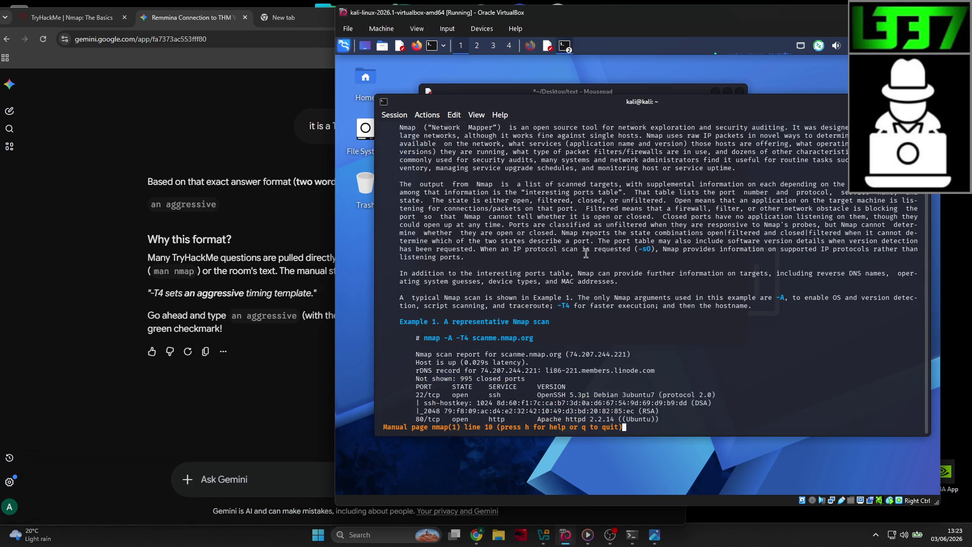
{"action": "scroll", "coordinate": [583, 252], "scroll_direction": "down", "scroll_amount": 1}
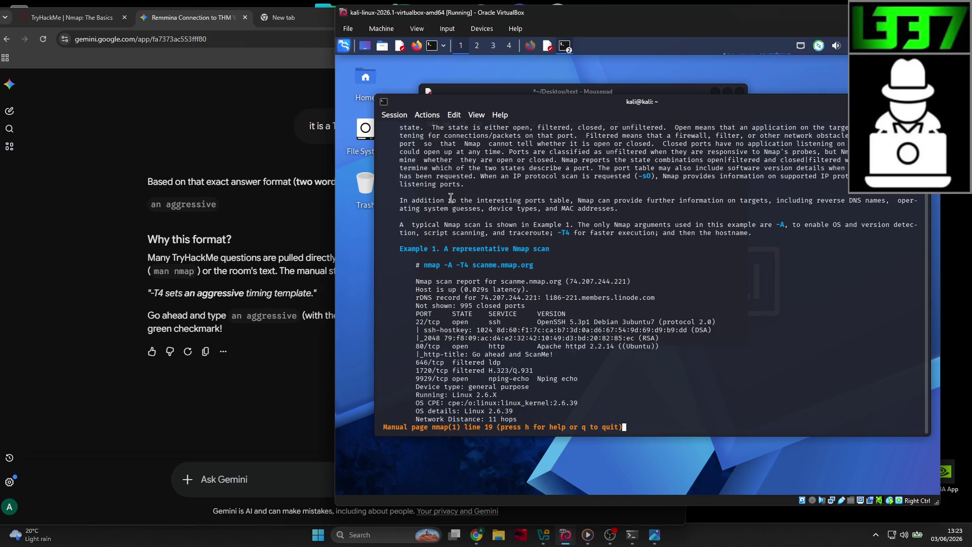
{"action": "scroll", "coordinate": [577, 281], "scroll_direction": "down", "scroll_amount": 8}
{"action": "scroll", "coordinate": [577, 281], "scroll_direction": "down", "scroll_amount": 11}
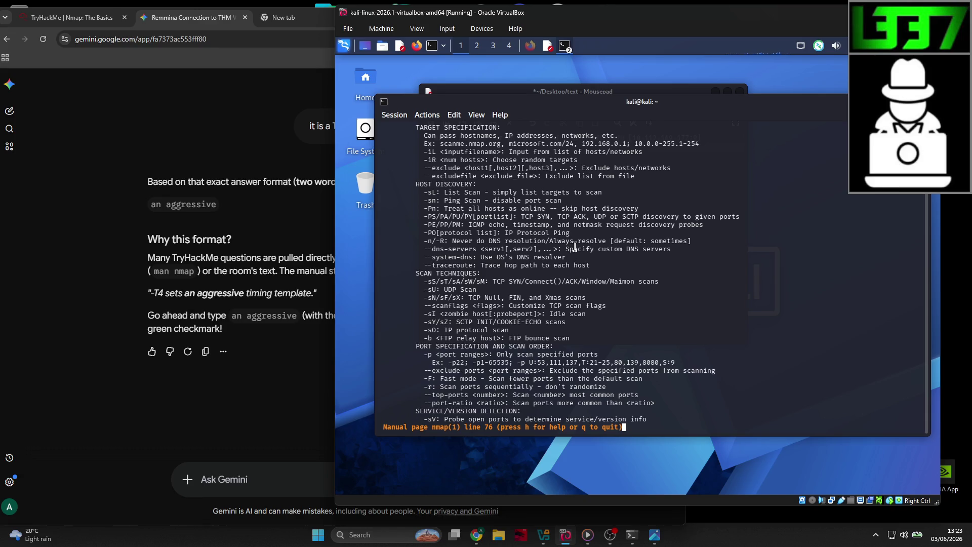
{"action": "scroll", "coordinate": [576, 246], "scroll_direction": "down", "scroll_amount": 20}
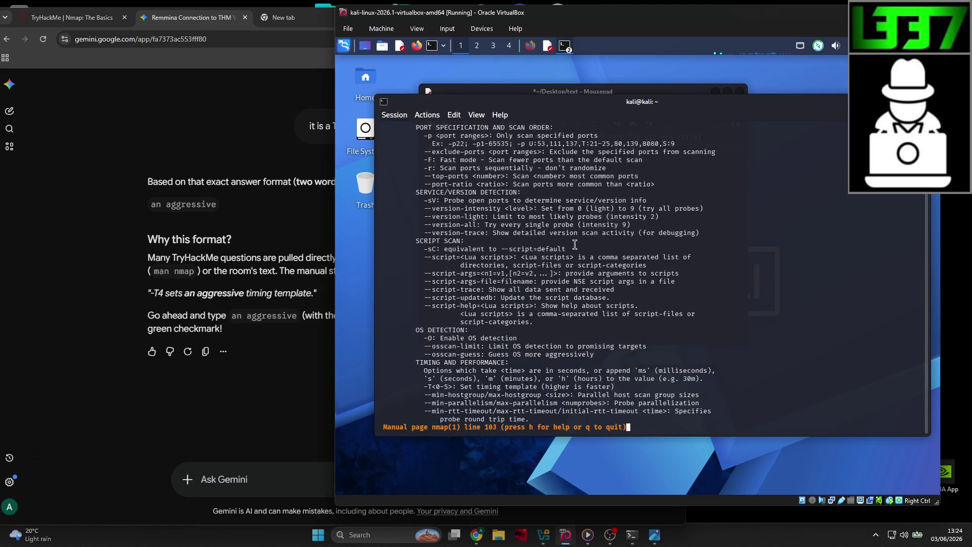
{"action": "scroll", "coordinate": [574, 244], "scroll_direction": "down", "scroll_amount": 20}
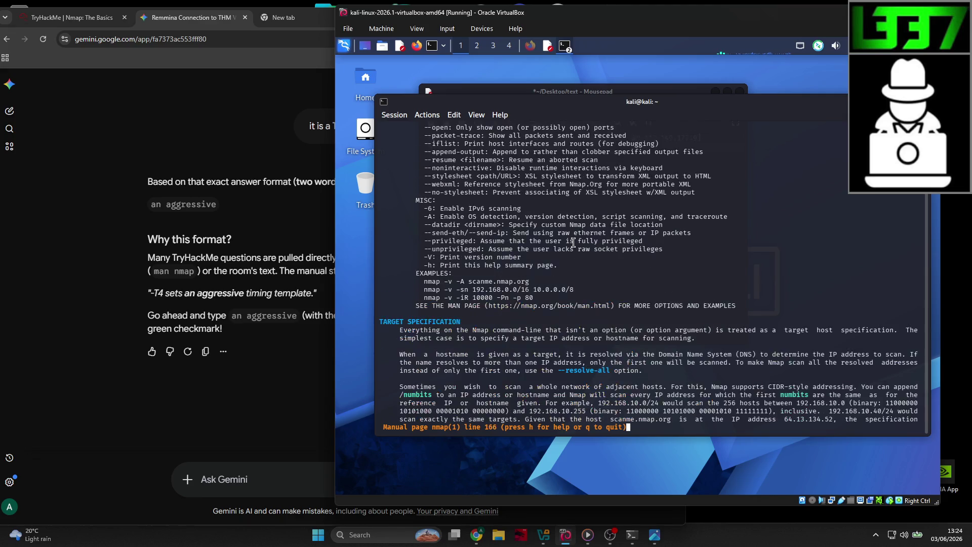
{"action": "scroll", "coordinate": [572, 242], "scroll_direction": "down", "scroll_amount": 20}
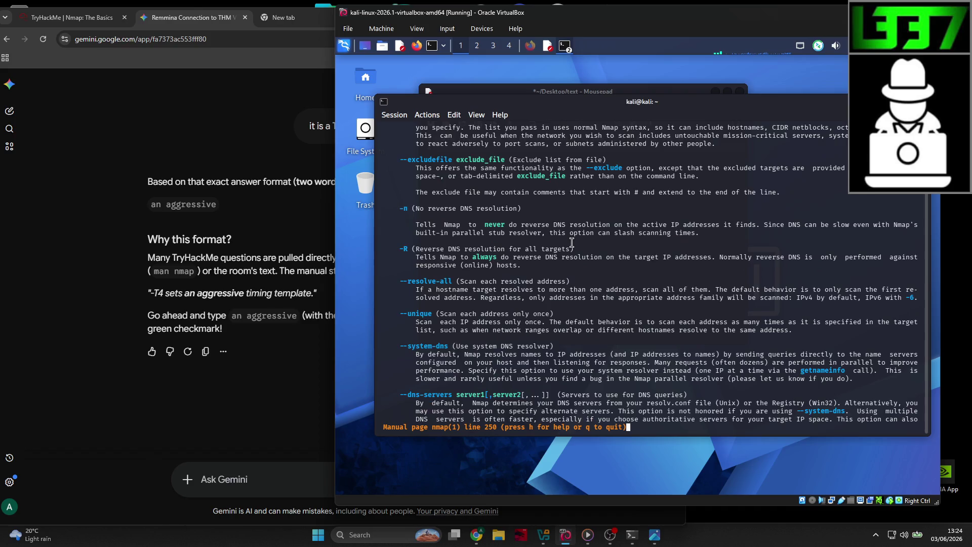
{"action": "scroll", "coordinate": [571, 242], "scroll_direction": "down", "scroll_amount": 20}
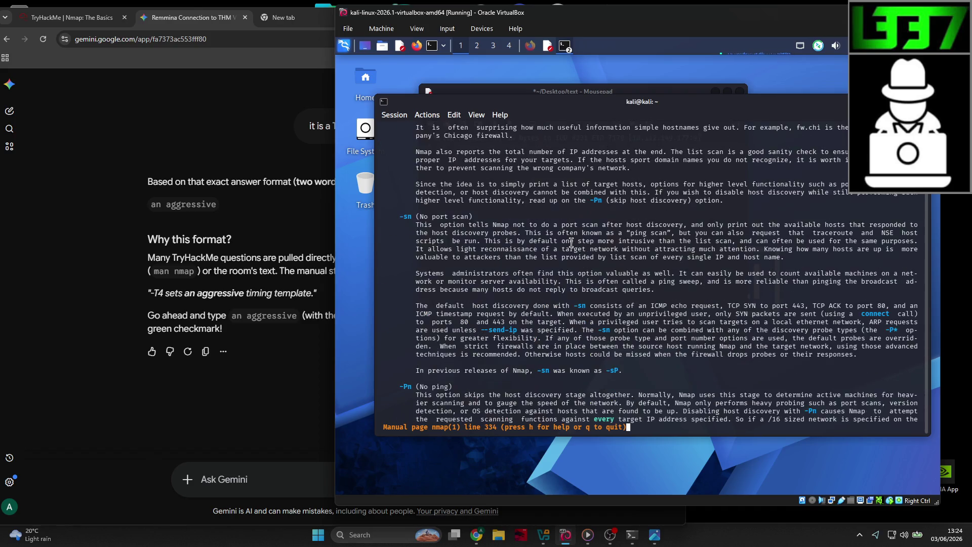
{"action": "scroll", "coordinate": [571, 243], "scroll_direction": "down", "scroll_amount": 5}
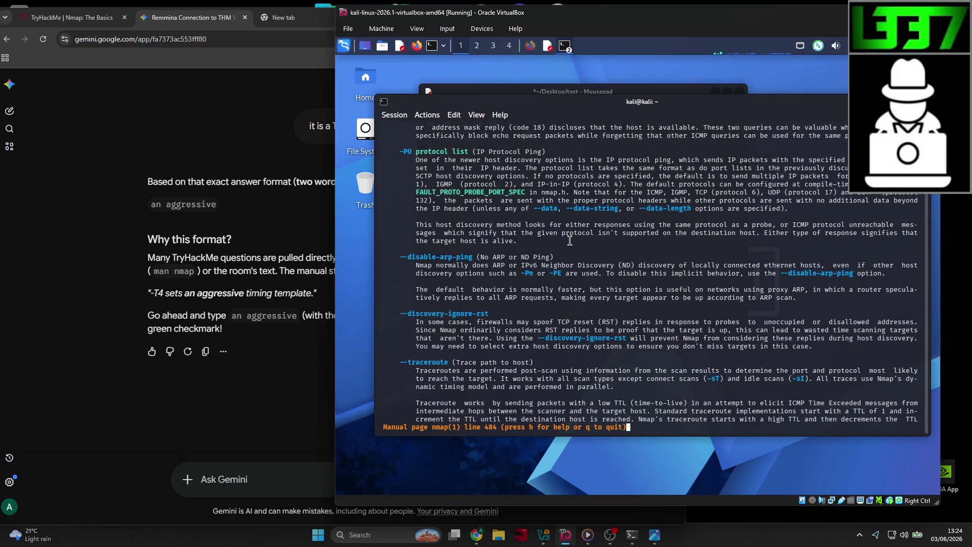
{"action": "scroll", "coordinate": [570, 240], "scroll_direction": "down", "scroll_amount": 10}
{"action": "scroll", "coordinate": [569, 241], "scroll_direction": "down", "scroll_amount": 20}
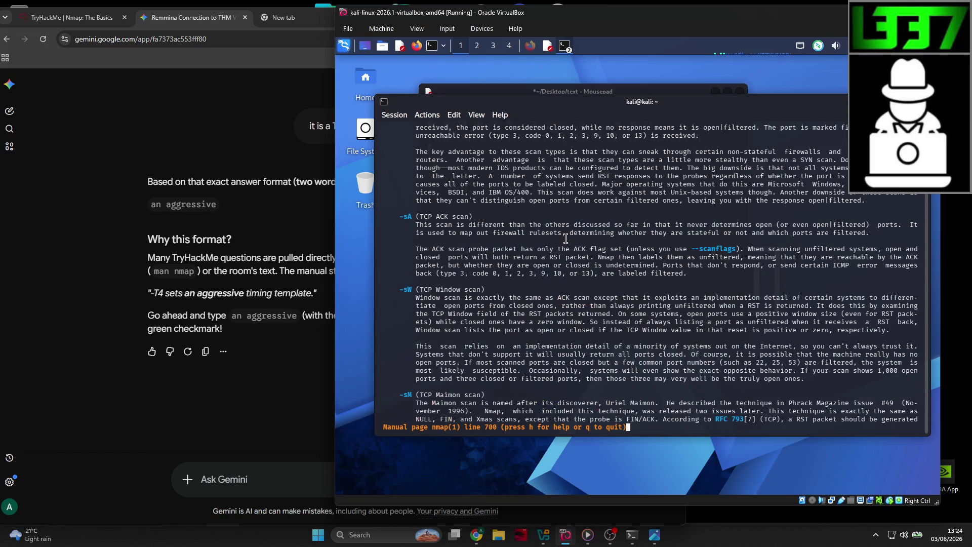
{"action": "scroll", "coordinate": [565, 238], "scroll_direction": "down", "scroll_amount": 18}
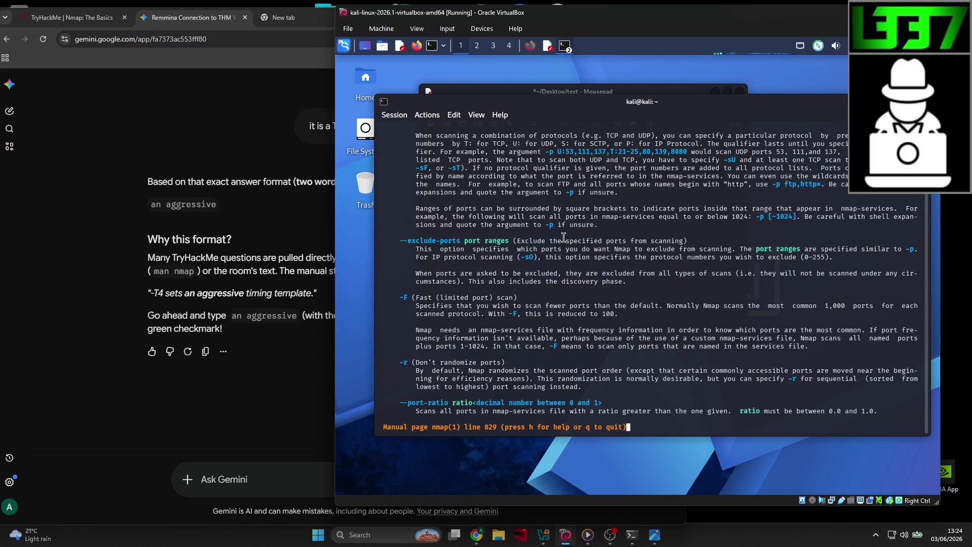
{"action": "scroll", "coordinate": [564, 237], "scroll_direction": "down", "scroll_amount": 11}
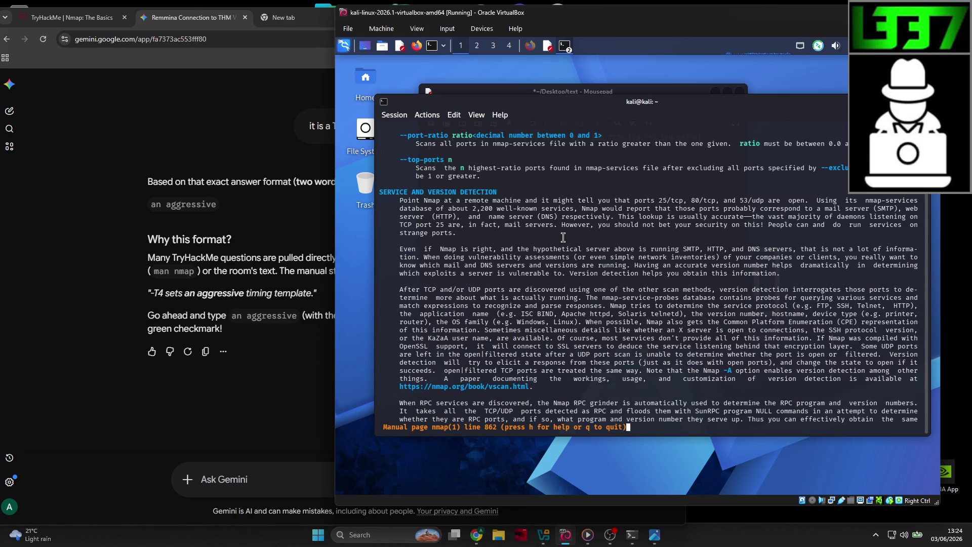
{"action": "scroll", "coordinate": [564, 237], "scroll_direction": "down", "scroll_amount": 7}
{"action": "scroll", "coordinate": [564, 238], "scroll_direction": "down", "scroll_amount": 20}
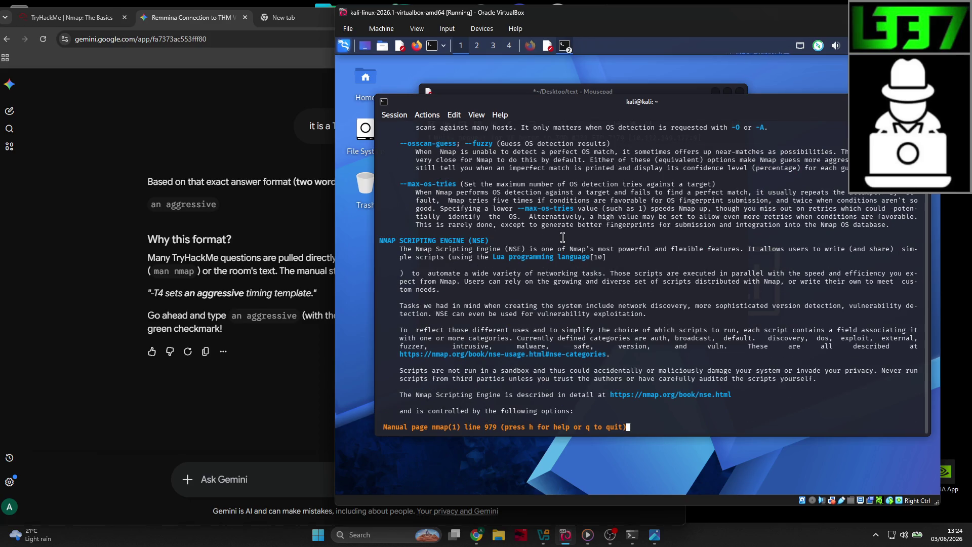
{"action": "scroll", "coordinate": [562, 237], "scroll_direction": "down", "scroll_amount": 20}
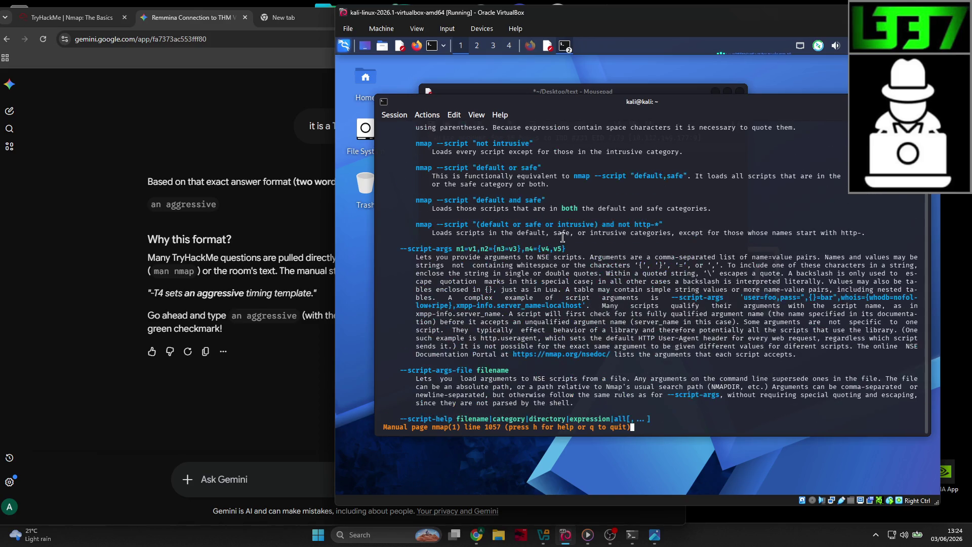
{"action": "scroll", "coordinate": [562, 237], "scroll_direction": "down", "scroll_amount": 15}
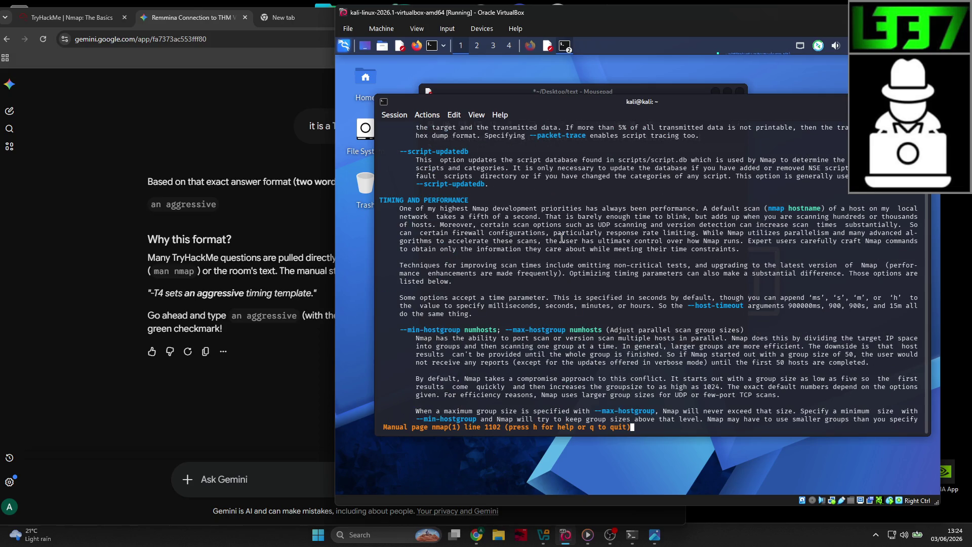
{"action": "scroll", "coordinate": [562, 237], "scroll_direction": "down", "scroll_amount": 18}
{"action": "scroll", "coordinate": [562, 238], "scroll_direction": "down", "scroll_amount": 20}
{"action": "scroll", "coordinate": [562, 238], "scroll_direction": "down", "scroll_amount": 20}
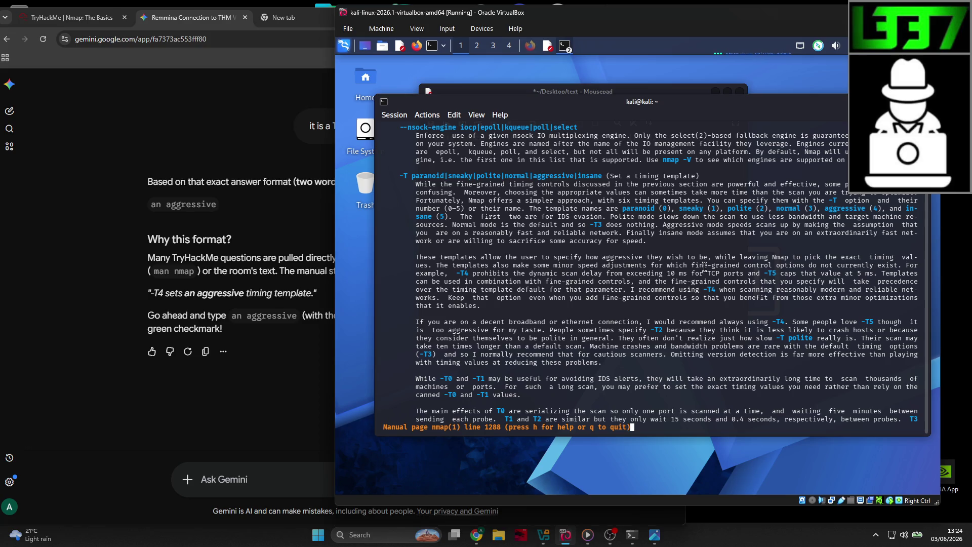
{"action": "scroll", "coordinate": [607, 255], "scroll_direction": "down", "scroll_amount": 3}
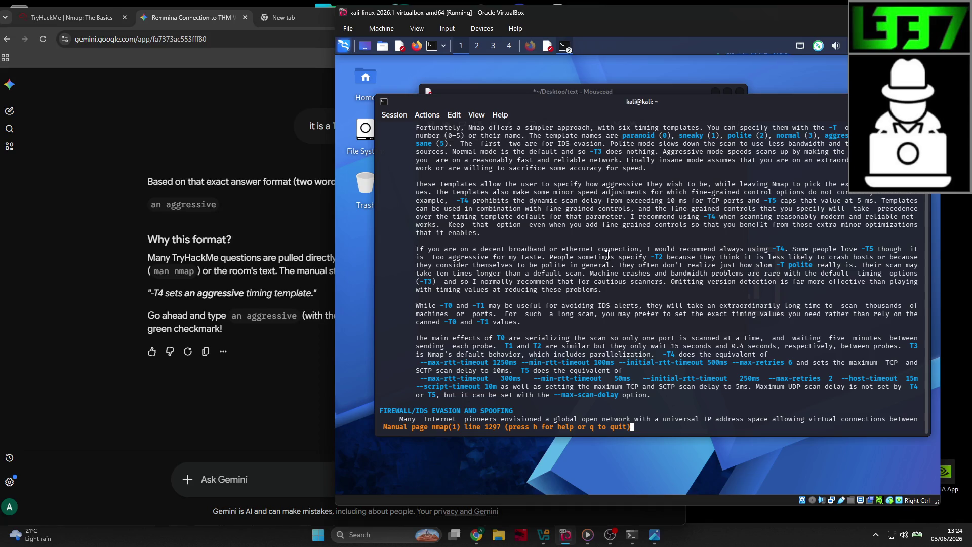
{"action": "scroll", "coordinate": [607, 255], "scroll_direction": "down", "scroll_amount": 3}
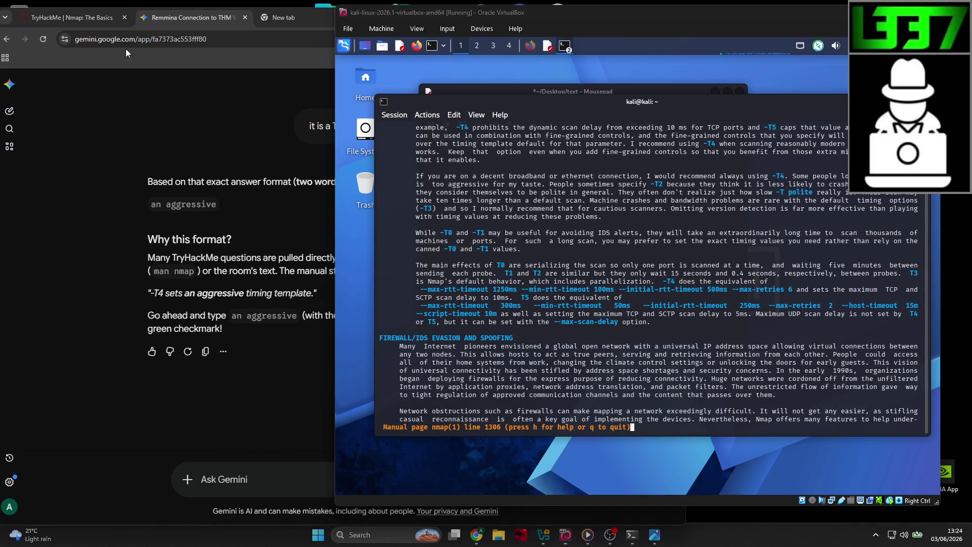
{"action": "left_click", "coordinate": [73, 16]}
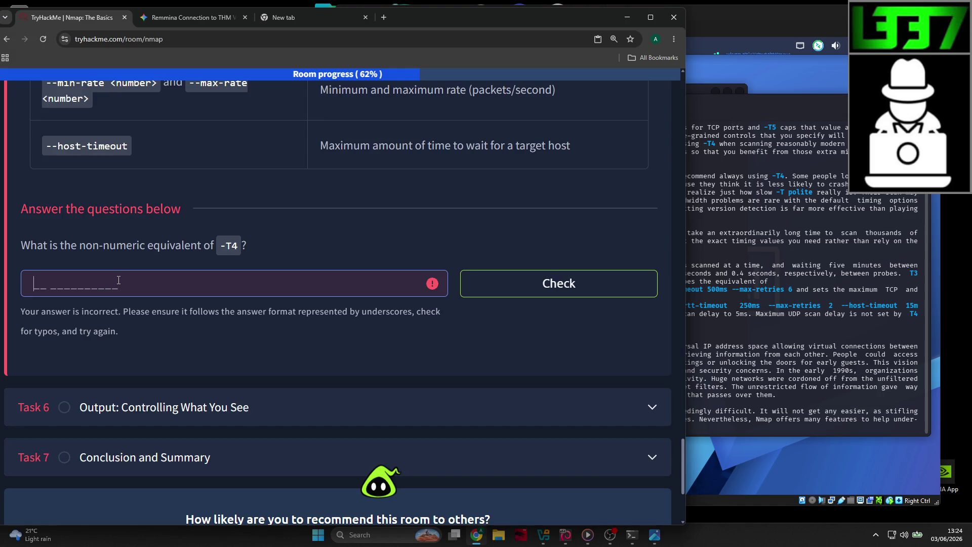
Submit 'an aggressive' as the -T4 answer and compare it with Gemini's suggestion.
{"action": "type", "text": "an aggressive"}
{"action": "key", "text": "Return"}
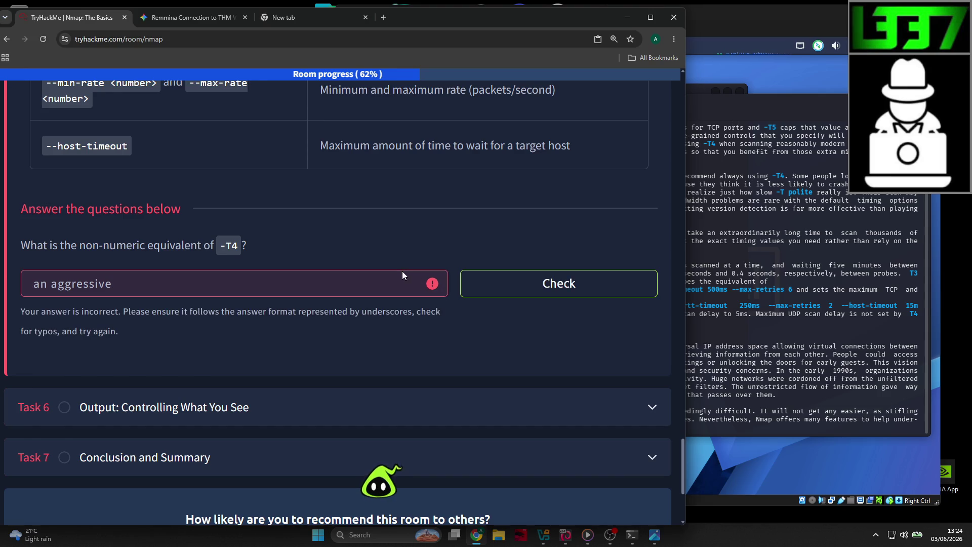
{"action": "left_click", "coordinate": [195, 17]}
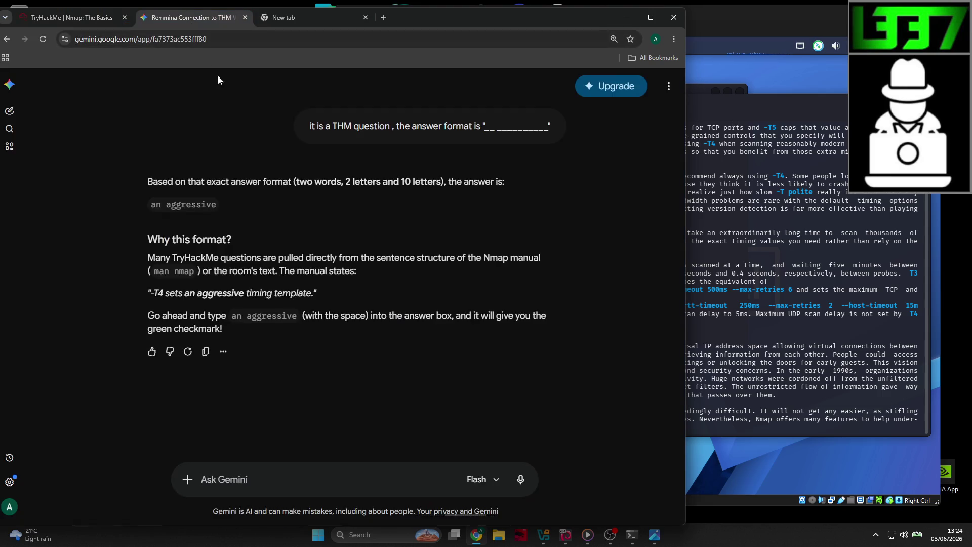
Clear the rejected 'an aggressive' answer and snip the -T4 question area.
{"action": "left_click", "coordinate": [84, 17]}
{"action": "left_click_drag", "start_coordinate": [121, 284], "coordinate": [12, 260]}
{"action": "key", "text": "BackSpace"}
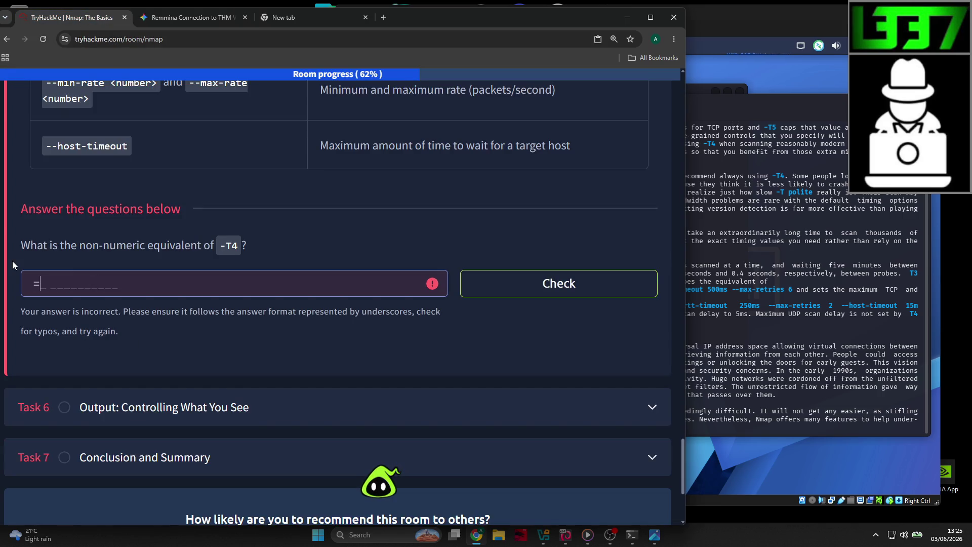
{"action": "left_click", "coordinate": [240, 229]}
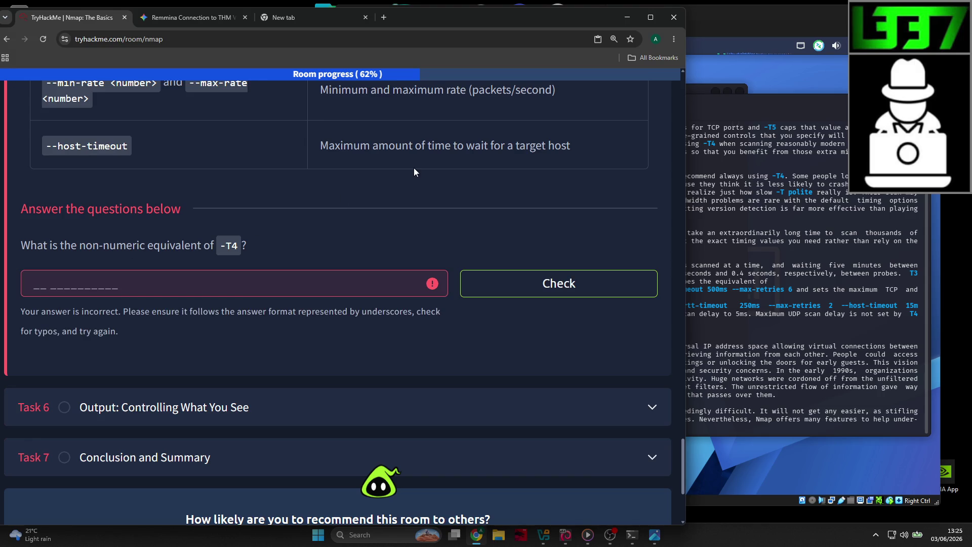
{"action": "key", "text": "super+shift+s"}
{"action": "left_click_drag", "start_coordinate": [1, 189], "coordinate": [664, 369]}
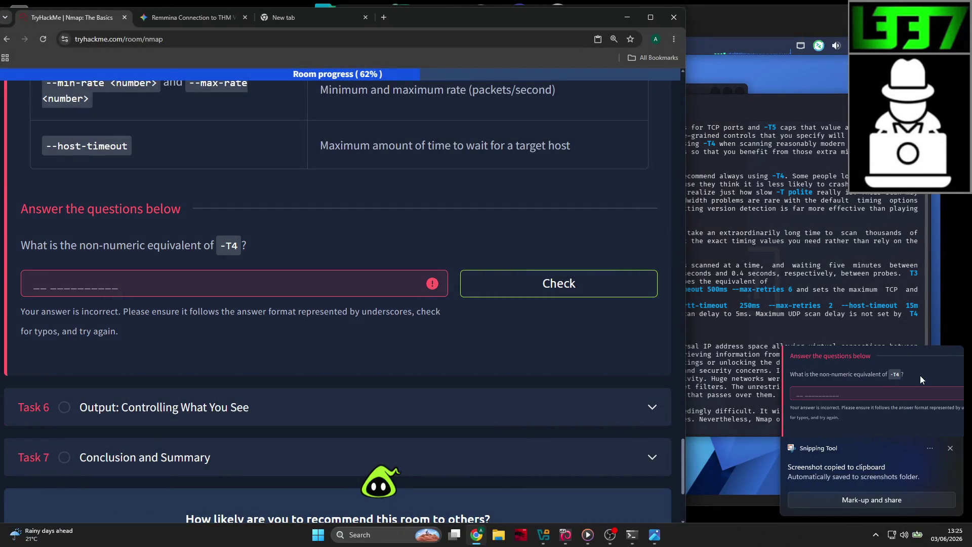
Save the snip to the Desktop as 'nmap' and close Snipping Tool.
{"action": "left_click", "coordinate": [923, 347]}
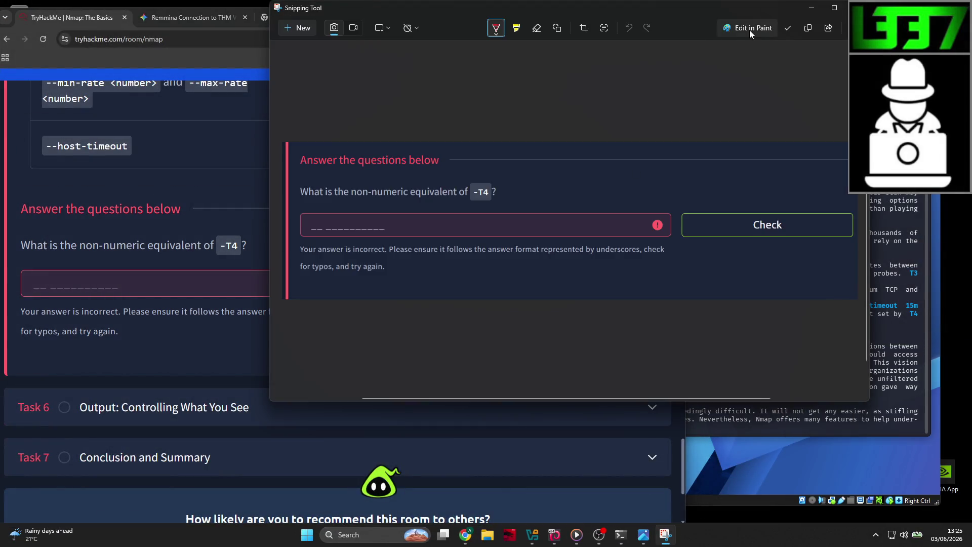
{"action": "key", "text": "ctrl+s"}
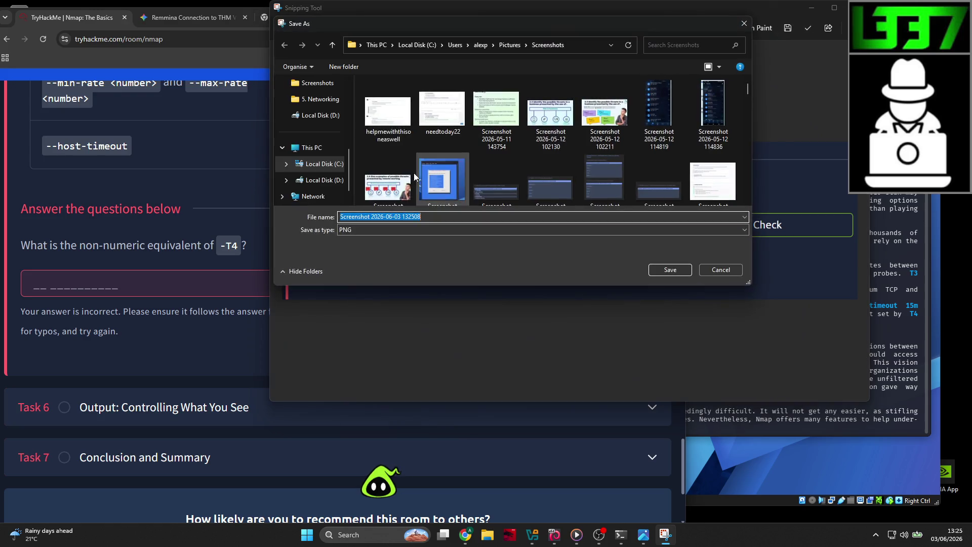
{"action": "scroll", "coordinate": [332, 141], "scroll_direction": "up", "scroll_amount": 5}
{"action": "left_click", "coordinate": [312, 151]}
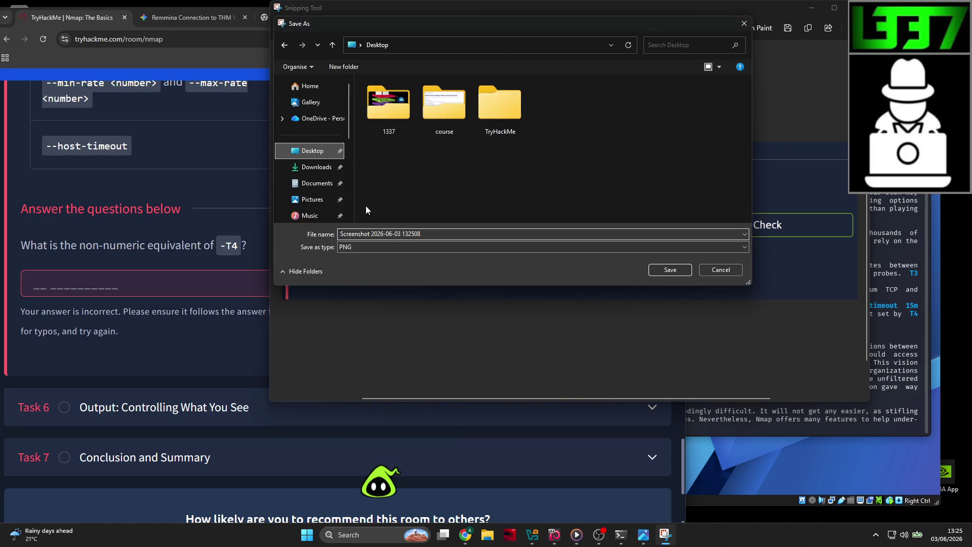
{"action": "type", "text": "nmap"}
{"action": "key", "text": "Return"}
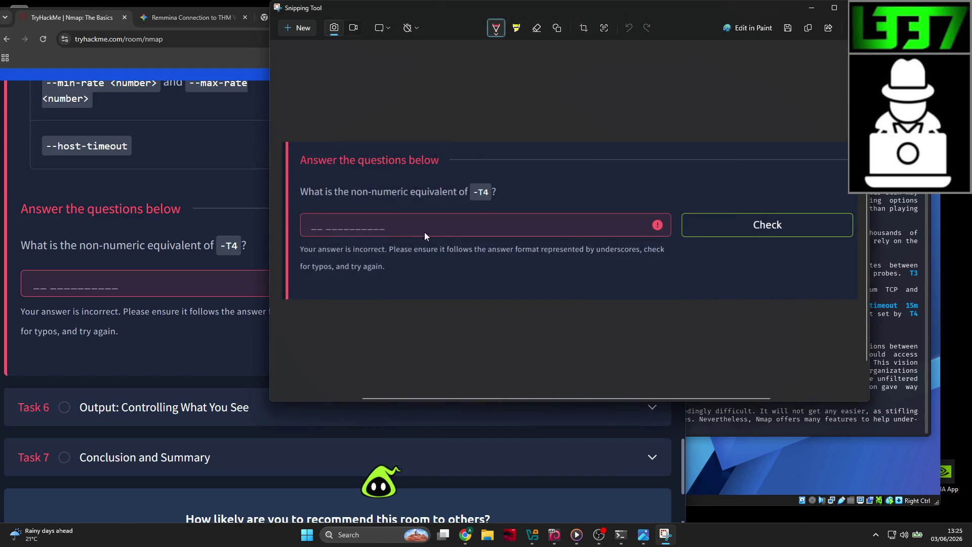
{"action": "left_click", "coordinate": [841, 8]}
{"action": "left_click_drag", "start_coordinate": [518, 23], "coordinate": [637, 21]}
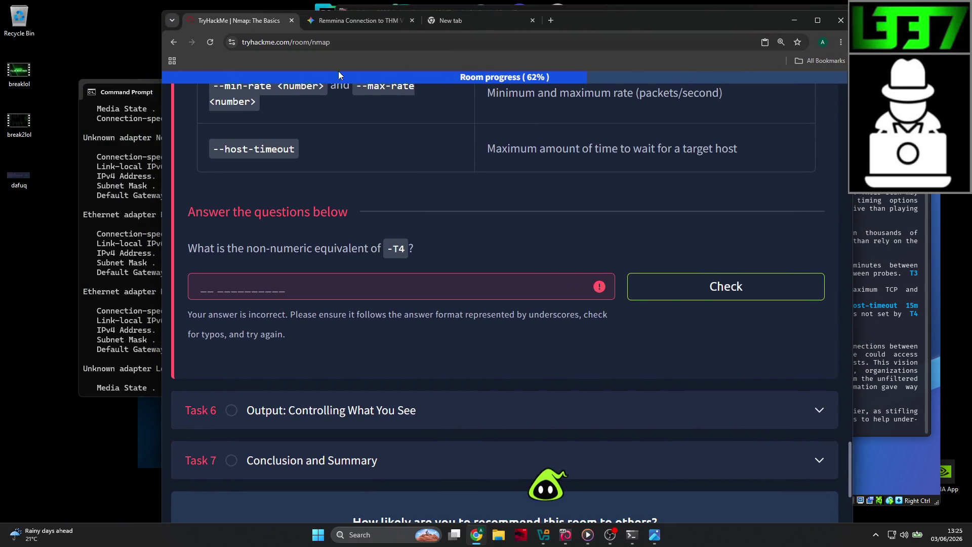
Send the 'nmap' screenshot from the desktop to the Gemini chat.
{"action": "mouse_move", "coordinate": [22, 182]}
{"action": "left_mouse_down"}
{"action": "mouse_move", "coordinate": [428, 38]}
{"action": "mouse_move", "coordinate": [416, 28]}
{"action": "mouse_move", "coordinate": [360, 30]}
{"action": "mouse_move", "coordinate": [353, 42]}
{"action": "mouse_move", "coordinate": [471, 468]}
{"action": "left_mouse_up"}
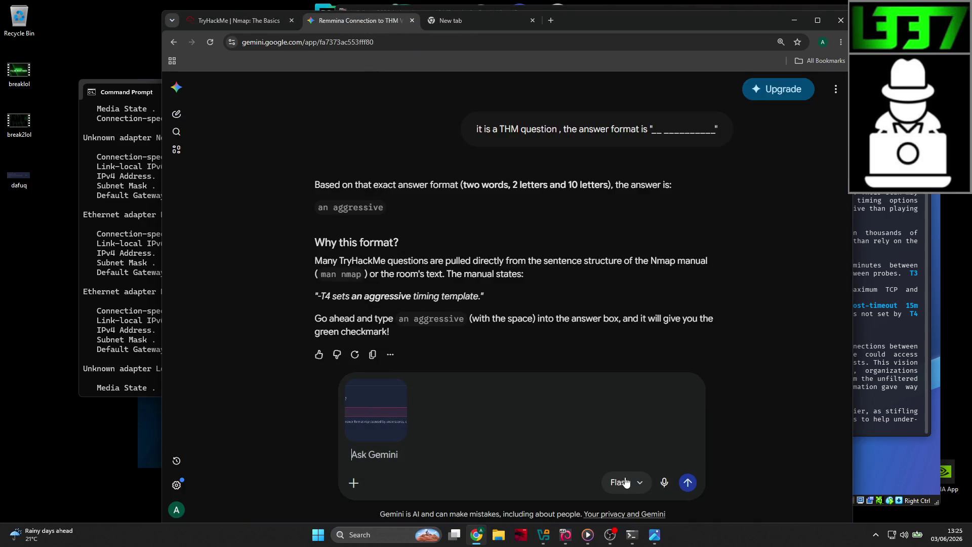
{"action": "left_click", "coordinate": [688, 483]}
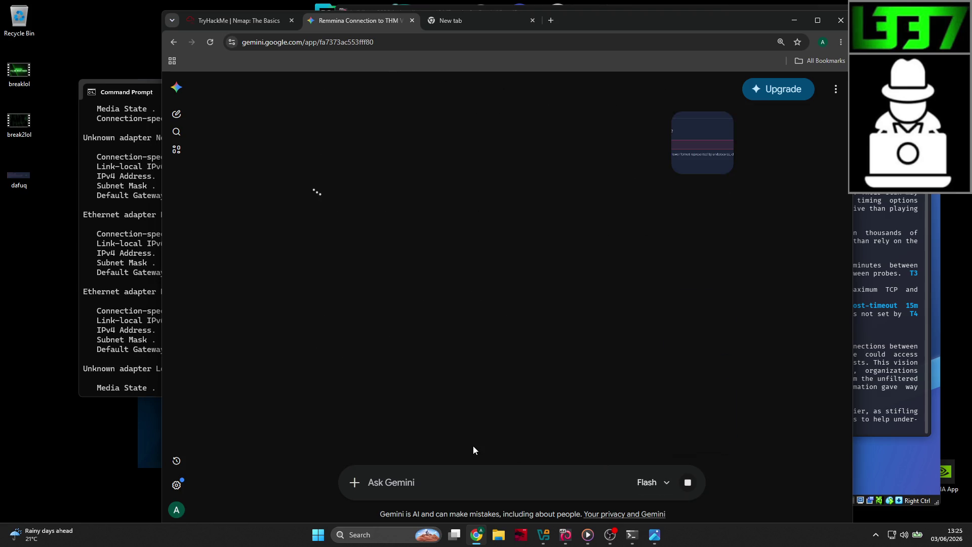
{"action": "left_click_drag", "start_coordinate": [591, 22], "coordinate": [480, 24]}
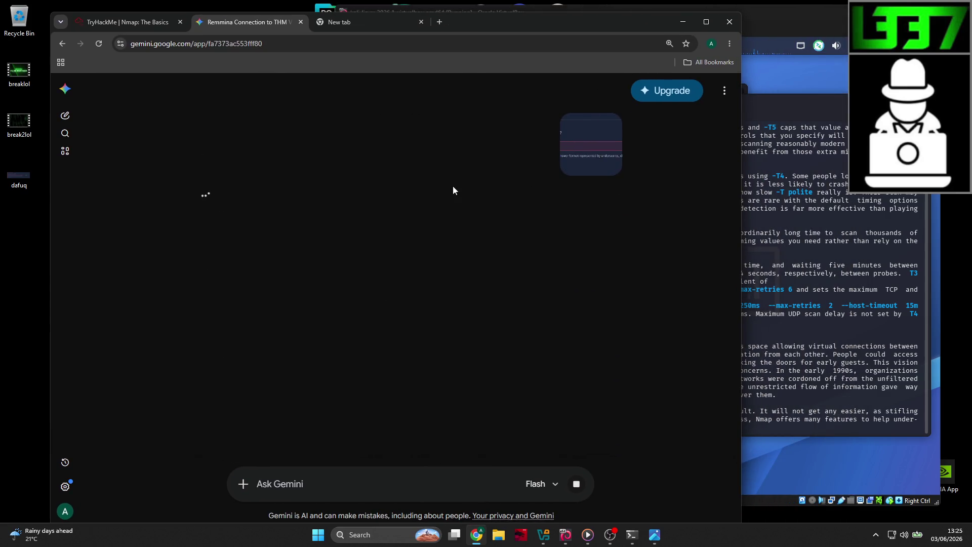
Read Gemini's reply and enter 'as aggressive' in TryHackMe's -T4 answer field.
{"action": "left_click", "coordinate": [157, 21]}
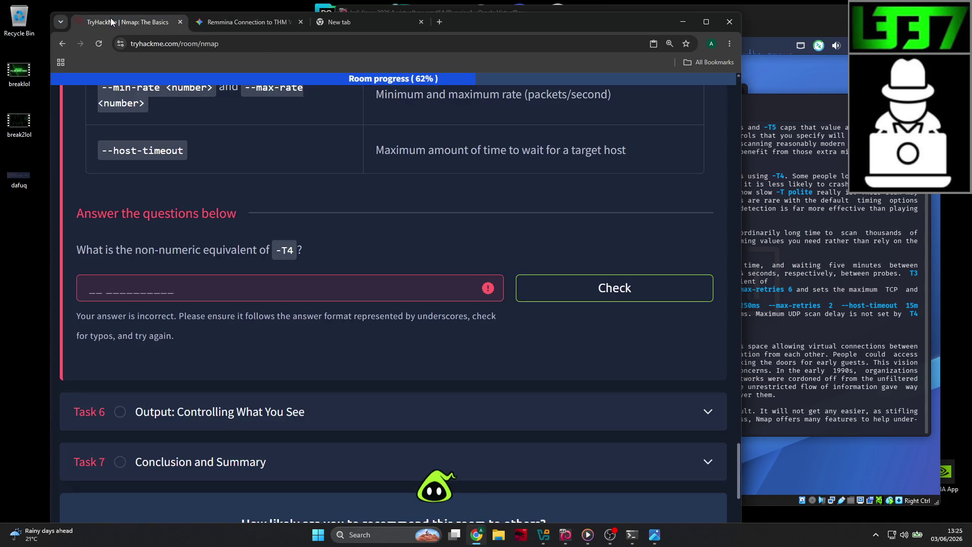
{"action": "left_click", "coordinate": [237, 22]}
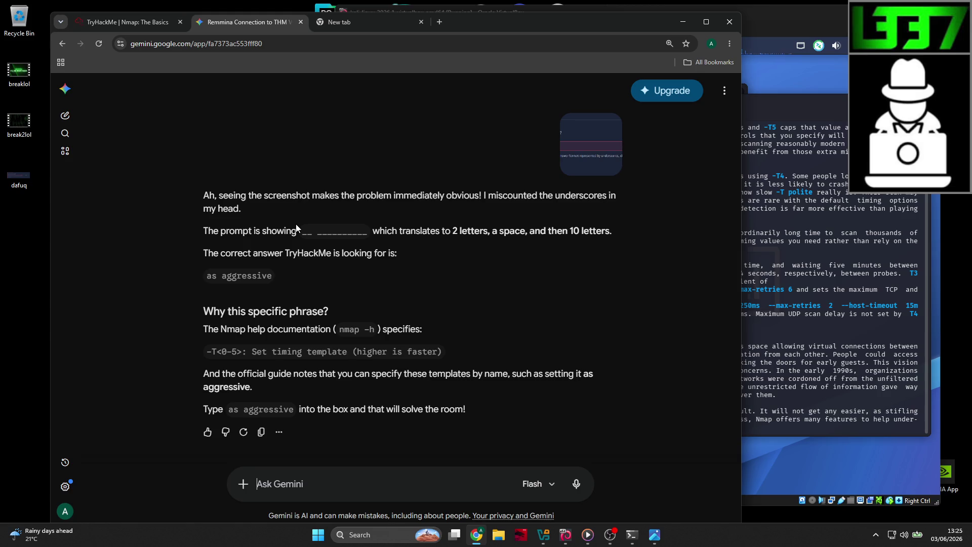
{"action": "scroll", "coordinate": [295, 224], "scroll_direction": "down", "scroll_amount": 1}
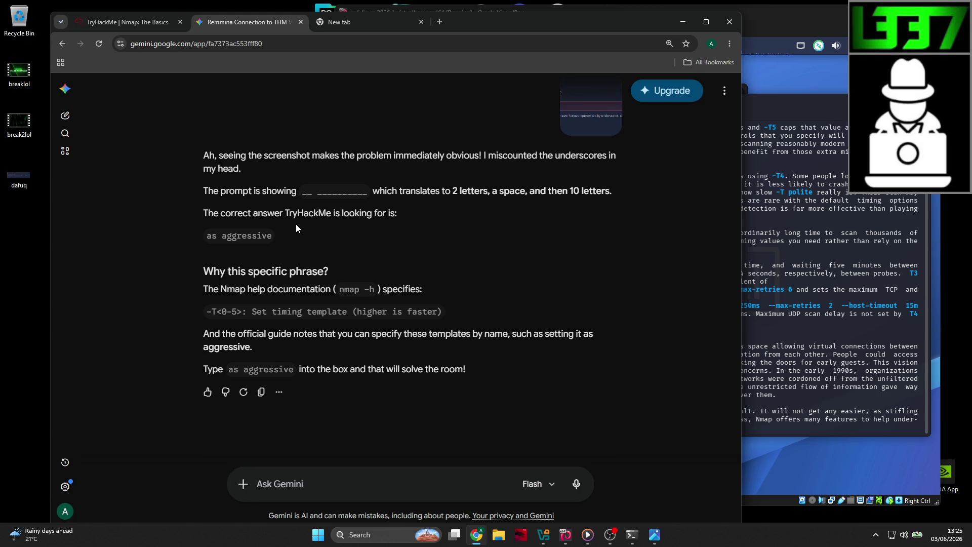
{"action": "left_click", "coordinate": [127, 21]}
{"action": "type", "text": "as aggressive"}
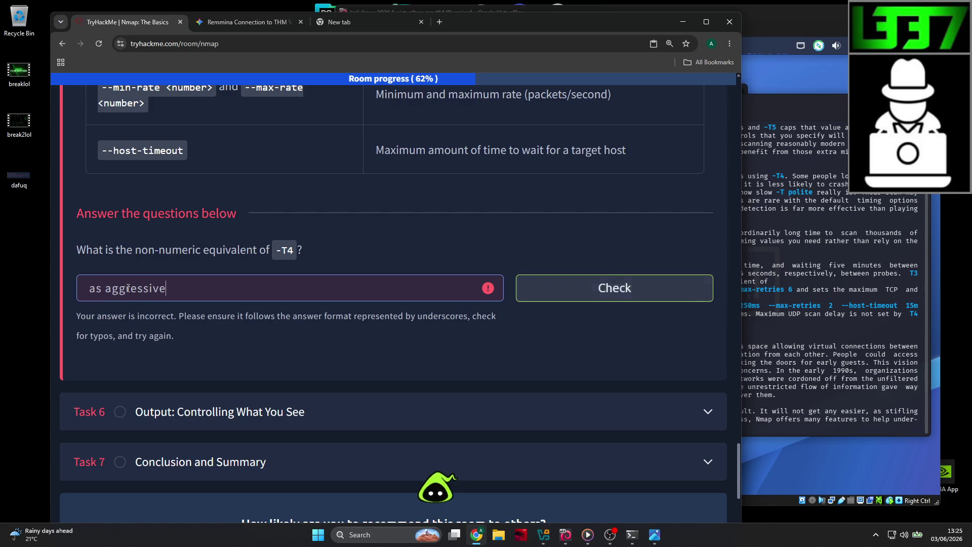
Send Gemini the message 'as aggressive doesn't work'.
{"action": "left_click", "coordinate": [283, 22]}
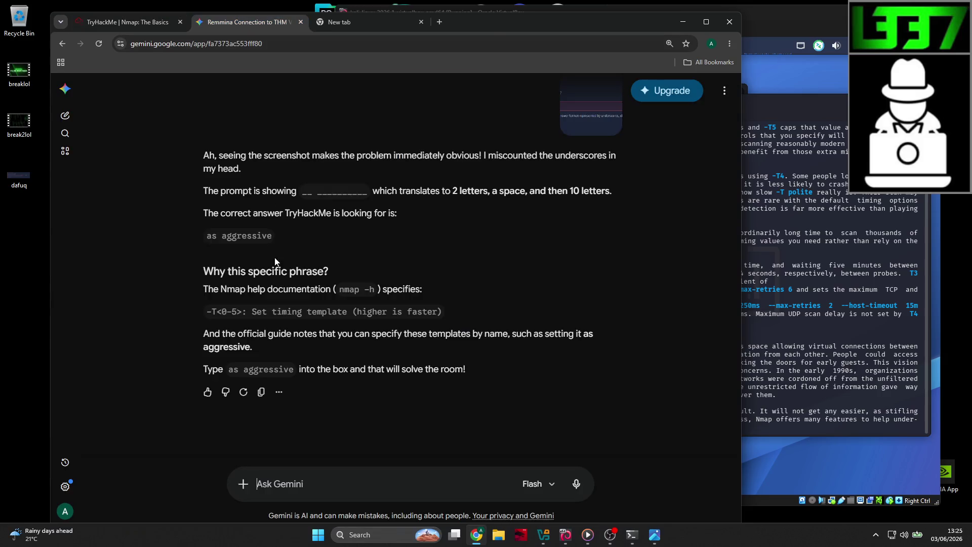
{"action": "type", "text": "as aggr"}
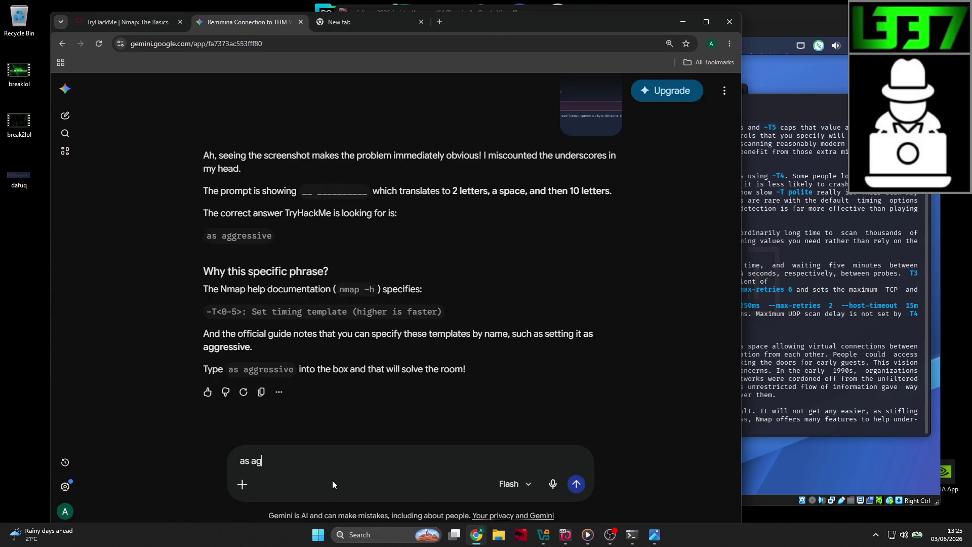
{"action": "type", "text": "essive doesn't"}
{"action": "type", "text": " work"}
{"action": "key", "text": "Return"}
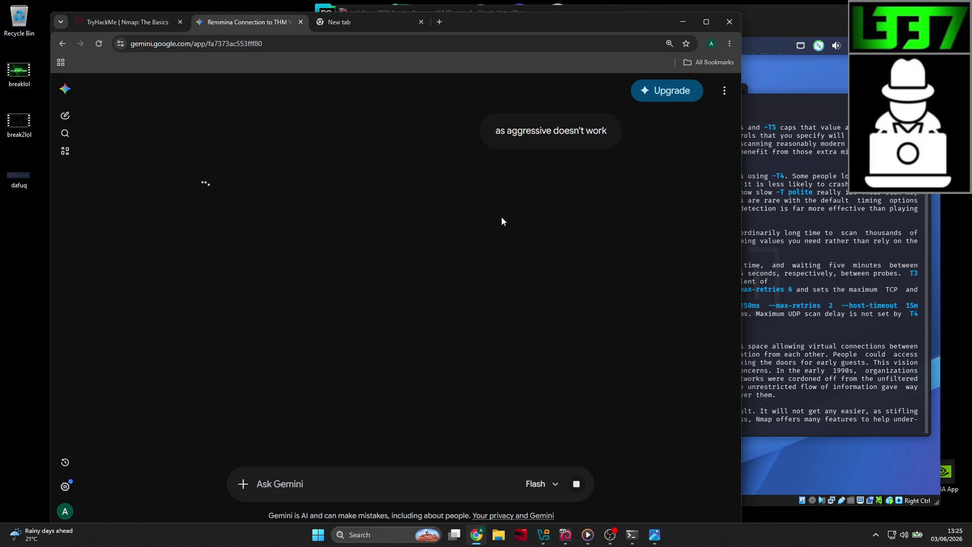